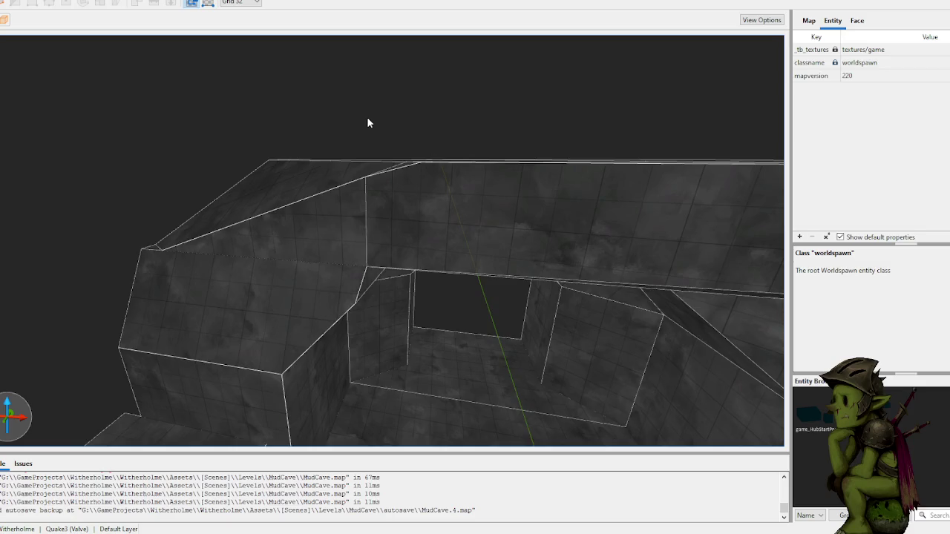
pyautogui.scroll(-5, 359, 153)
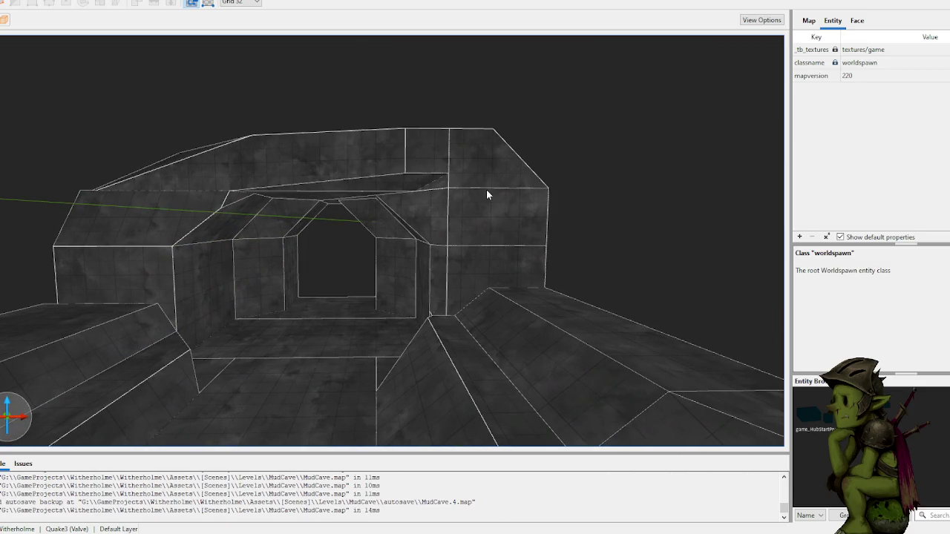
# - Fly through the archway to inspect the brush above the doorway
pyautogui.press('w')
pyautogui.press('a')
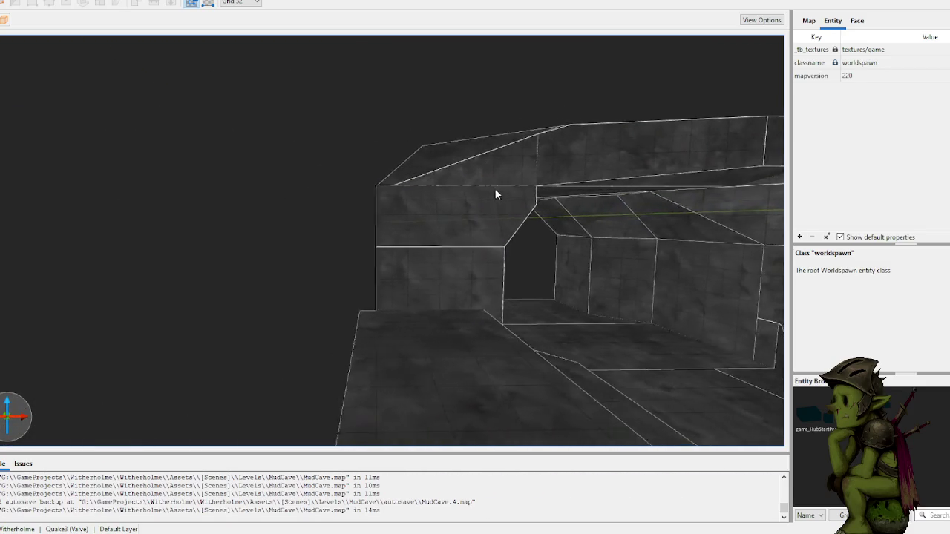
pyautogui.press('w')
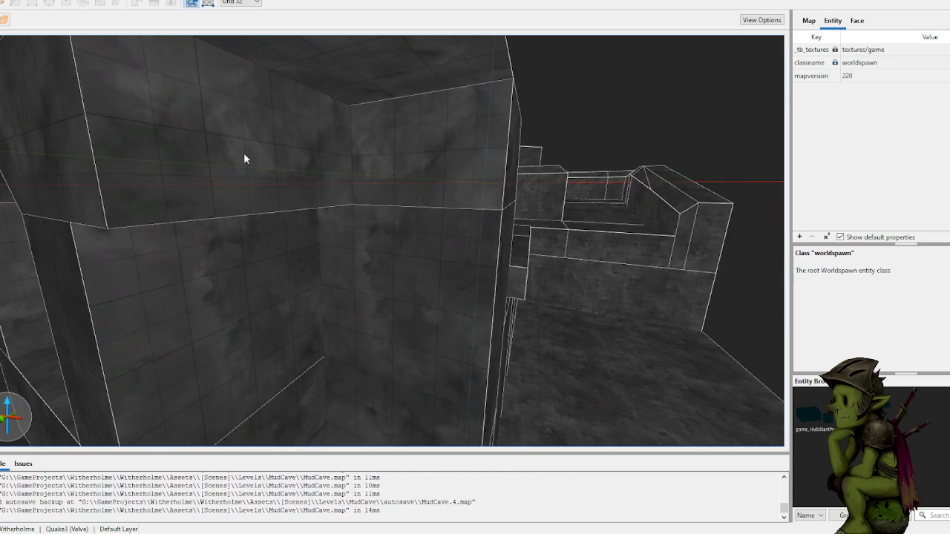
pyautogui.click(275, 152)
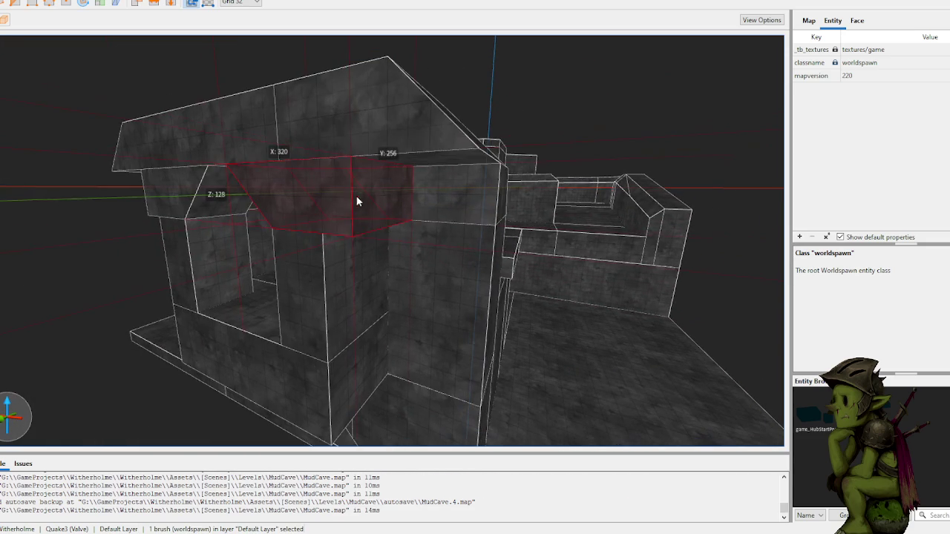
pyautogui.press('w')
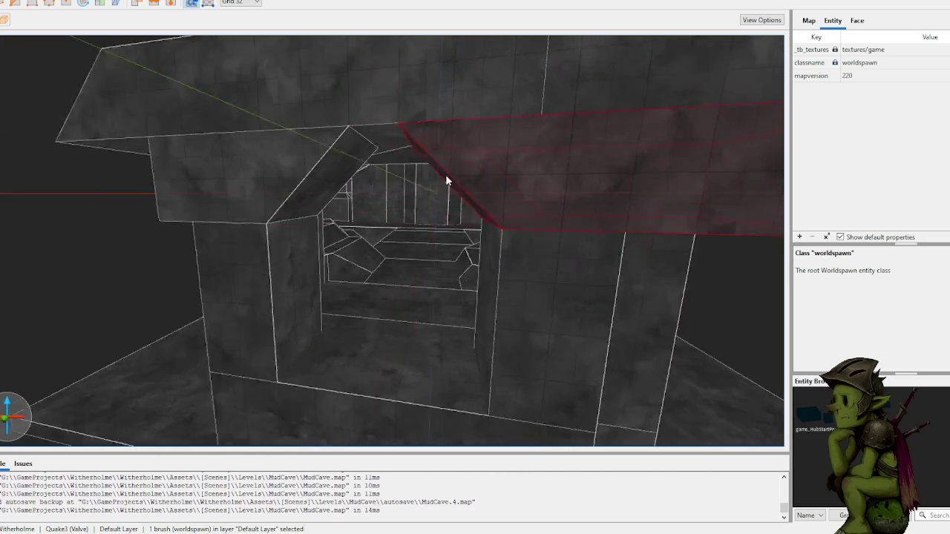
pyautogui.press('w')
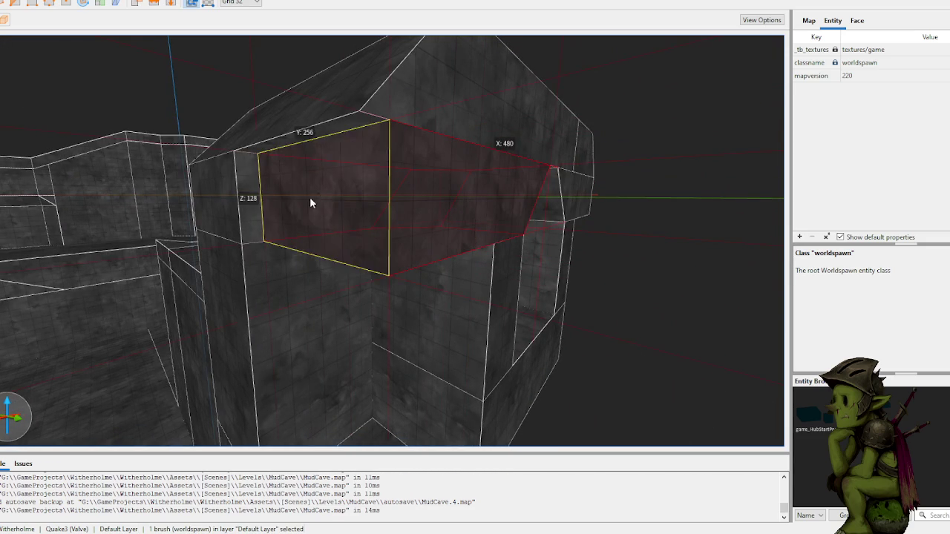
pyautogui.press('Escape')
# - Frame the large wall brush, select it and apply the clip cut across its top
pyautogui.press('w')
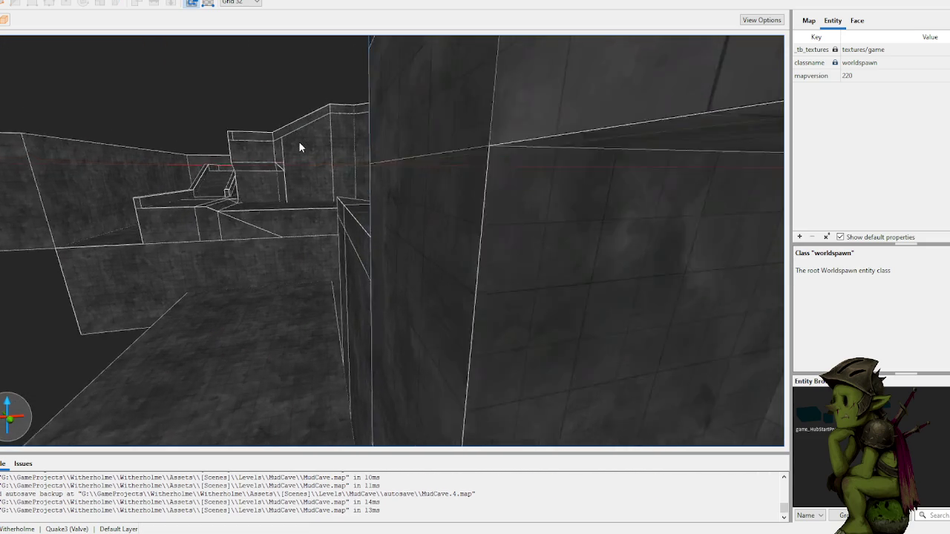
pyautogui.press('w')
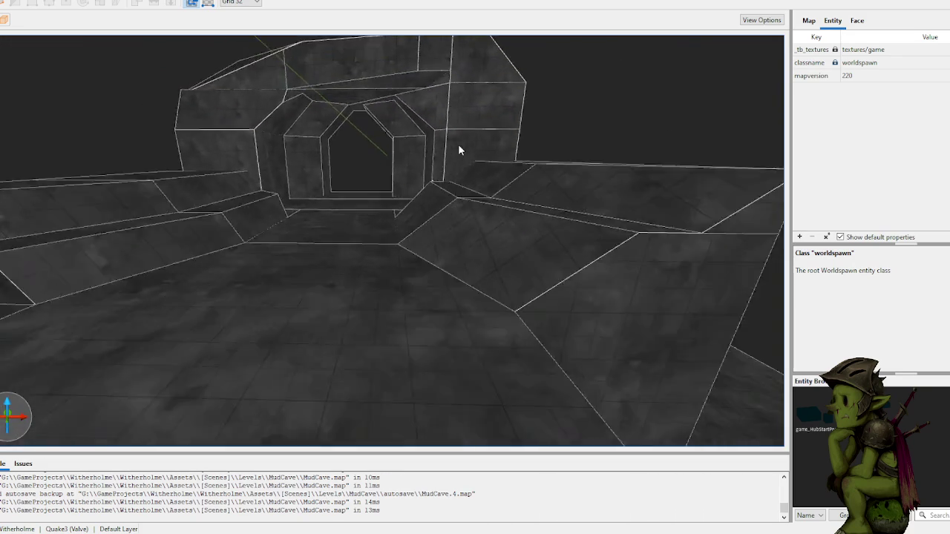
pyautogui.press('s')
pyautogui.press('s')
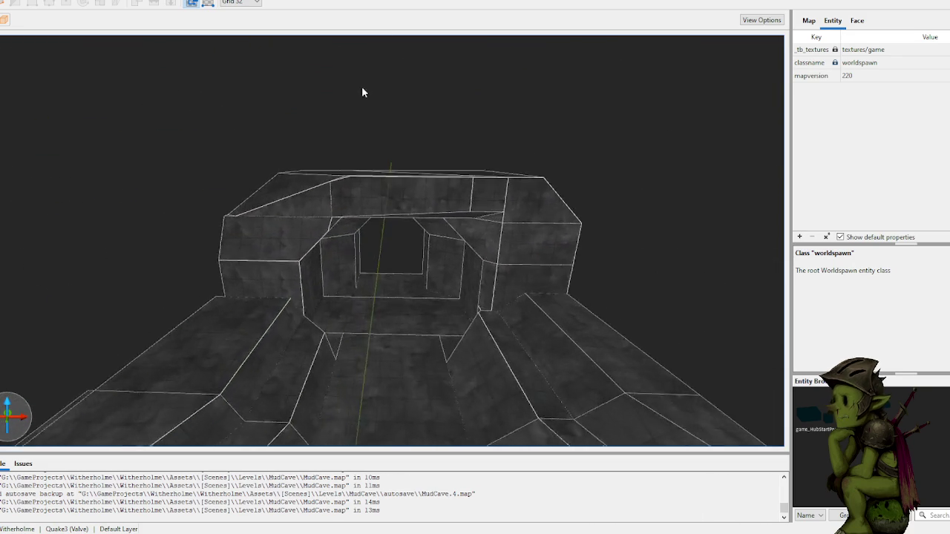
pyautogui.press('w')
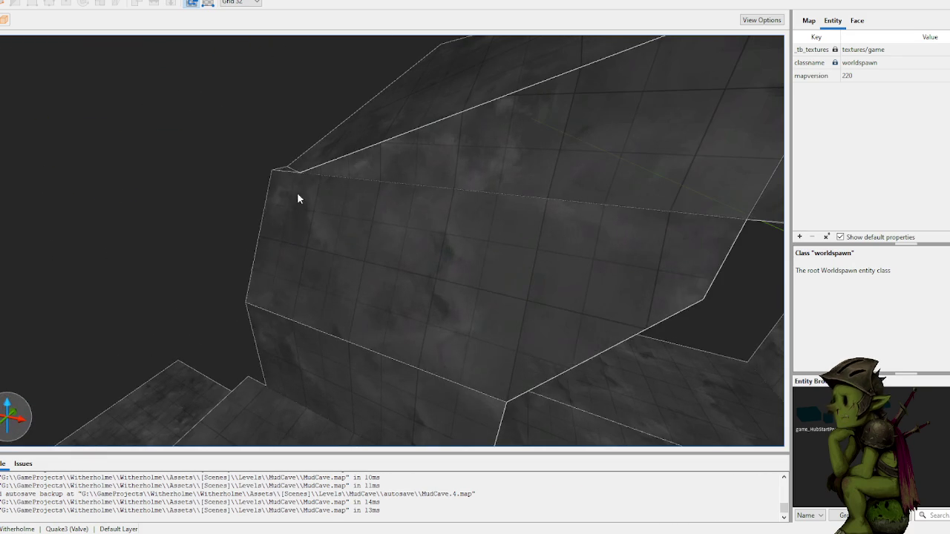
pyautogui.click(294, 185)
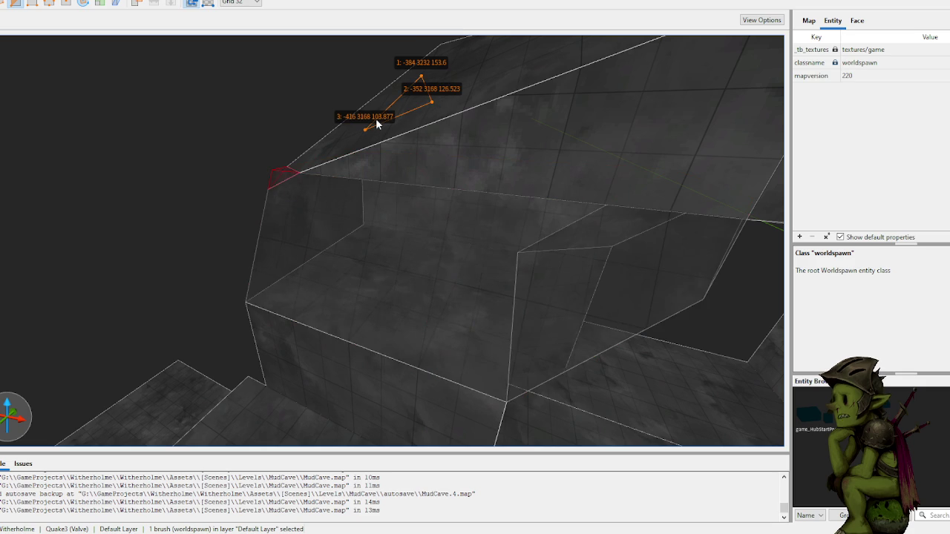
pyautogui.press('Return')
pyautogui.press('Delete')
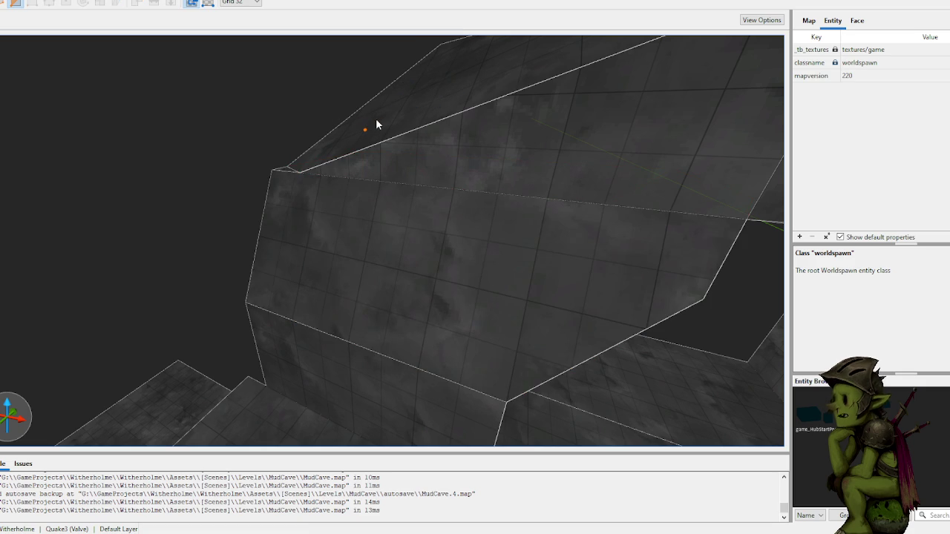
pyautogui.click(416, 195)
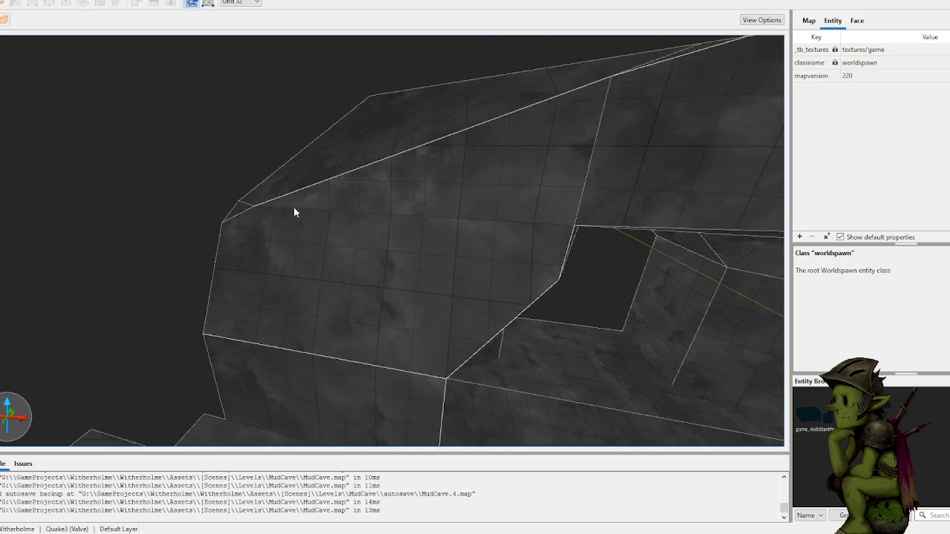
# - Turn and zoom the view to check the reshaped wall at the tunnel opening
pyautogui.scroll(-10, 293, 206)
pyautogui.moveTo(268, 163)
pyautogui.mouseDown()
pyautogui.moveTo(281, 135)
pyautogui.moveTo(270, 140)
pyautogui.mouseUp()
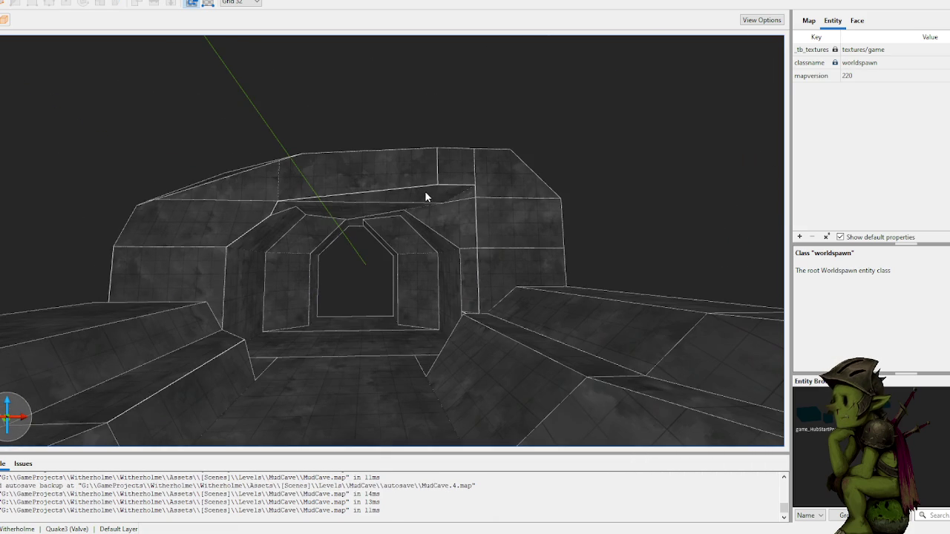
pyautogui.scroll(6, 409, 189)
pyautogui.scroll(3, 408, 184)
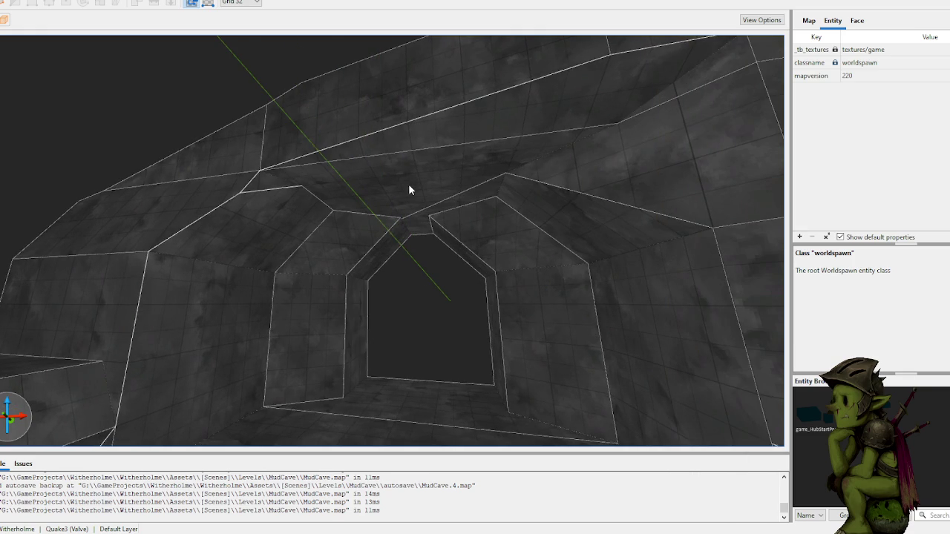
pyautogui.scroll(5, 389, 184)
pyautogui.scroll(-6, 390, 188)
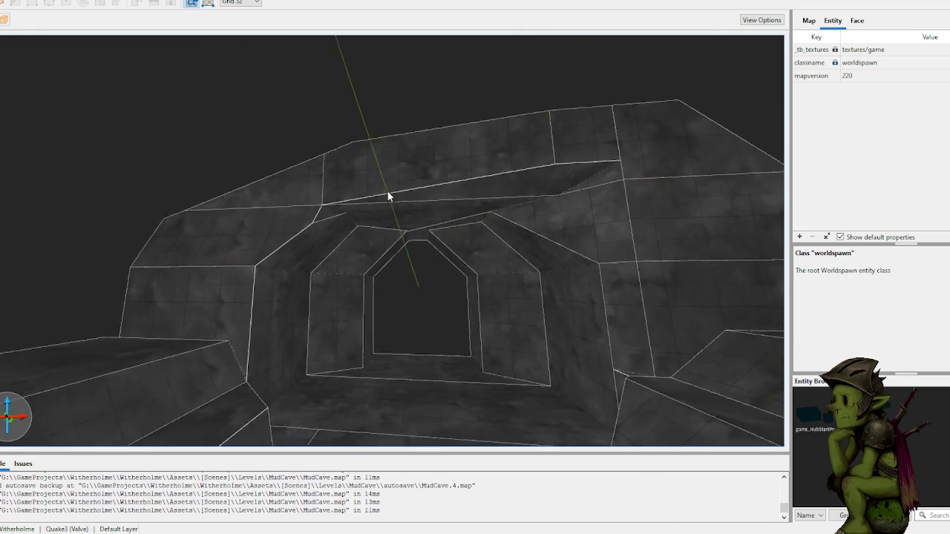
pyautogui.scroll(10, 335, 181)
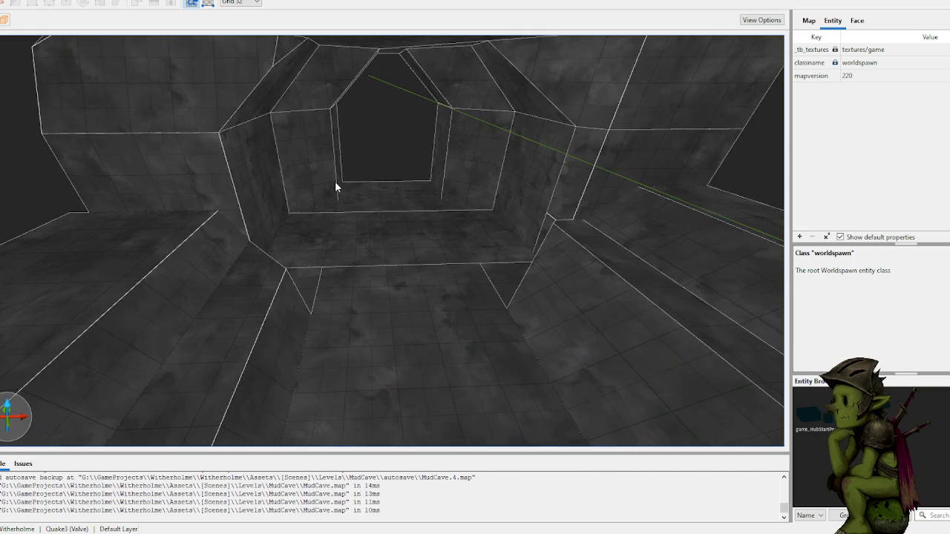
pyautogui.scroll(-10, 267, 175)
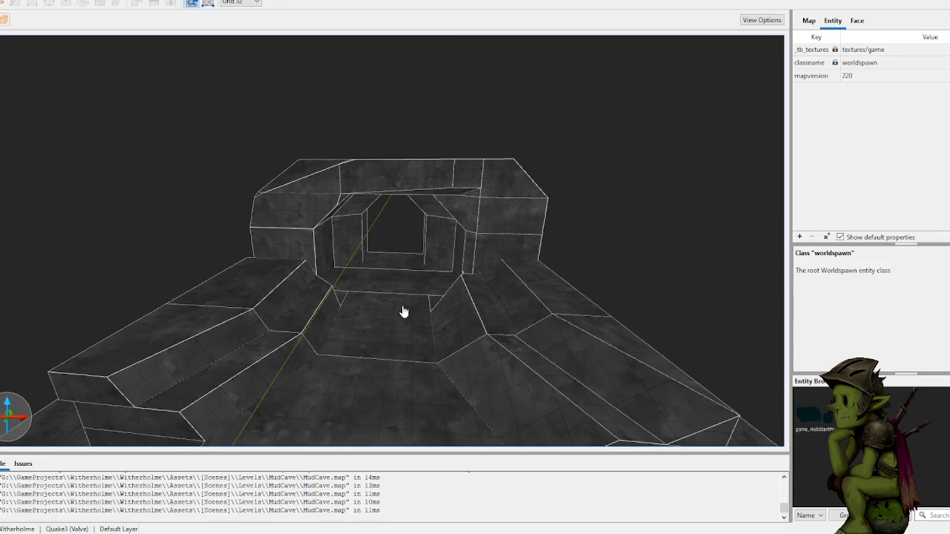
# - Draw a new flat brush in front of the tunnel and extrude it taller on a 64 grid
pyautogui.moveTo(537, 93)
pyautogui.mouseDown()
pyautogui.moveTo(566, 153)
pyautogui.moveTo(378, 153)
pyautogui.moveTo(537, 156)
pyautogui.moveTo(532, 185)
pyautogui.moveTo(420, 181)
pyautogui.moveTo(403, 159)
pyautogui.moveTo(320, 237)
pyautogui.mouseUp()
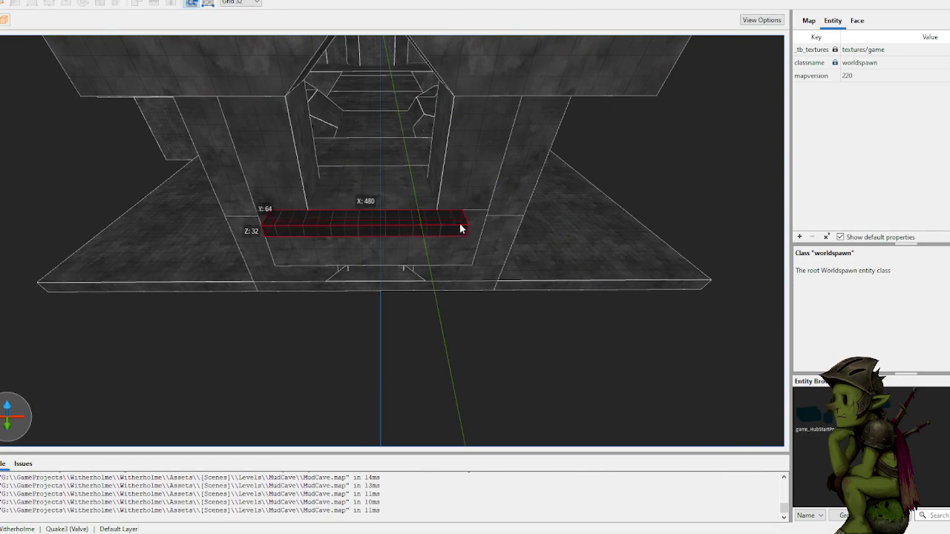
pyautogui.moveTo(482, 224)
pyautogui.mouseDown()
pyautogui.moveTo(458, 240)
pyautogui.moveTo(438, 211)
pyautogui.moveTo(245, 149)
pyautogui.moveTo(520, 176)
pyautogui.moveTo(494, 172)
pyautogui.moveTo(505, 142)
pyautogui.moveTo(419, 248)
pyautogui.moveTo(492, 251)
pyautogui.moveTo(462, 246)
pyautogui.moveTo(447, 229)
pyautogui.moveTo(489, 310)
pyautogui.mouseUp()
pyautogui.press('+')
pyautogui.click(320, 230)
pyautogui.press('w')
# - Resize the larger step brush to 576 × 320 × 64 units
pyautogui.scroll(-5, 343, 276)
pyautogui.moveTo(354, 267)
pyautogui.mouseDown()
pyautogui.moveTo(404, 260)
pyautogui.moveTo(333, 240)
pyautogui.moveTo(281, 241)
pyautogui.moveTo(429, 254)
pyautogui.moveTo(447, 170)
pyautogui.moveTo(287, 110)
pyautogui.moveTo(327, 131)
pyautogui.moveTo(425, 150)
pyautogui.moveTo(318, 220)
pyautogui.moveTo(346, 227)
pyautogui.moveTo(318, 238)
pyautogui.moveTo(299, 224)
pyautogui.moveTo(350, 294)
pyautogui.moveTo(382, 283)
pyautogui.moveTo(413, 303)
pyautogui.mouseUp()
pyautogui.press('Escape')
pyautogui.click(444, 242)
pyautogui.press('Escape')
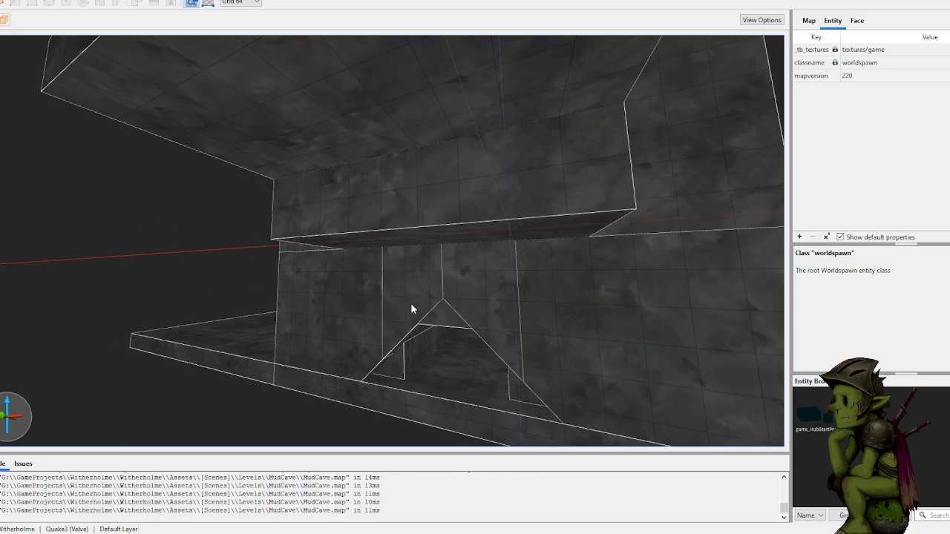
# - Draw a new beam brush beside the archway and widen it from 320 to 576 units
pyautogui.moveTo(476, 315)
pyautogui.mouseDown()
pyautogui.moveTo(540, 316)
pyautogui.moveTo(476, 306)
pyautogui.moveTo(420, 317)
pyautogui.moveTo(456, 258)
pyautogui.mouseUp()
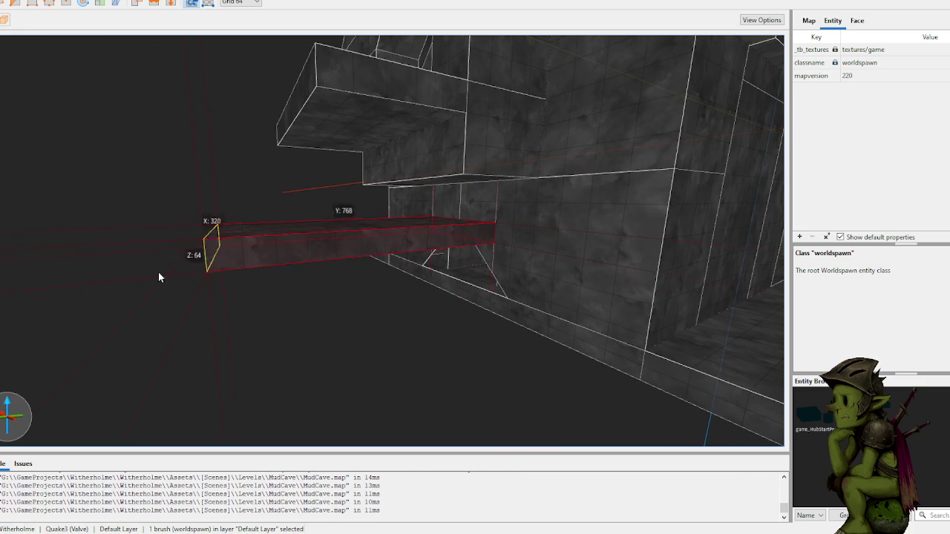
pyautogui.moveTo(360, 276)
pyautogui.mouseDown()
pyautogui.moveTo(361, 265)
pyautogui.moveTo(408, 276)
pyautogui.moveTo(324, 255)
pyautogui.moveTo(40, 318)
pyautogui.mouseUp()
pyautogui.scroll(5, 389, 269)
pyautogui.moveTo(268, 171)
pyautogui.mouseDown()
pyautogui.moveTo(265, 196)
pyautogui.moveTo(316, 204)
pyautogui.moveTo(303, 195)
pyautogui.moveTo(318, 210)
pyautogui.mouseUp()
pyautogui.moveTo(357, 233)
pyautogui.mouseDown()
pyautogui.moveTo(247, 263)
pyautogui.moveTo(314, 236)
pyautogui.moveTo(261, 237)
pyautogui.moveTo(288, 246)
pyautogui.mouseUp()
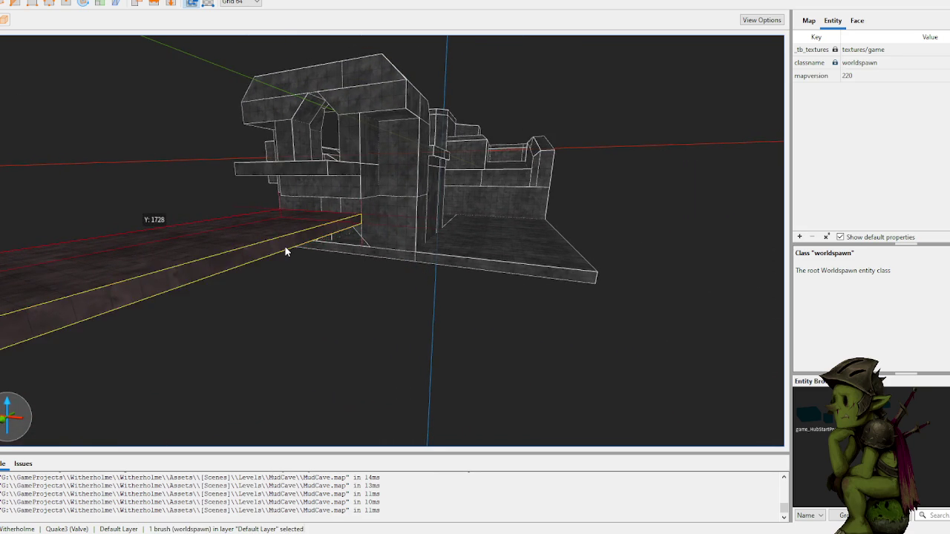
pyautogui.click(377, 280)
# - Extend the floor brush's front face further out from the archway
pyautogui.moveTo(424, 302)
pyautogui.mouseDown()
pyautogui.moveTo(418, 312)
pyautogui.moveTo(432, 301)
pyautogui.moveTo(427, 323)
pyautogui.moveTo(376, 290)
pyautogui.moveTo(42, 406)
pyautogui.moveTo(278, 300)
pyautogui.moveTo(269, 303)
pyautogui.mouseUp()
pyautogui.click(375, 290)
pyautogui.moveTo(323, 322); pyautogui.dragTo(301, 347)
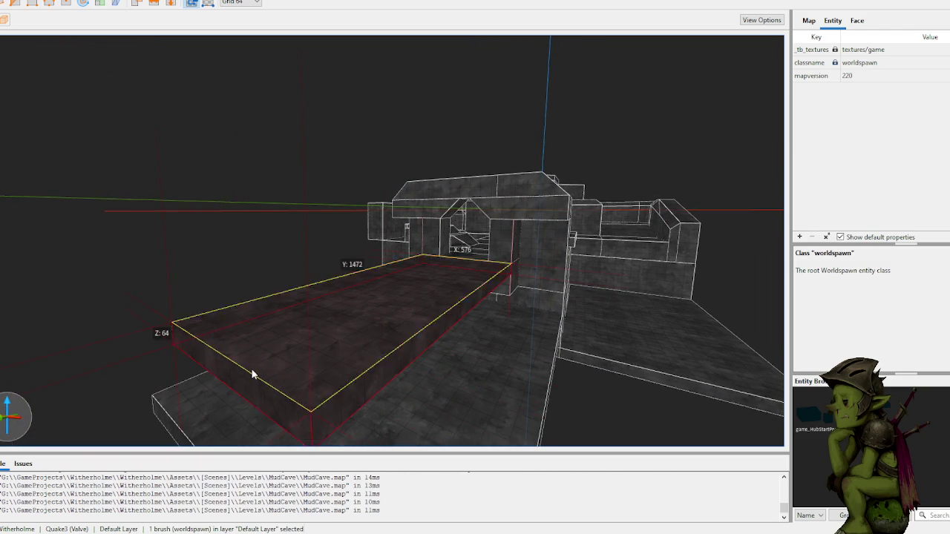
pyautogui.click(144, 257)
# - Orbit around the floor slab to view it from several sides
pyautogui.moveTo(144, 257)
pyautogui.mouseDown()
pyautogui.moveTo(167, 247)
pyautogui.moveTo(155, 258)
pyautogui.moveTo(449, 276)
pyautogui.moveTo(427, 263)
pyautogui.moveTo(393, 272)
pyautogui.moveTo(419, 302)
pyautogui.moveTo(371, 392)
pyautogui.mouseUp()
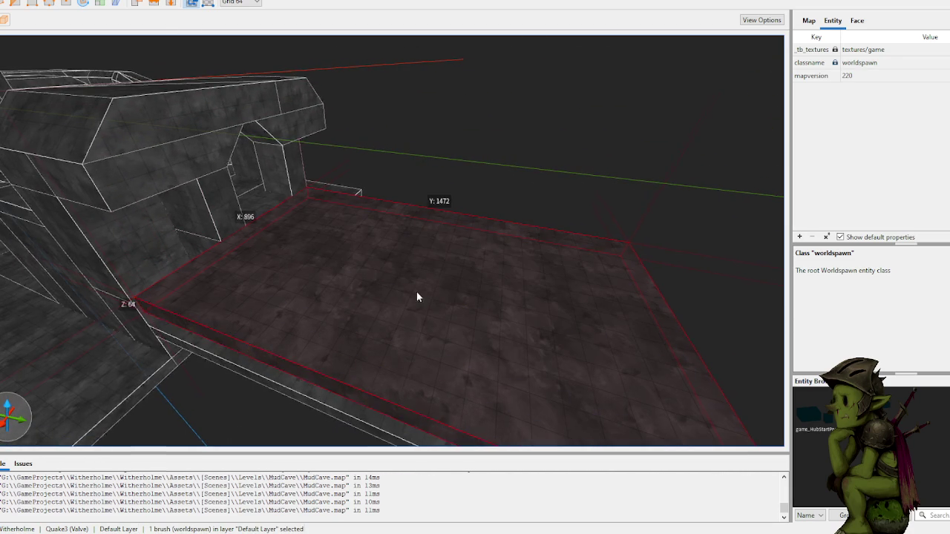
pyautogui.scroll(-5, 360, 288)
pyautogui.scroll(5, 359, 288)
pyautogui.moveTo(409, 298)
pyautogui.mouseDown()
pyautogui.moveTo(460, 320)
pyautogui.moveTo(428, 331)
pyautogui.moveTo(253, 273)
pyautogui.moveTo(428, 196)
pyautogui.moveTo(411, 191)
pyautogui.moveTo(454, 197)
pyautogui.moveTo(371, 248)
pyautogui.mouseUp()
pyautogui.press('Escape')
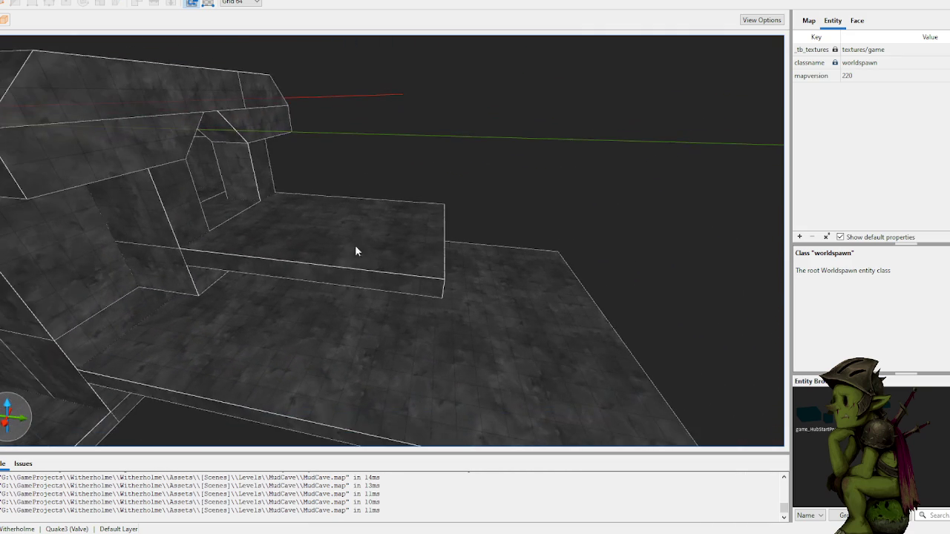
pyautogui.moveTo(300, 325)
pyautogui.mouseDown()
pyautogui.moveTo(331, 309)
pyautogui.moveTo(277, 308)
pyautogui.moveTo(291, 301)
pyautogui.moveTo(276, 294)
pyautogui.moveTo(426, 268)
pyautogui.mouseUp()
pyautogui.moveTo(348, 274)
pyautogui.mouseDown()
pyautogui.moveTo(335, 257)
pyautogui.moveTo(414, 267)
pyautogui.mouseUp()
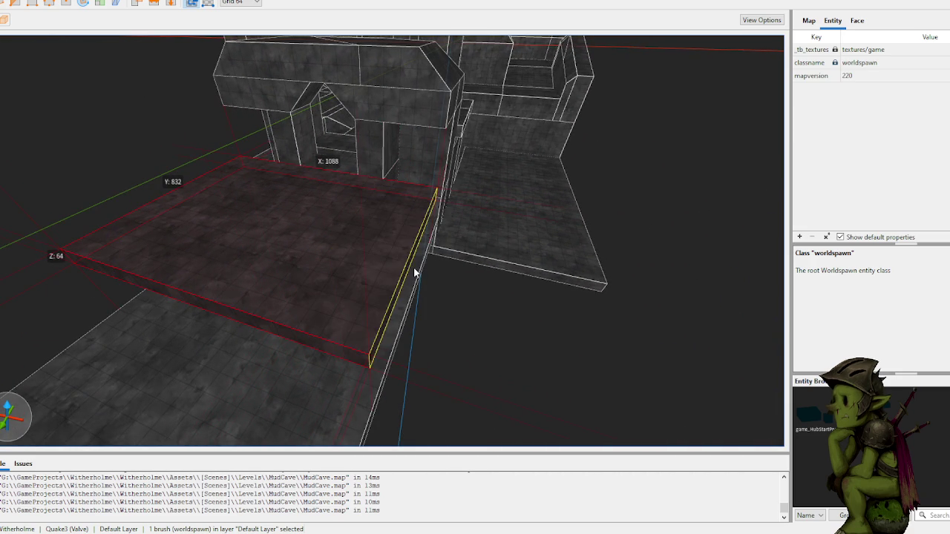
# - Shift the floor slab sideways so it sits beside the raised platform
pyautogui.click(524, 301)
pyautogui.moveTo(524, 301)
pyautogui.mouseDown()
pyautogui.moveTo(499, 307)
pyautogui.moveTo(553, 306)
pyautogui.moveTo(433, 268)
pyautogui.mouseUp()
pyautogui.click(359, 258)
pyautogui.moveTo(349, 259)
pyautogui.mouseDown()
pyautogui.moveTo(550, 279)
pyautogui.moveTo(606, 270)
pyautogui.mouseUp()
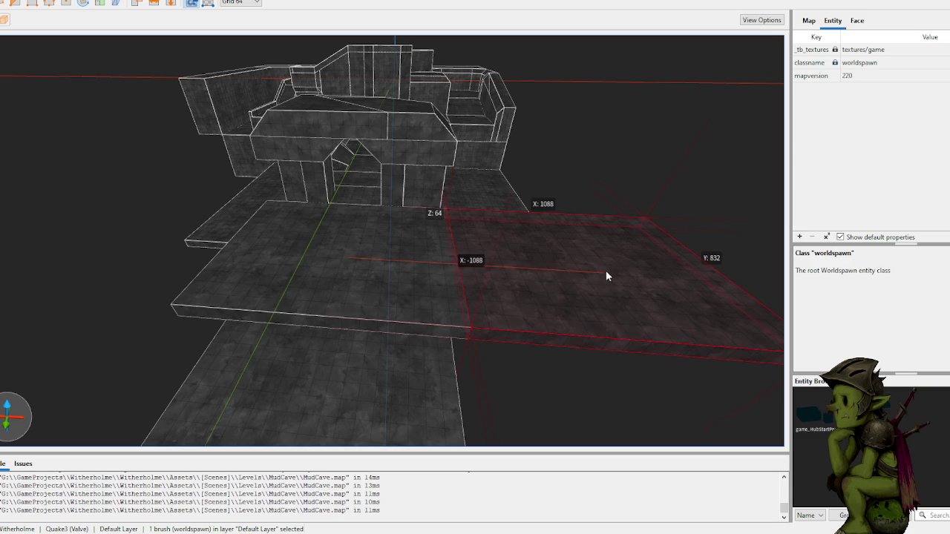
pyautogui.moveTo(450, 261)
pyautogui.mouseDown()
pyautogui.moveTo(414, 256)
pyautogui.moveTo(424, 255)
pyautogui.mouseUp()
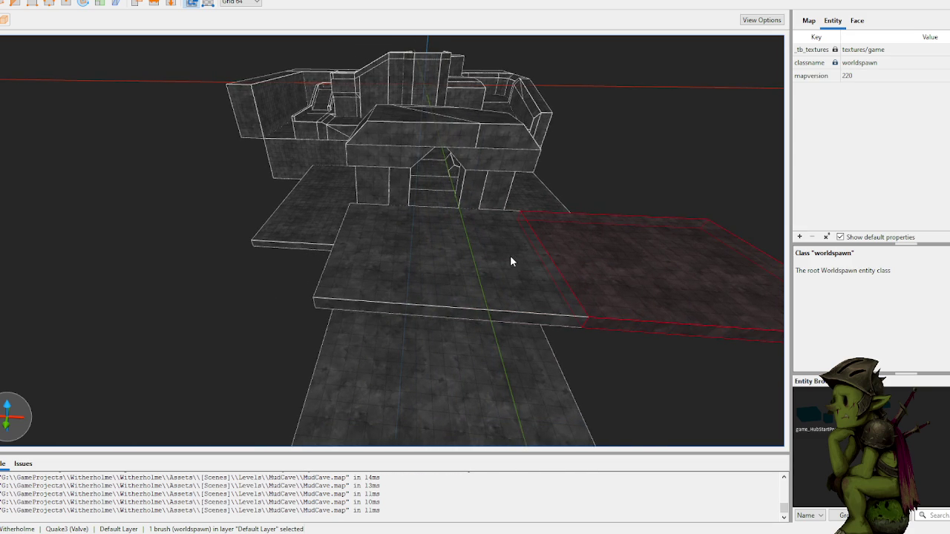
pyautogui.moveTo(573, 278); pyautogui.dragTo(248, 265)
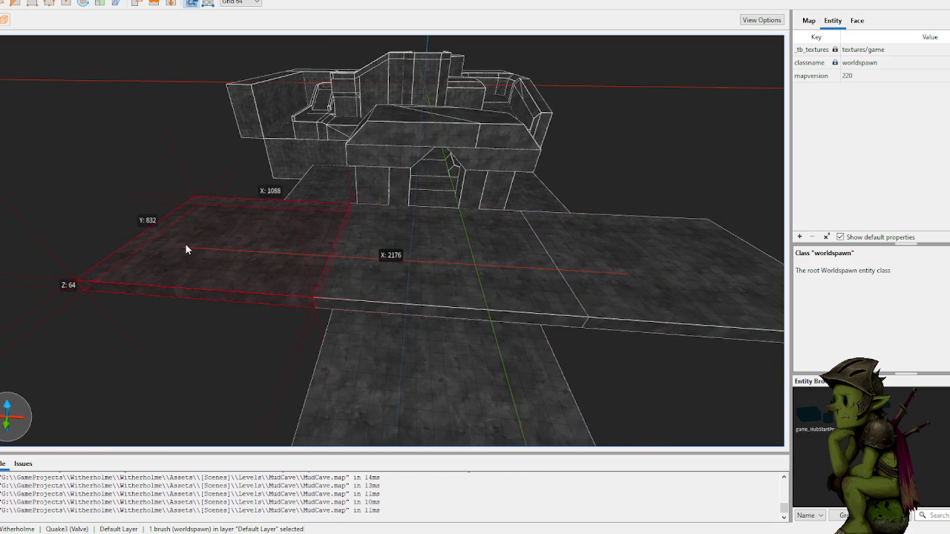
pyautogui.click(121, 206)
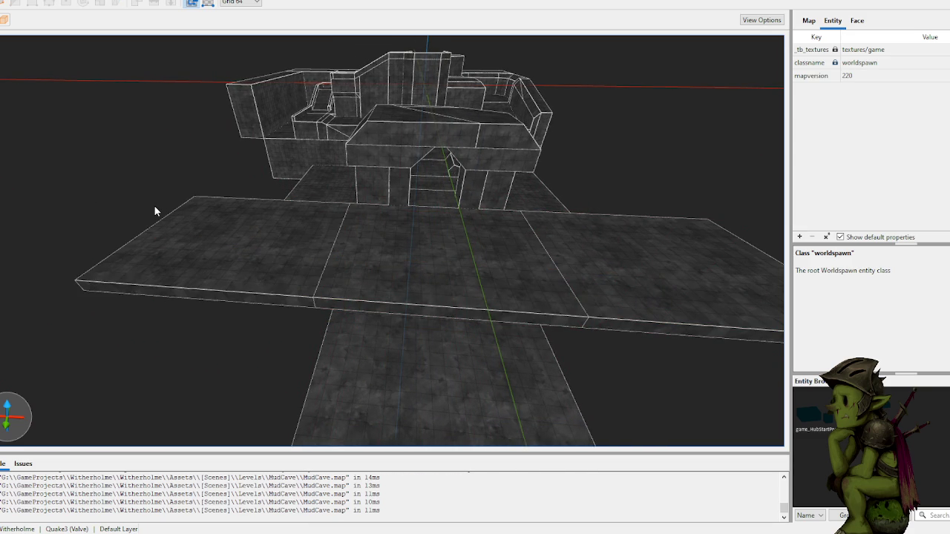
# - Draw another floor slab 1088 units wide on a 128 grid and trim its left side
pyautogui.scroll(10, 390, 224)
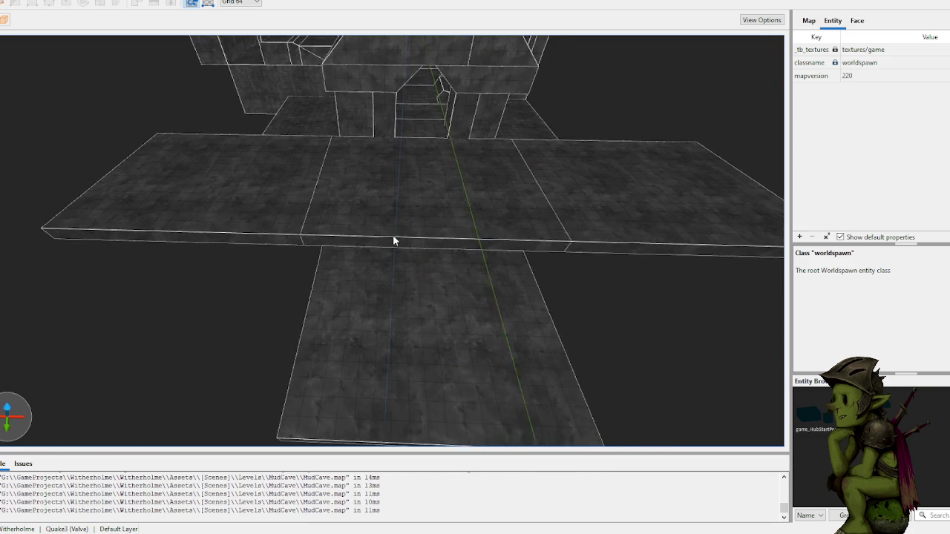
pyautogui.moveTo(402, 203)
pyautogui.mouseDown()
pyautogui.moveTo(401, 189)
pyautogui.moveTo(377, 203)
pyautogui.moveTo(417, 220)
pyautogui.moveTo(403, 235)
pyautogui.moveTo(423, 237)
pyautogui.moveTo(371, 265)
pyautogui.mouseUp()
pyautogui.moveTo(468, 148)
pyautogui.mouseDown()
pyautogui.moveTo(371, 276)
pyautogui.moveTo(460, 262)
pyautogui.moveTo(406, 277)
pyautogui.mouseUp()
pyautogui.press('a')
pyautogui.press('+')
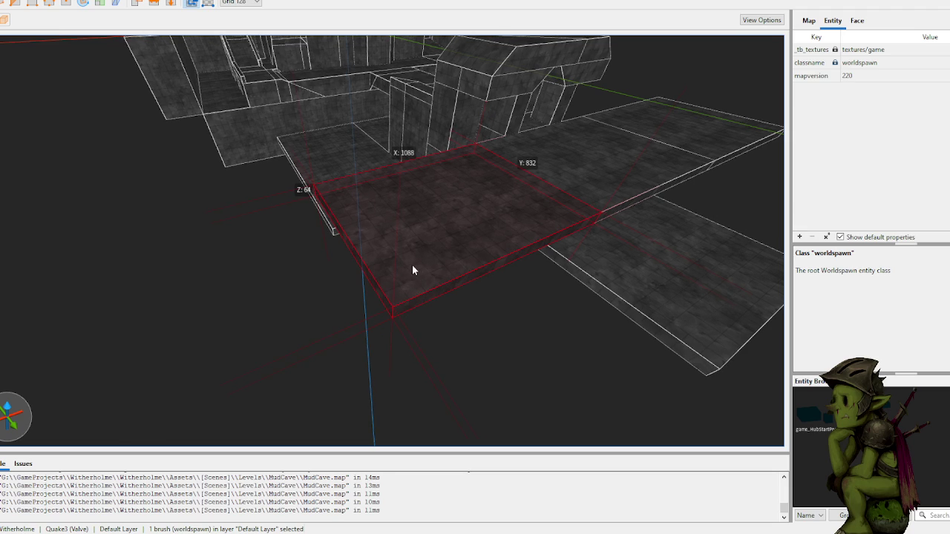
pyautogui.moveTo(376, 290)
pyautogui.mouseDown()
pyautogui.moveTo(427, 284)
pyautogui.moveTo(429, 305)
pyautogui.mouseUp()
pyautogui.press('s')
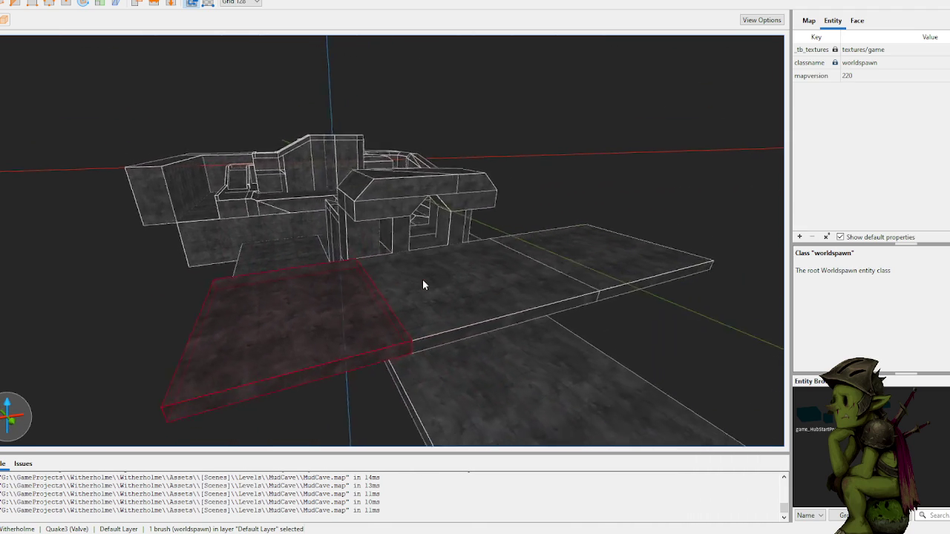
pyautogui.press('d')
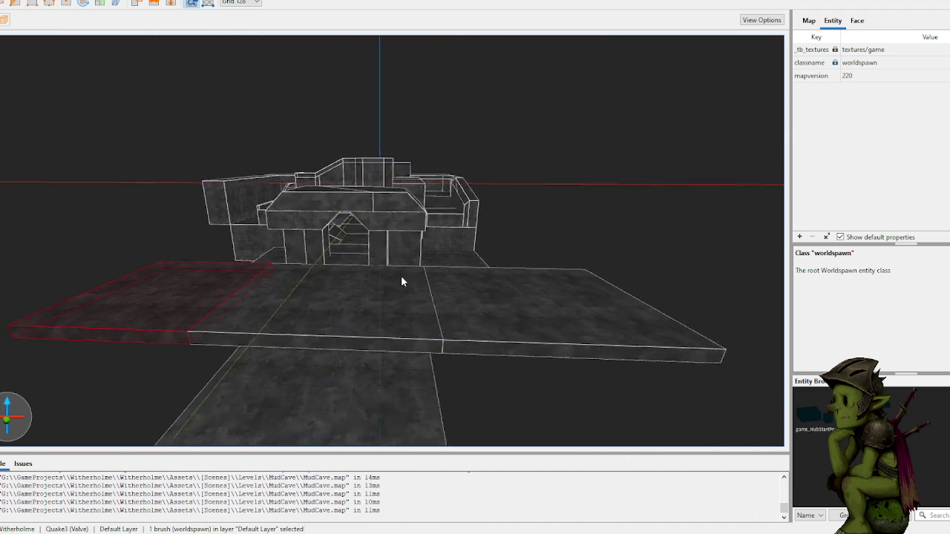
pyautogui.press('a')
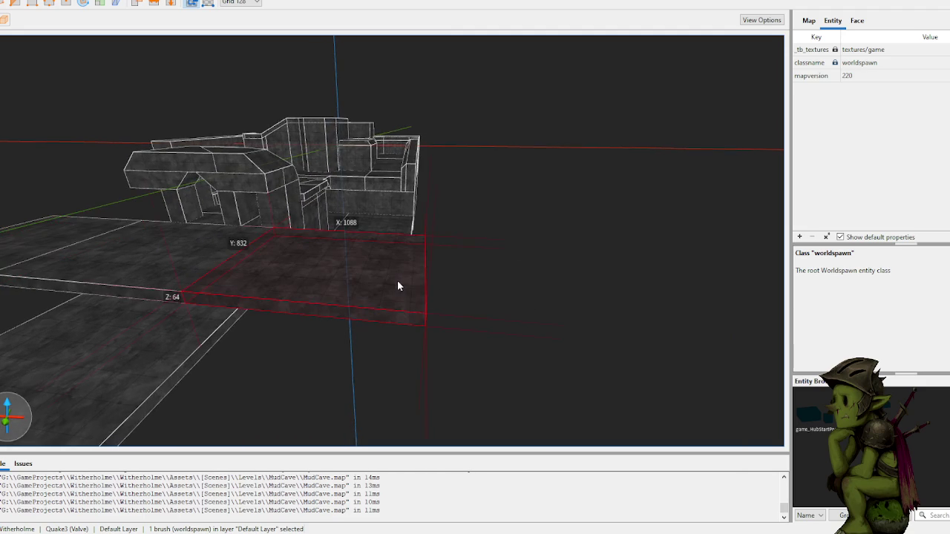
pyautogui.press('w')
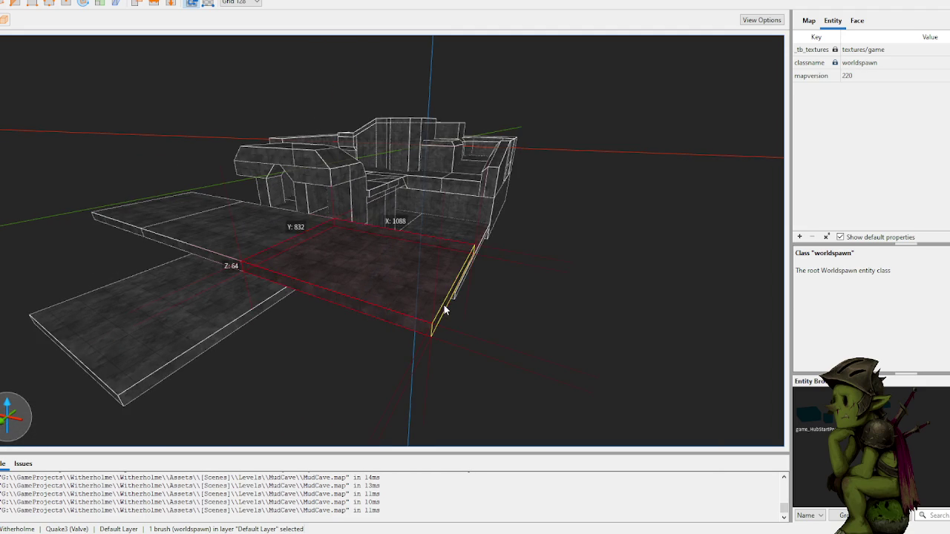
pyautogui.click(362, 346)
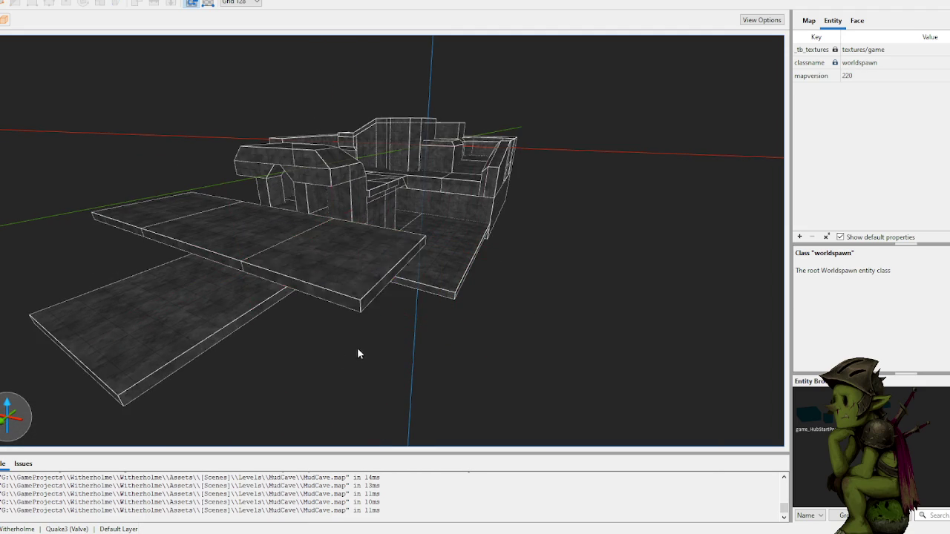
# - Fly around the building to look down on the walkway floor slabs
pyautogui.press('s')
pyautogui.press('w')
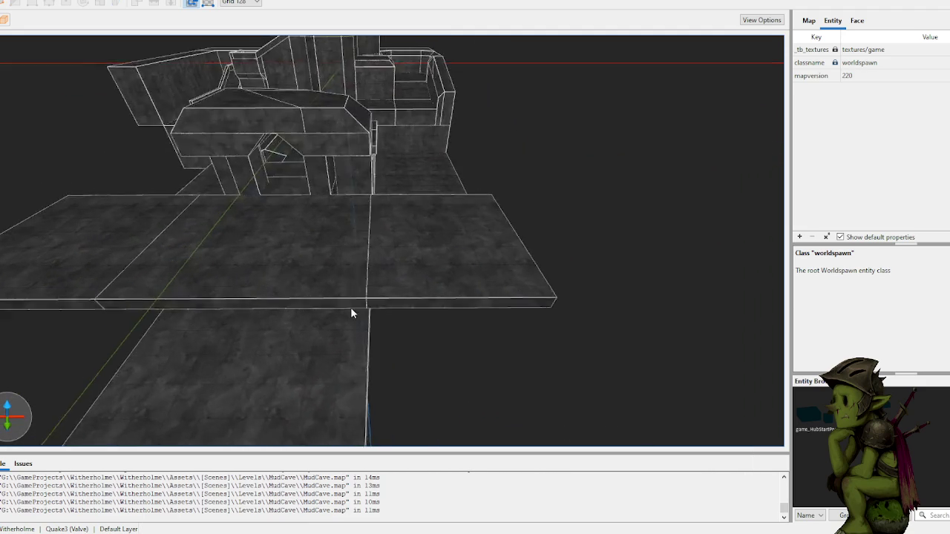
pyautogui.press('a')
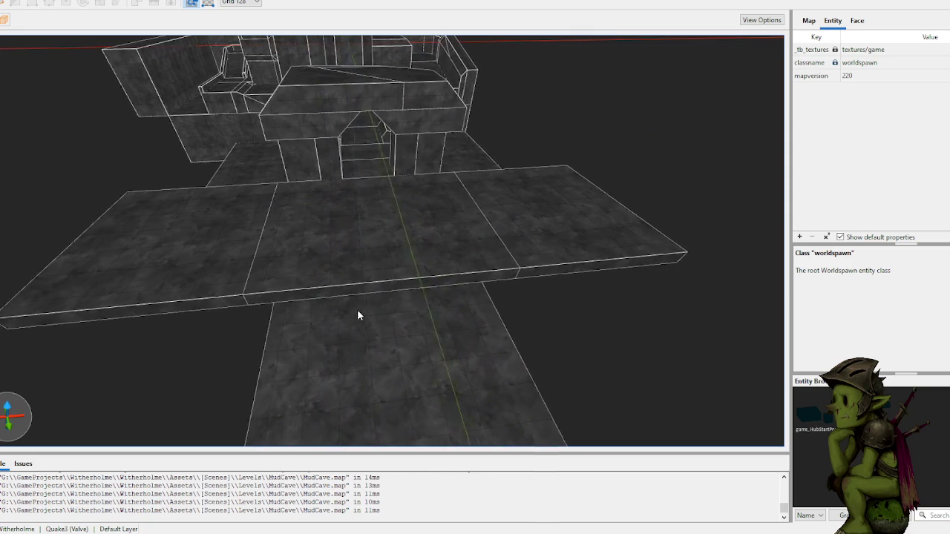
pyautogui.press('s')
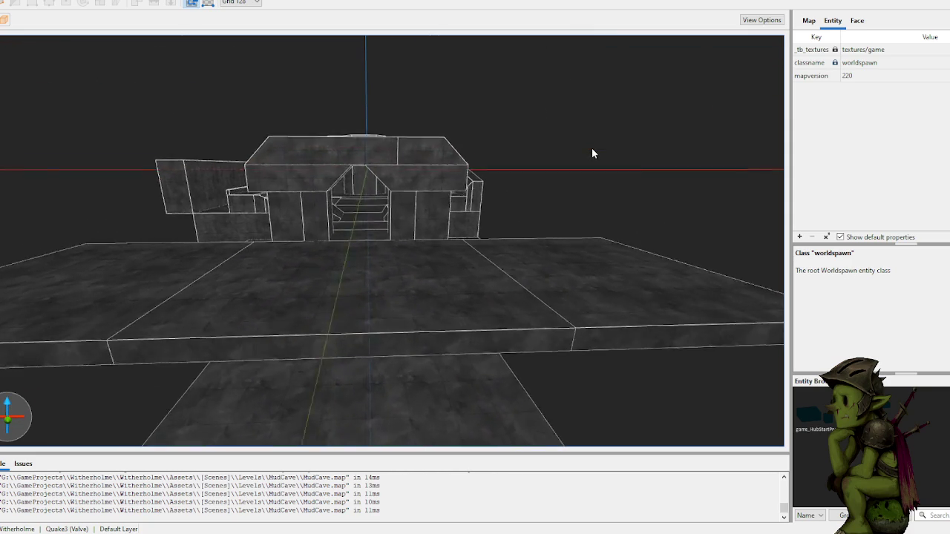
pyautogui.press('w')
pyautogui.press('s')
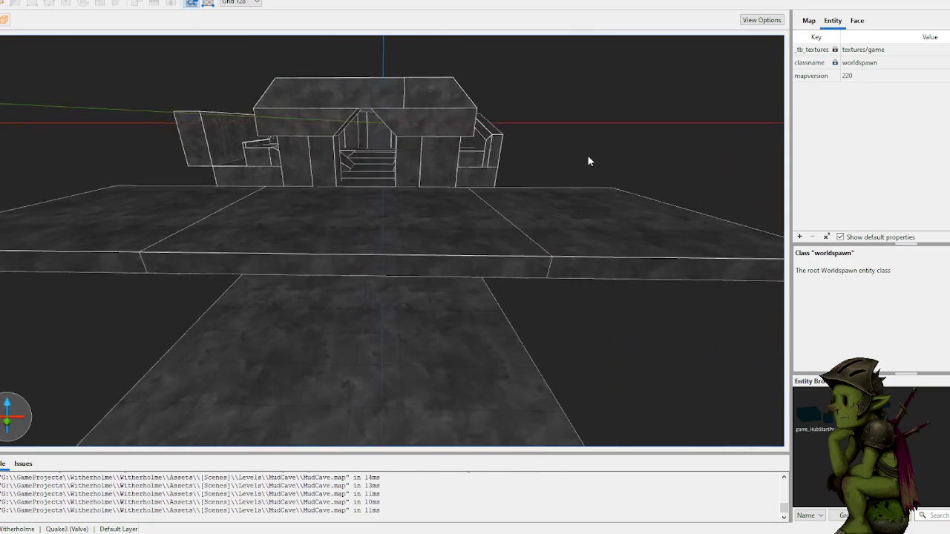
pyautogui.press('w')
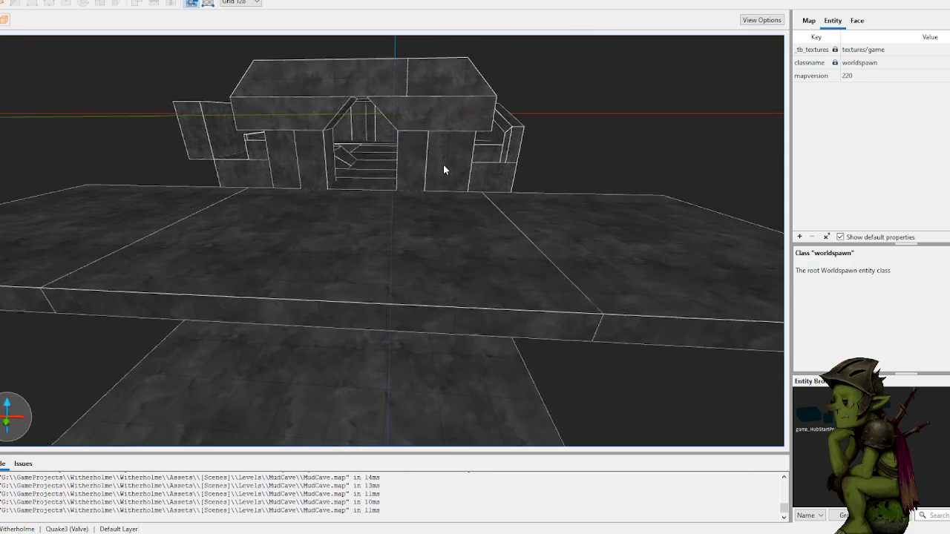
pyautogui.press('w')
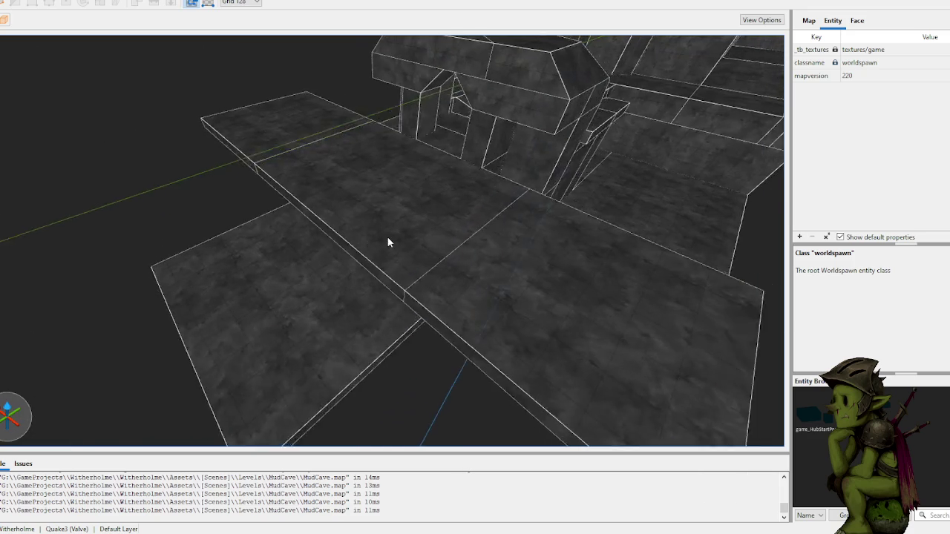
# - Select the three walkway floor slabs and clip them with two clip points
pyautogui.click(384, 234)
pyautogui.keyDown('ctrl'); pyautogui.click(319, 145); pyautogui.keyUp('ctrl')
pyautogui.keyDown('ctrl'); pyautogui.click(258, 101); pyautogui.keyUp('ctrl')
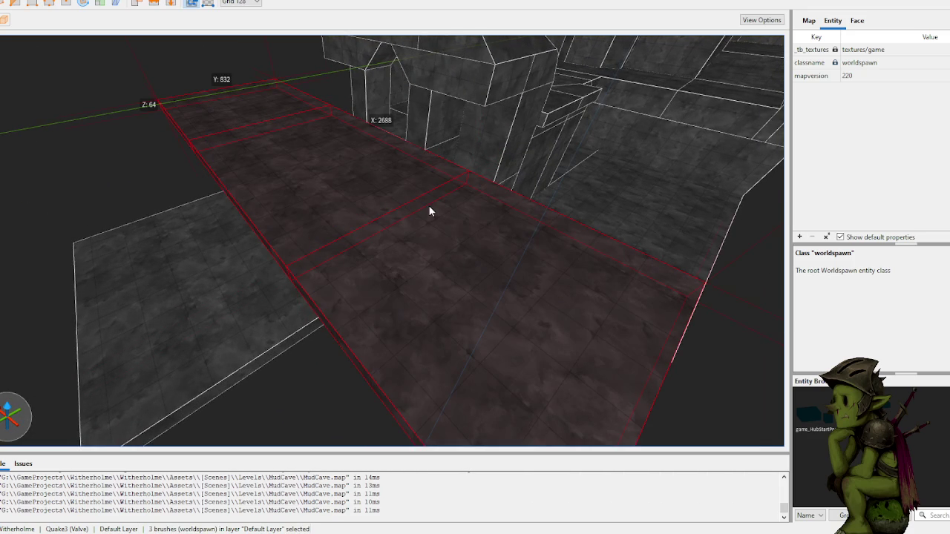
pyautogui.click(508, 214)
pyautogui.click(429, 172)
pyautogui.press('Tab')
pyautogui.press('Tab')
pyautogui.press('Return')
pyautogui.press('Escape')
# - Lower the selected walkway slabs by 32 units
pyautogui.moveTo(429, 172)
pyautogui.mouseDown()
pyautogui.moveTo(426, 208)
pyautogui.moveTo(384, 196)
pyautogui.moveTo(434, 233)
pyautogui.moveTo(402, 219)
pyautogui.mouseUp()
pyautogui.scroll(-5, 401, 215)
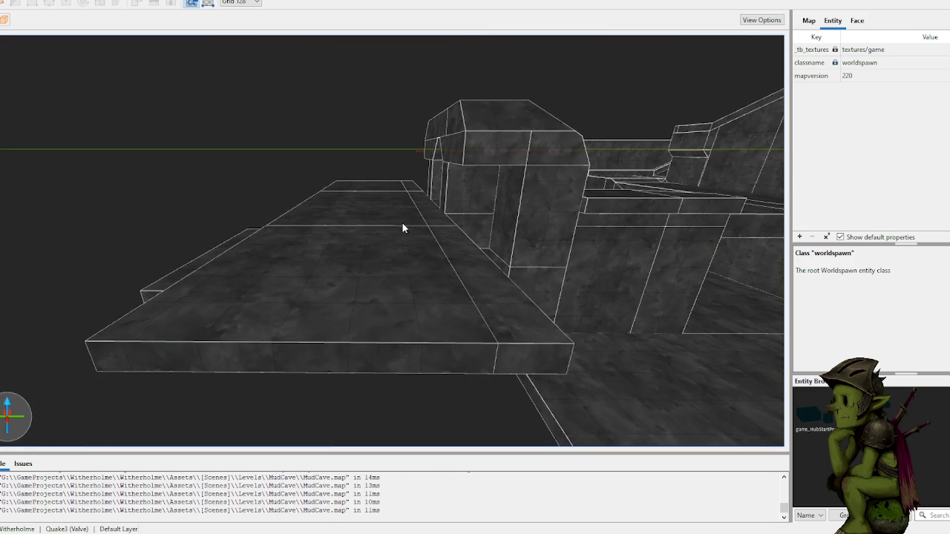
pyautogui.click(392, 292)
pyautogui.keyDown('ctrl'); pyautogui.click(389, 190); pyautogui.keyUp('ctrl')
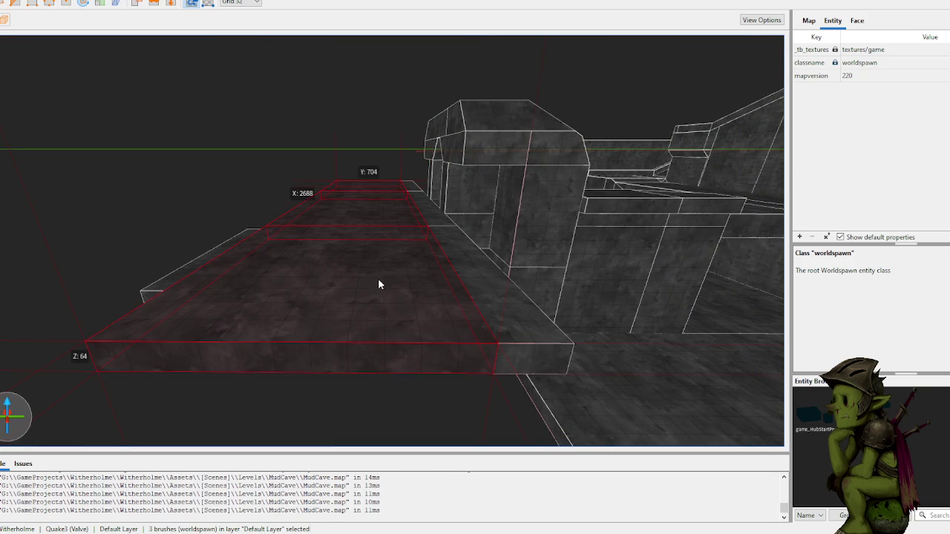
pyautogui.moveTo(389, 276); pyautogui.dragTo(393, 292)
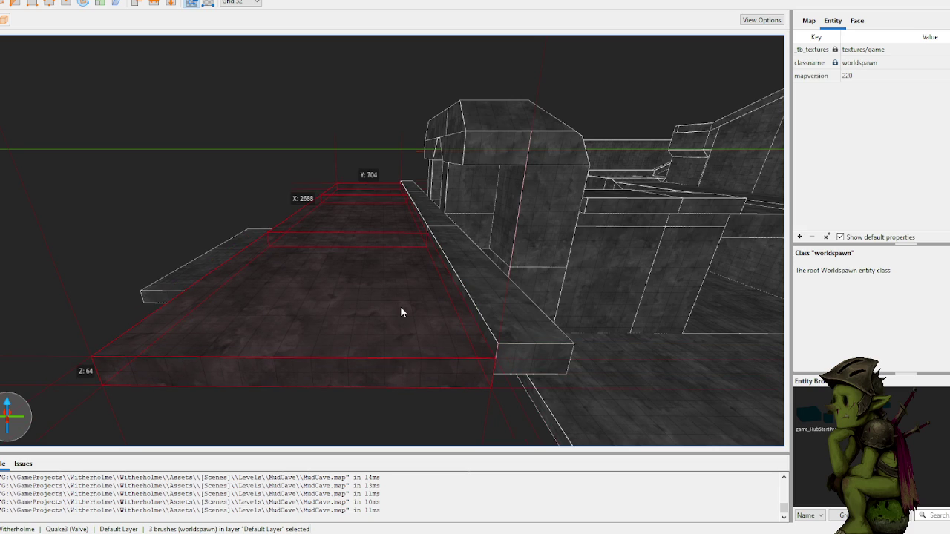
pyautogui.press('Escape')
pyautogui.scroll(5, 419, 299)
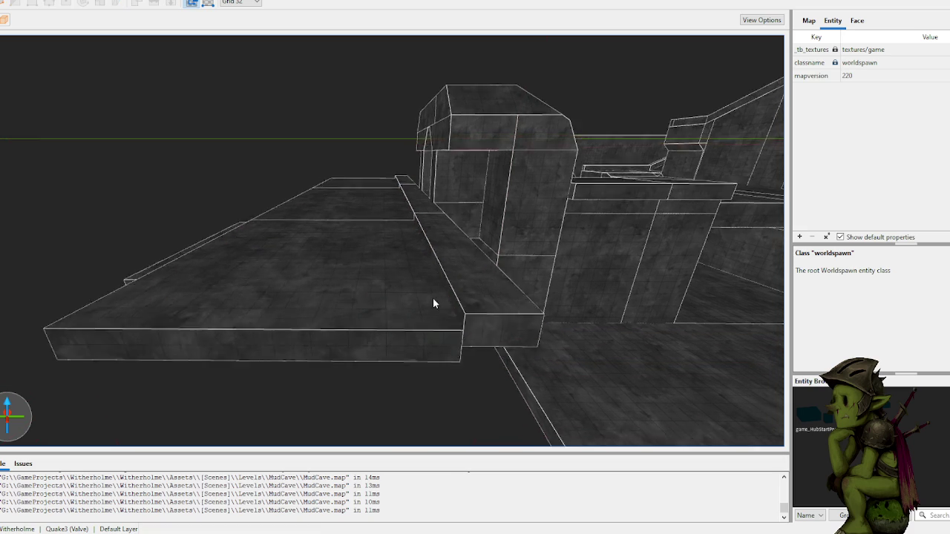
pyautogui.hotkey('ctrl', 'z')
# - Reselect the three lowered walkway slabs
pyautogui.rightClick(425, 251)
pyautogui.click(338, 122)
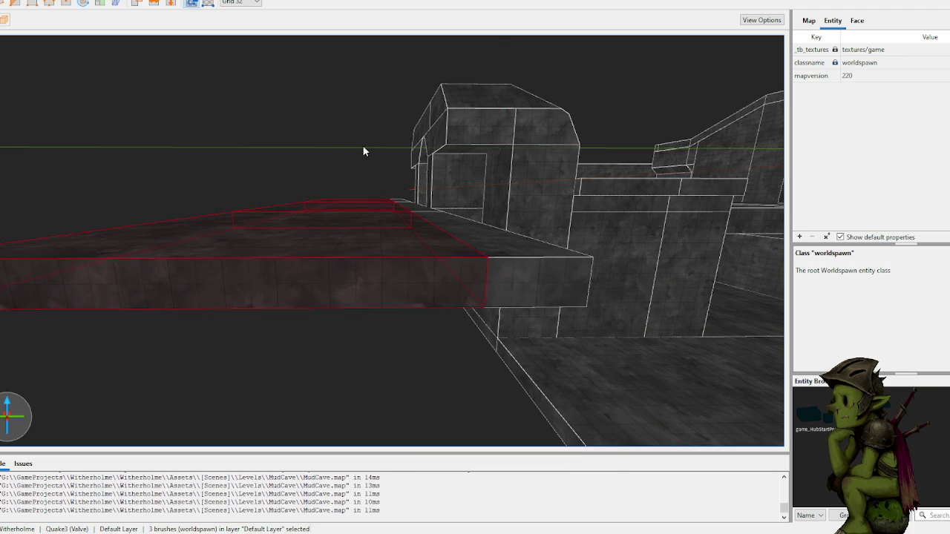
pyautogui.scroll(4, 362, 145)
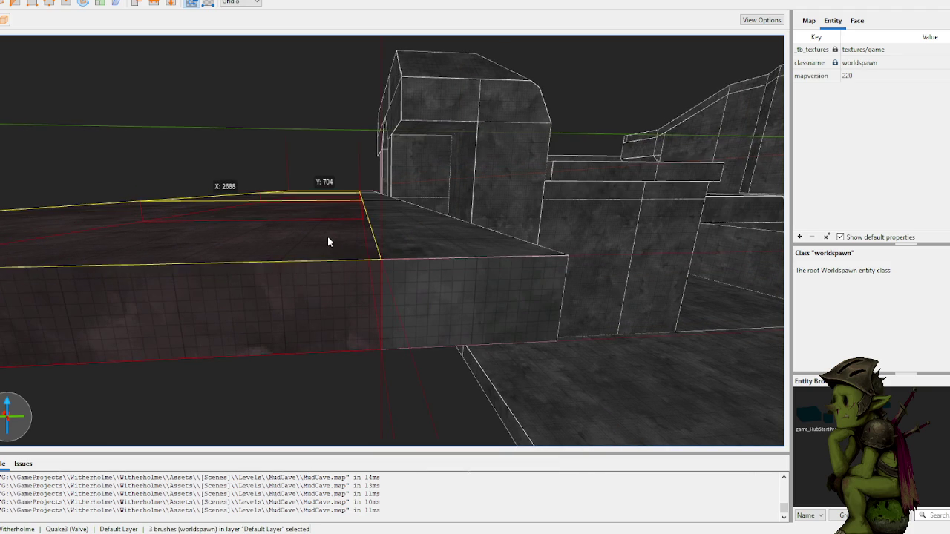
pyautogui.scroll(2, 371, 237)
pyautogui.scroll(2, 377, 233)
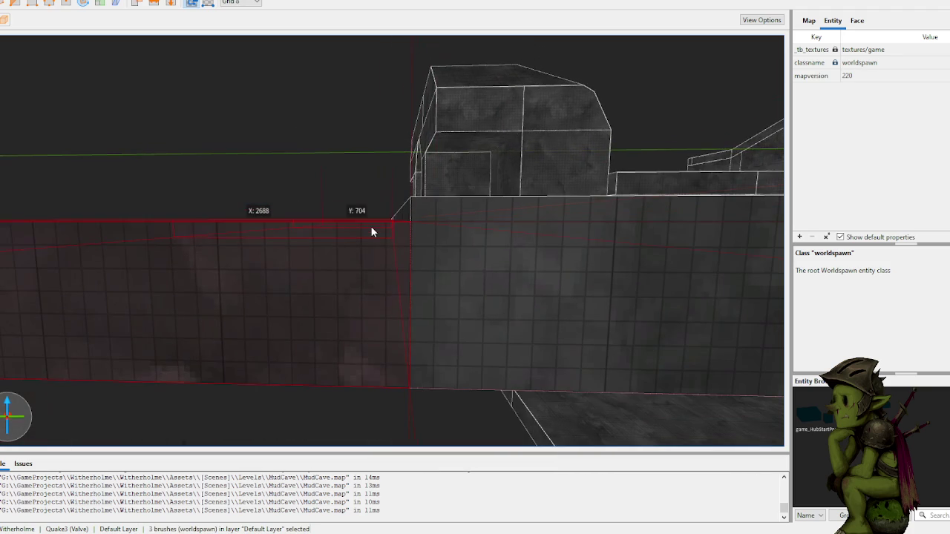
pyautogui.press('Escape')
pyautogui.scroll(2, 362, 149)
pyautogui.scroll(3, 363, 168)
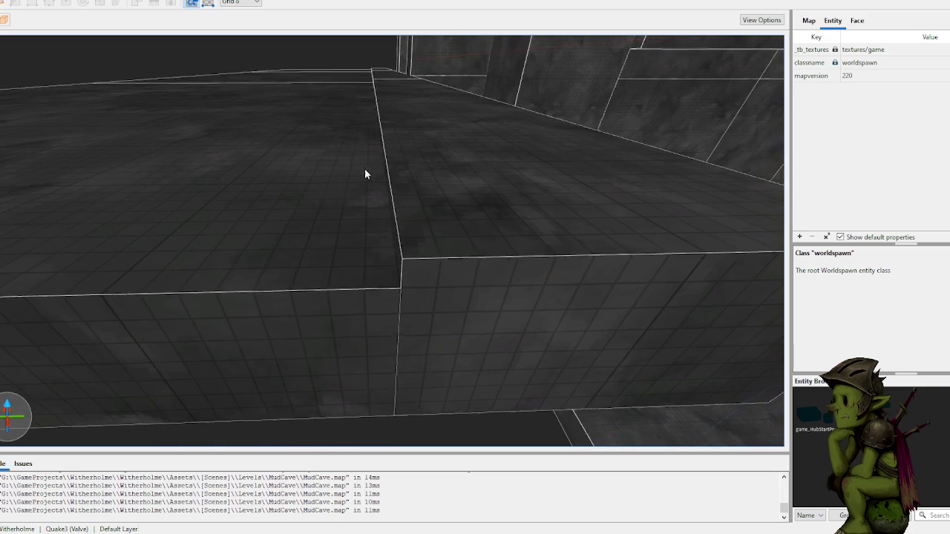
pyautogui.scroll(2, 372, 178)
pyautogui.hotkey('ctrl', 'z')
pyautogui.scroll(3, 412, 208)
pyautogui.scroll(-2, 420, 223)
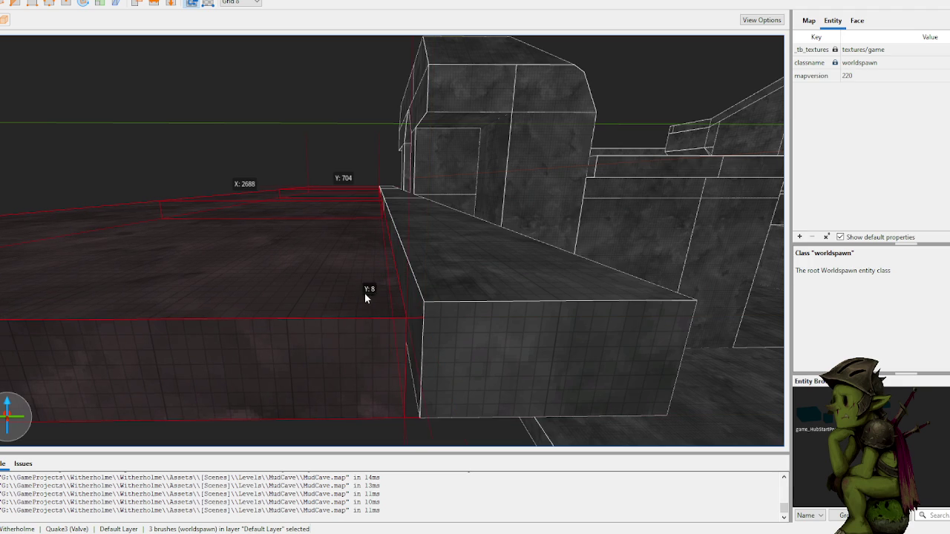
# - Clip the left-hand slabs to fit against the raised ledge, then select the ledge brush
pyautogui.click(414, 303)
pyautogui.scroll(-2, 415, 302)
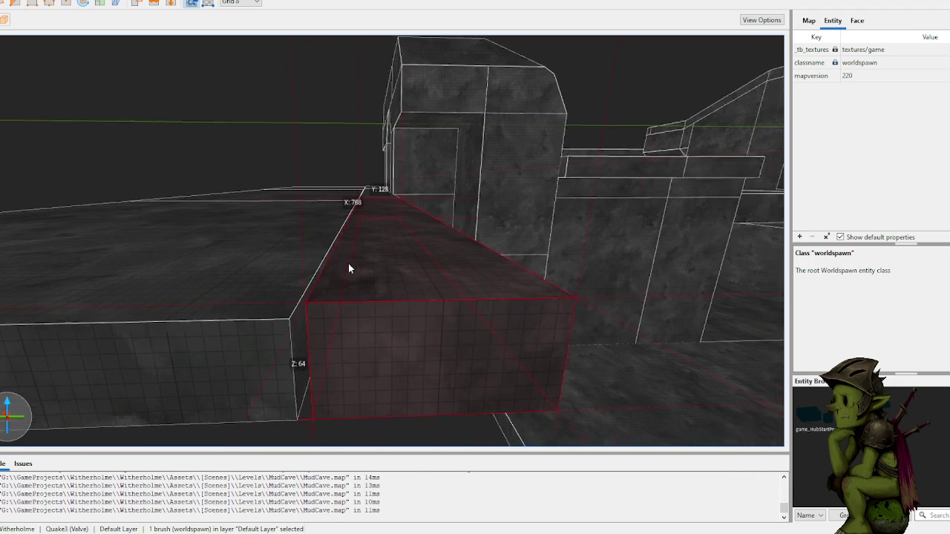
pyautogui.click(346, 303)
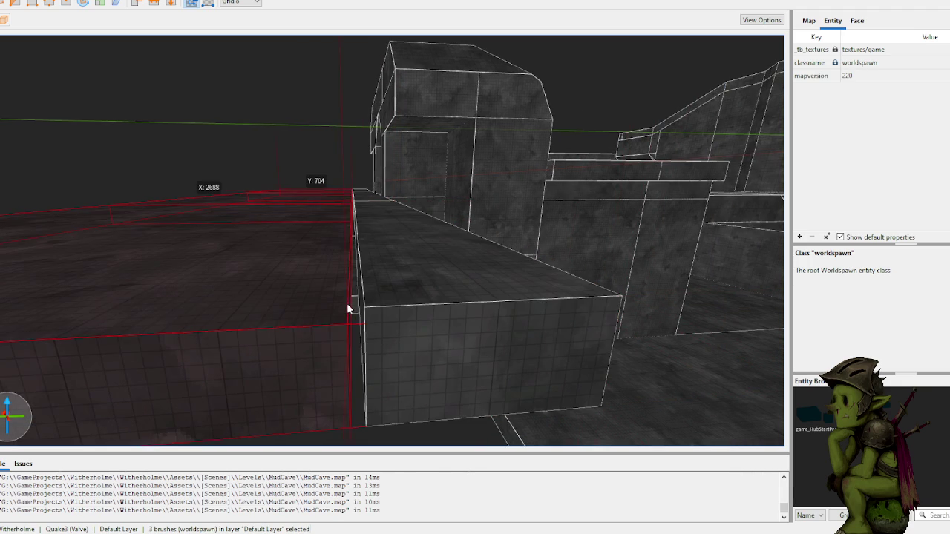
pyautogui.click(347, 346)
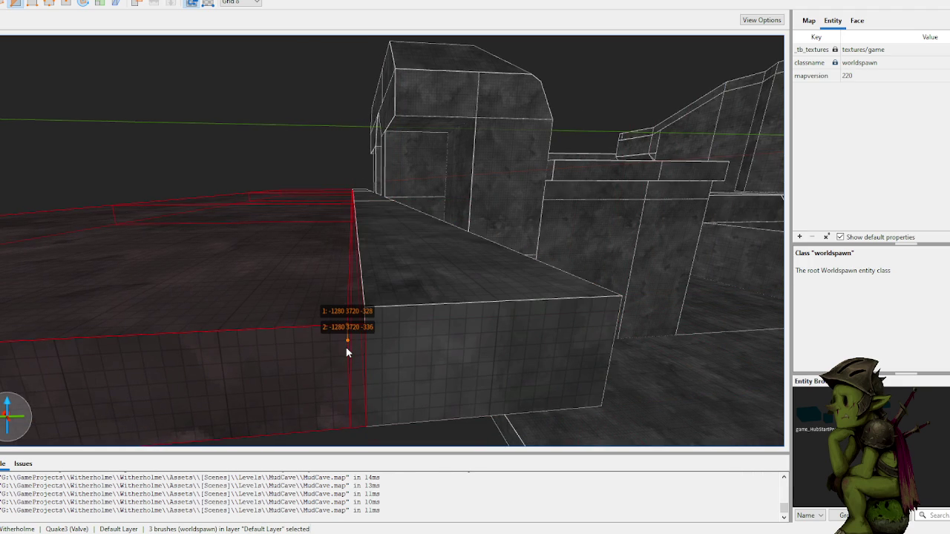
pyautogui.press('Escape')
pyautogui.press('Escape')
pyautogui.scroll(5, 347, 354)
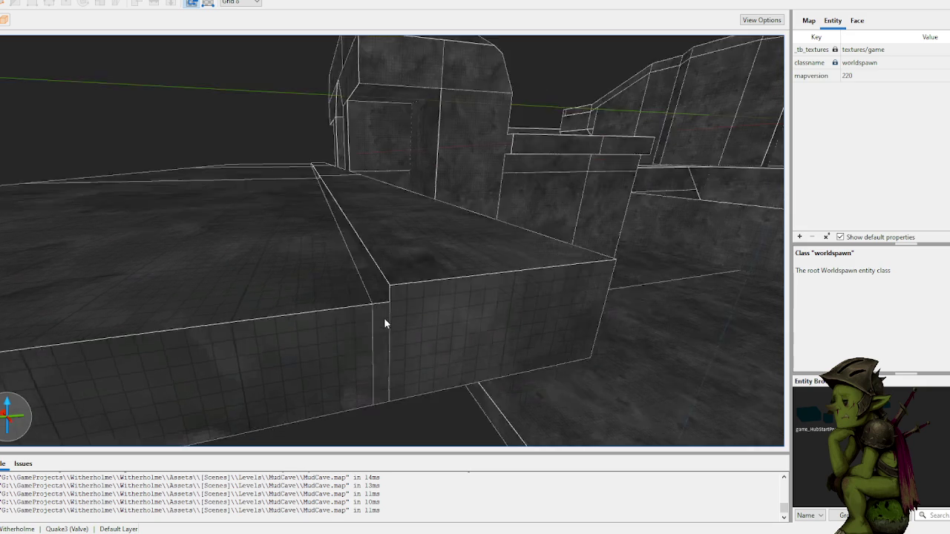
pyautogui.click(452, 356)
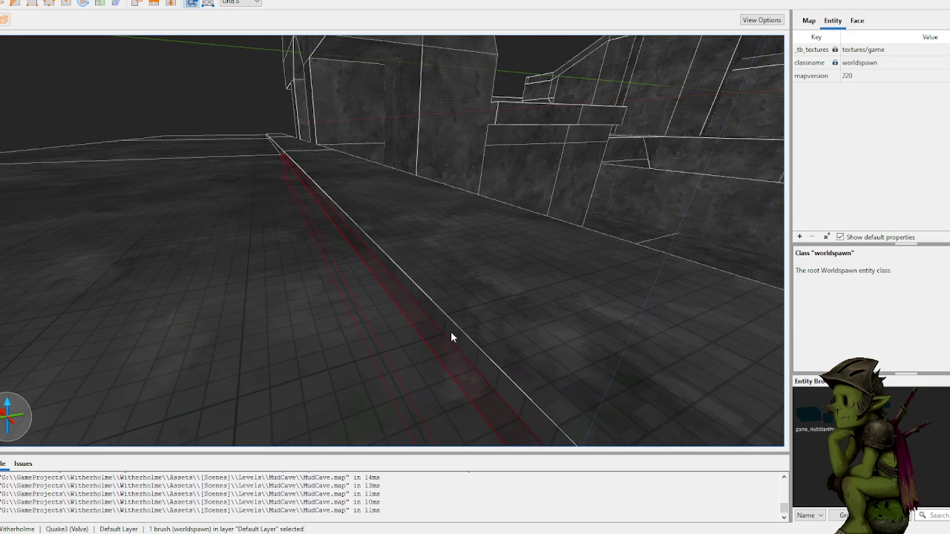
pyautogui.click(50, 6)
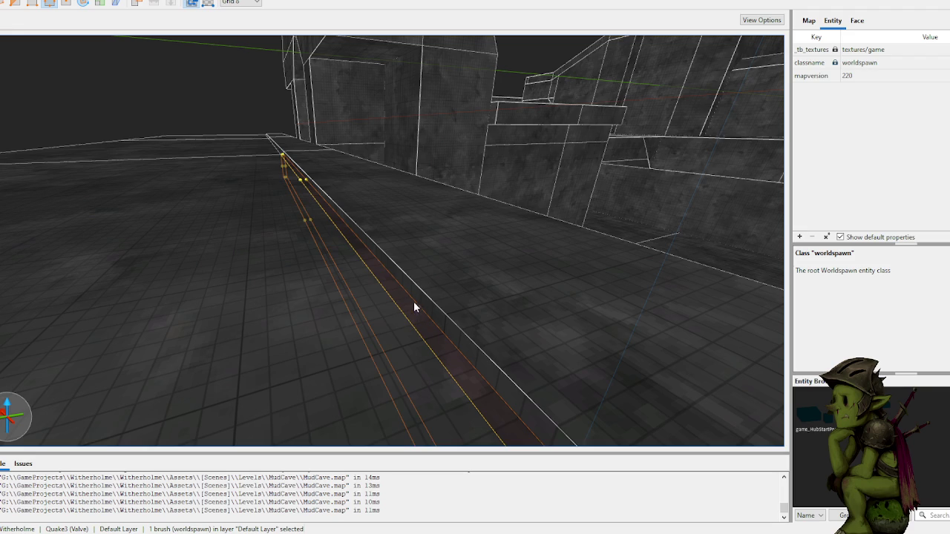
pyautogui.moveTo(333, 182)
pyautogui.mouseDown()
pyautogui.moveTo(339, 163)
pyautogui.moveTo(393, 212)
pyautogui.moveTo(548, 257)
pyautogui.mouseUp()
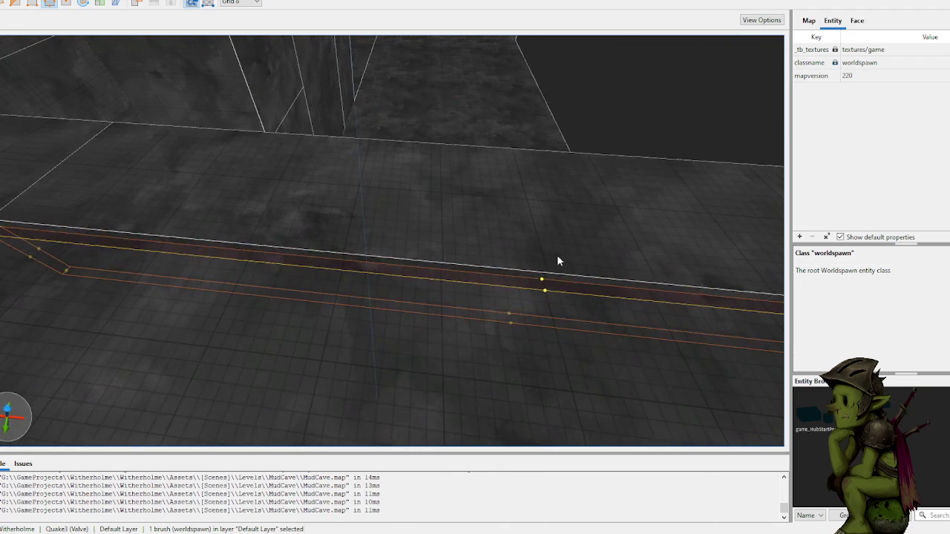
pyautogui.click(543, 274)
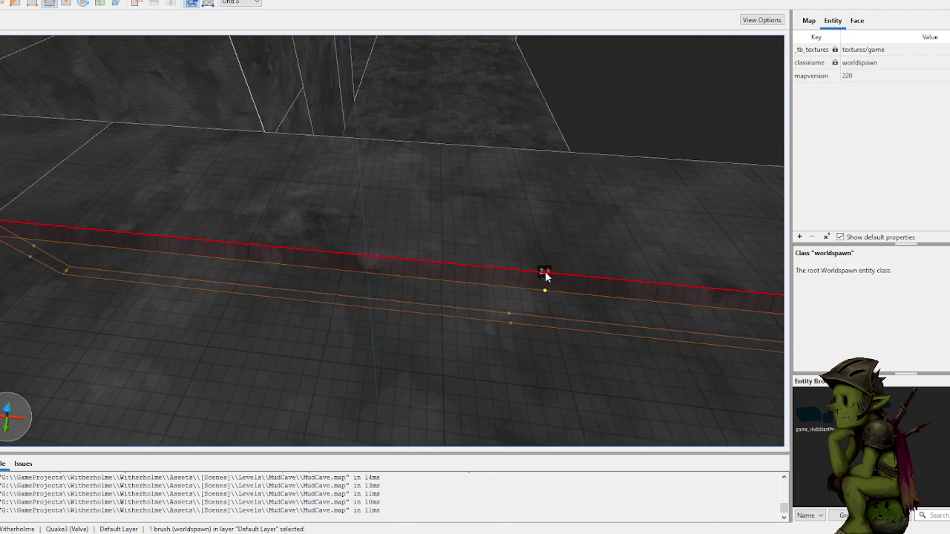
pyautogui.scroll(5, 356, 178)
pyautogui.scroll(-5, 360, 181)
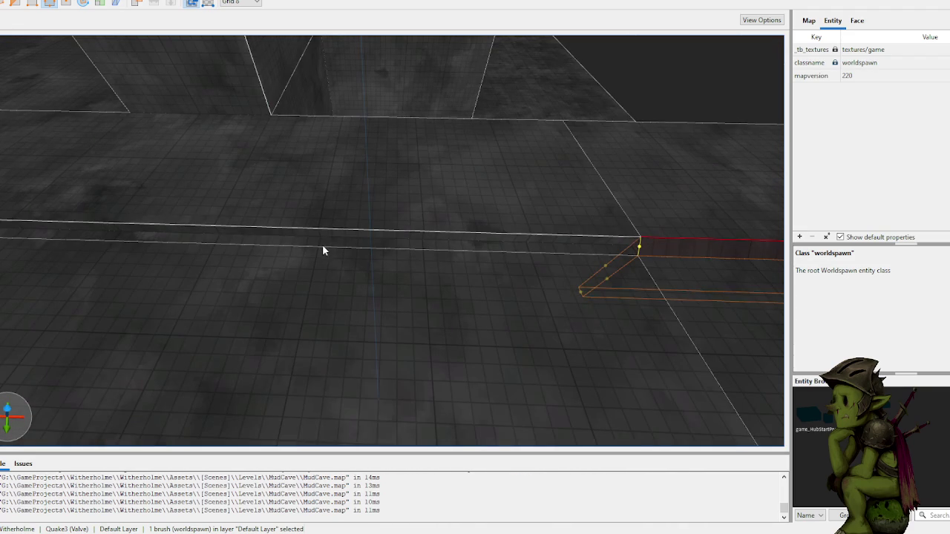
pyautogui.moveTo(324, 246); pyautogui.dragTo(336, 229)
pyautogui.scroll(3, 338, 224)
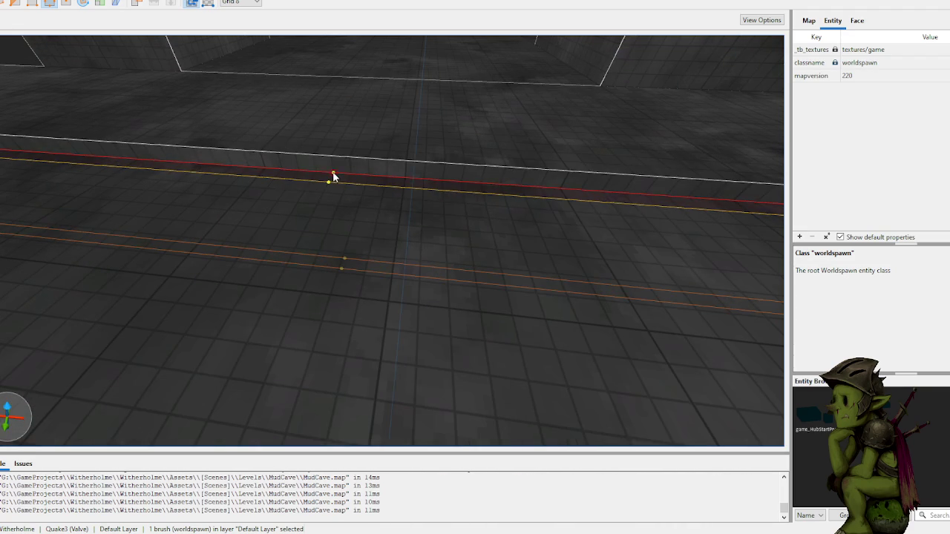
pyautogui.scroll(-6, 349, 160)
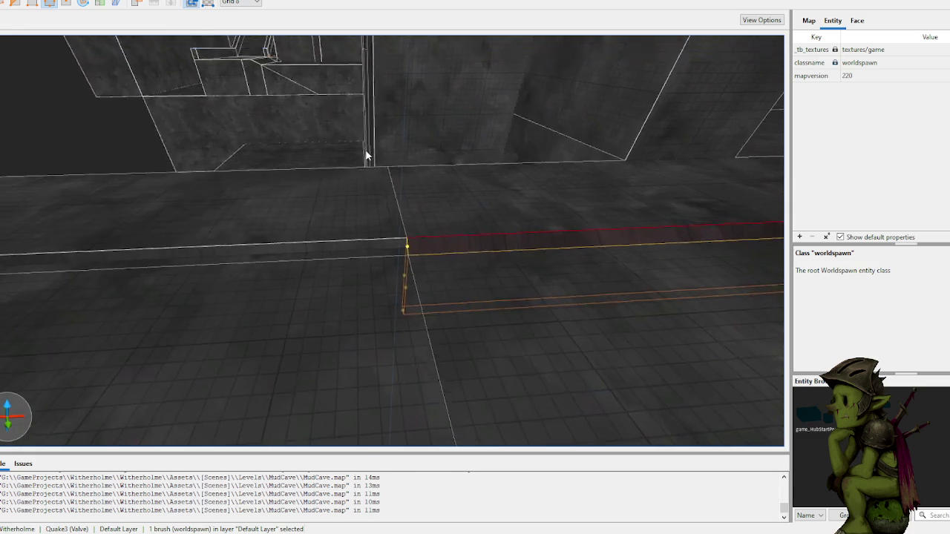
pyautogui.click(230, 248)
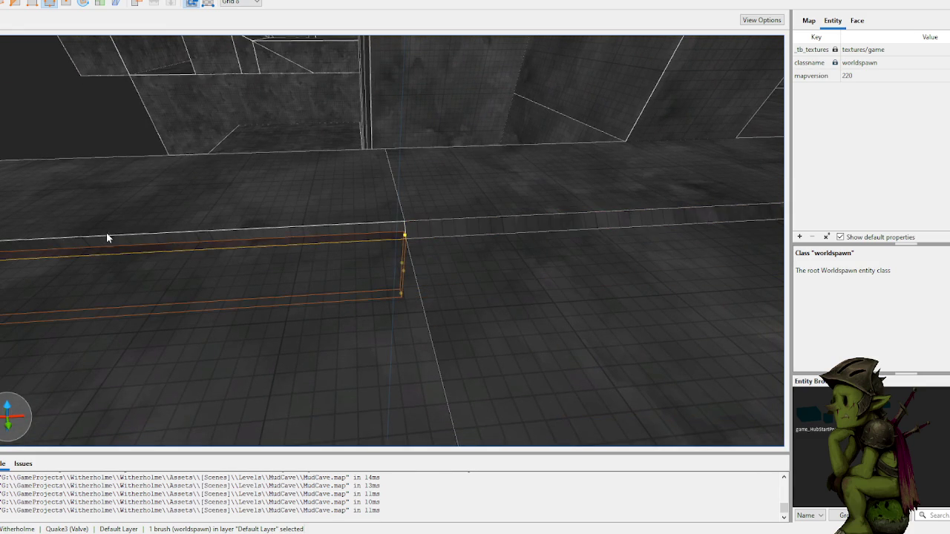
pyautogui.scroll(-4, 228, 211)
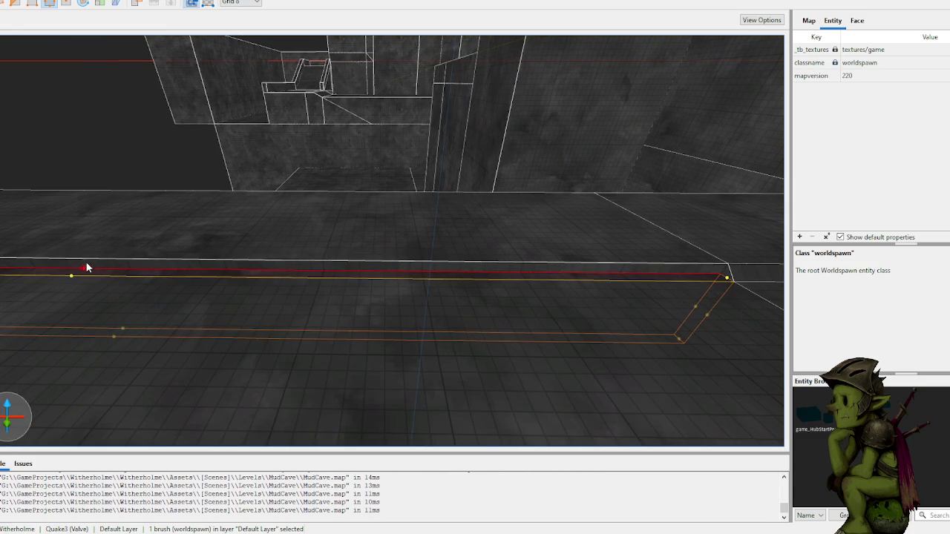
pyautogui.press('d')
pyautogui.press('s')
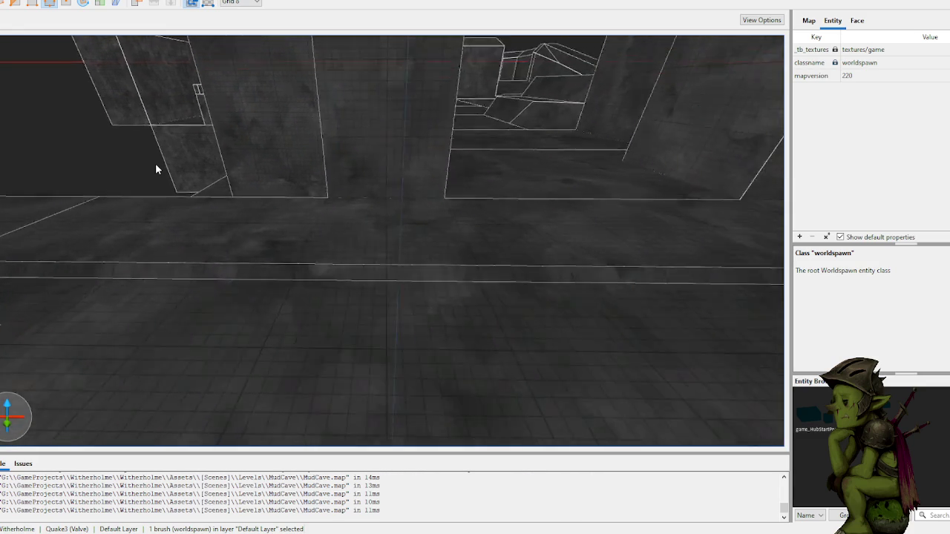
pyautogui.press('w')
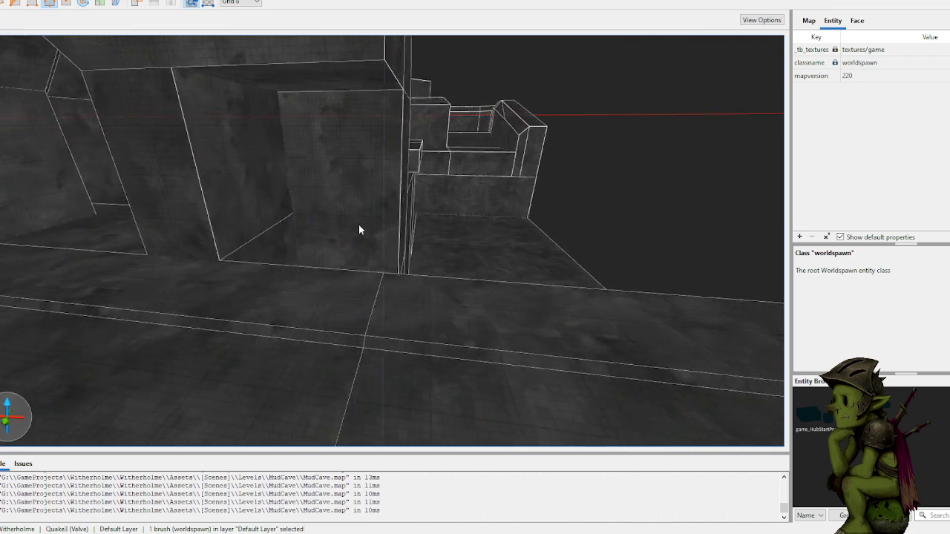
pyautogui.click(507, 192)
pyautogui.press('w')
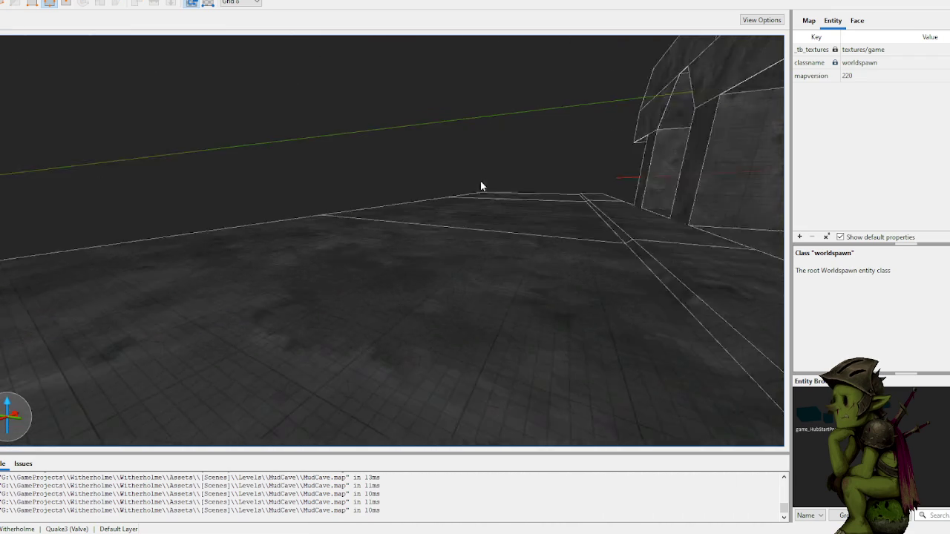
# - Fly to the building and select the upper floor slab in front of it
pyautogui.press('s')
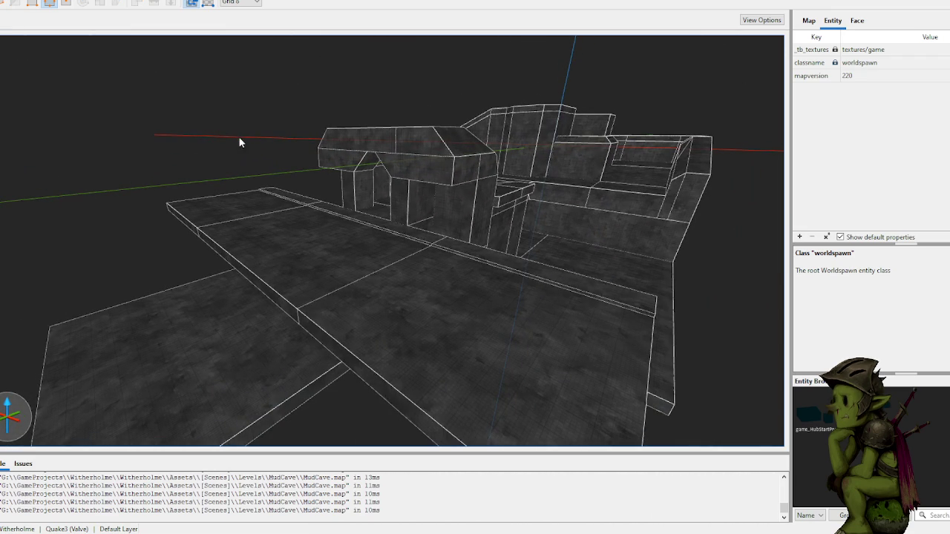
pyautogui.press('w')
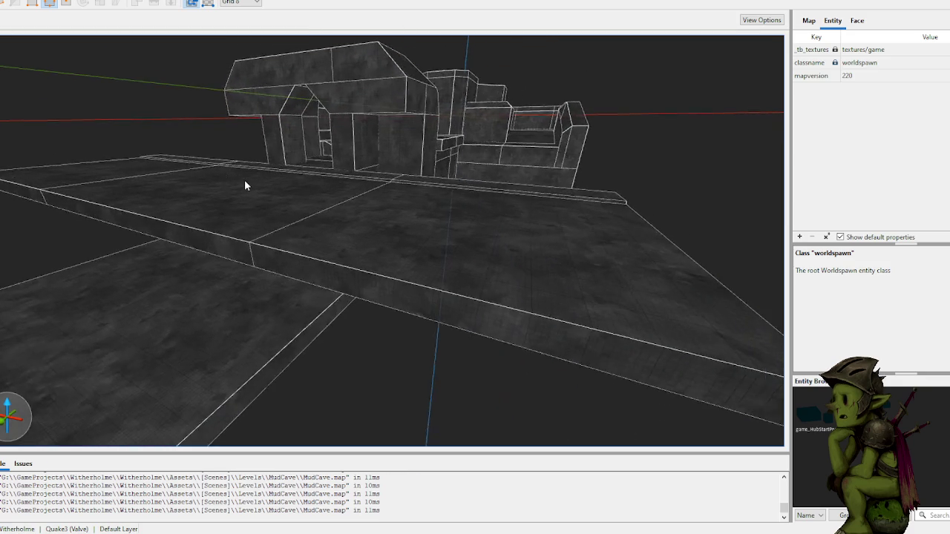
pyautogui.press('w')
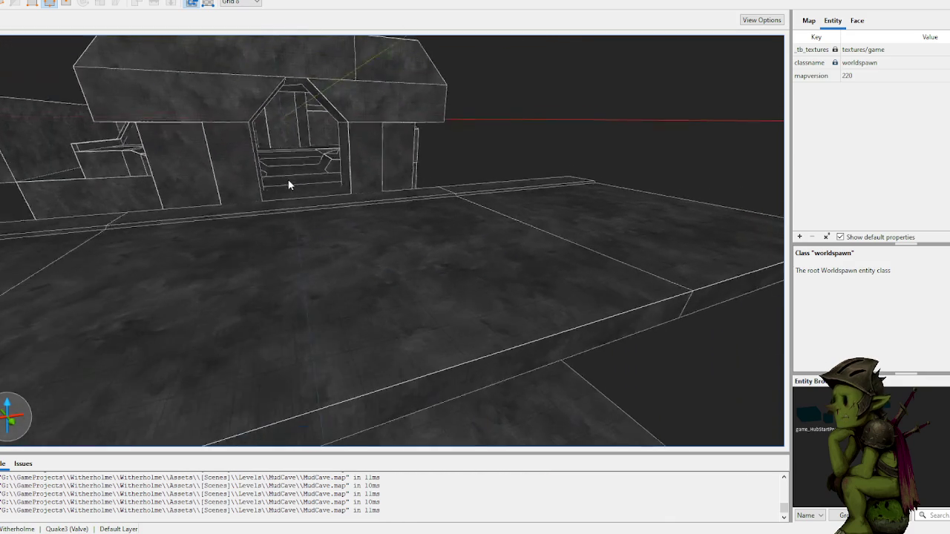
pyautogui.scroll(-3, 391, 194)
pyautogui.moveTo(379, 191)
pyautogui.mouseDown()
pyautogui.moveTo(327, 198)
pyautogui.moveTo(326, 242)
pyautogui.mouseUp()
pyautogui.click(335, 278)
pyautogui.click(339, 276)
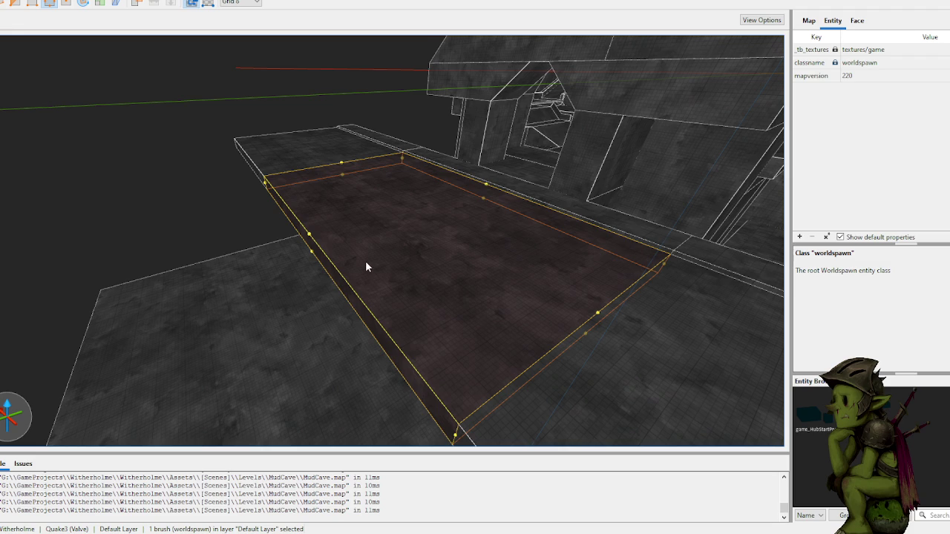
# - Shrink the slab's depth to 376 units on a coarser grid and verify its size
pyautogui.press('Escape')
pyautogui.press('6')
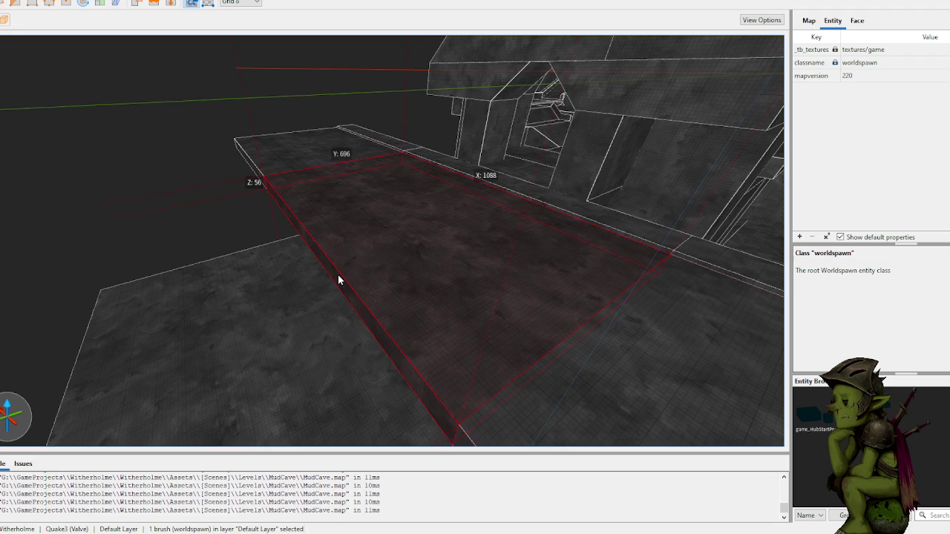
pyautogui.moveTo(338, 274); pyautogui.dragTo(458, 251)
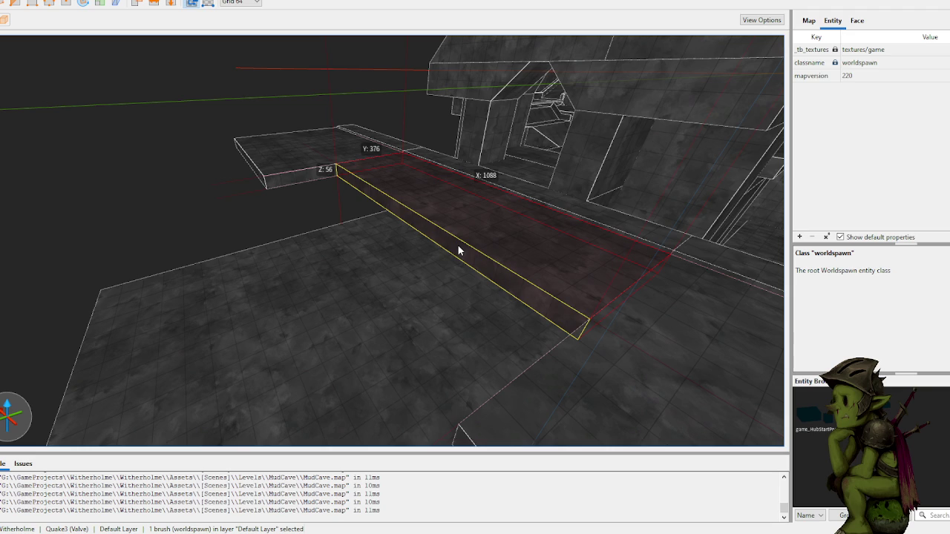
pyautogui.click(197, 100)
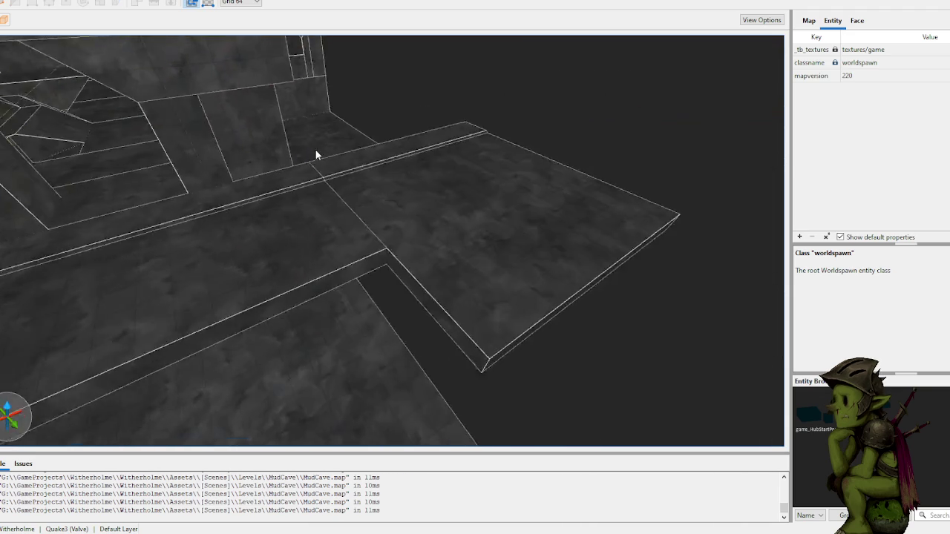
pyautogui.click(419, 285)
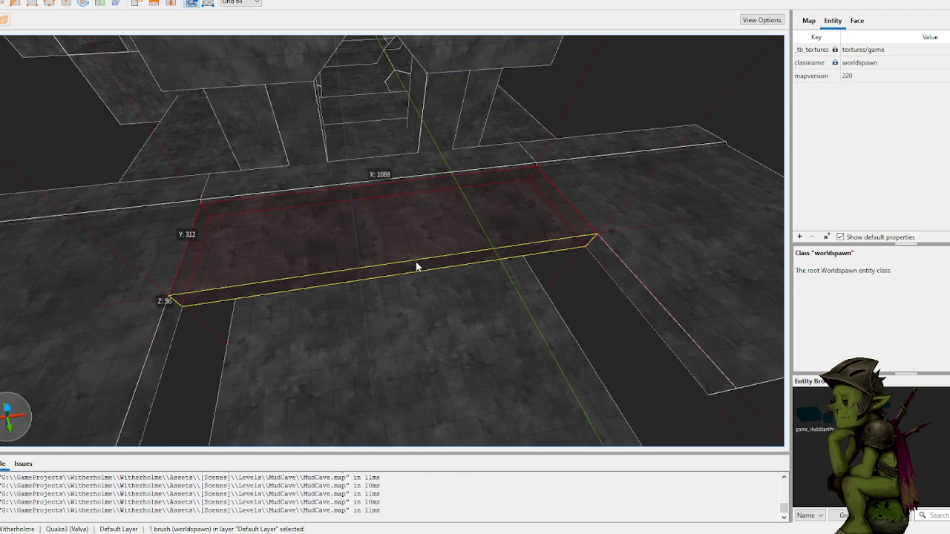
pyautogui.scroll(-3, 258, 167)
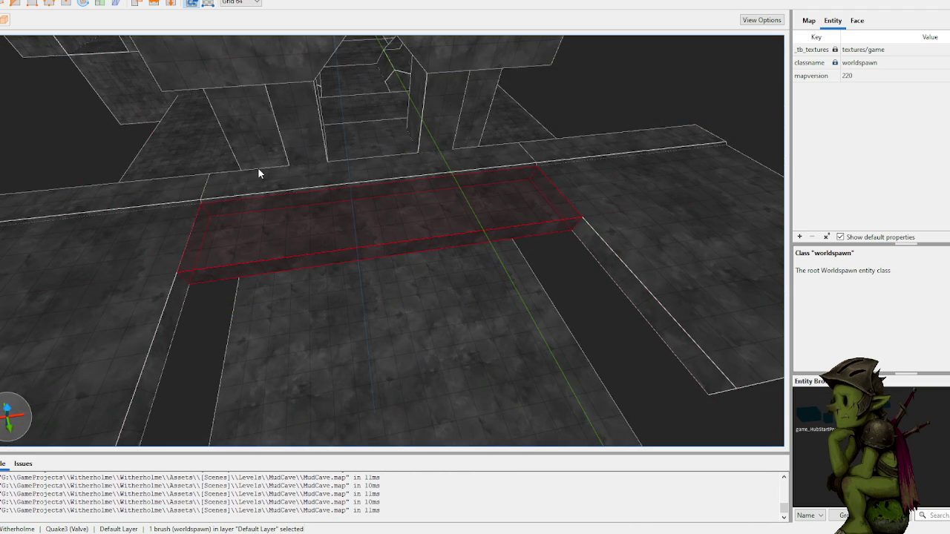
pyautogui.scroll(3, 269, 177)
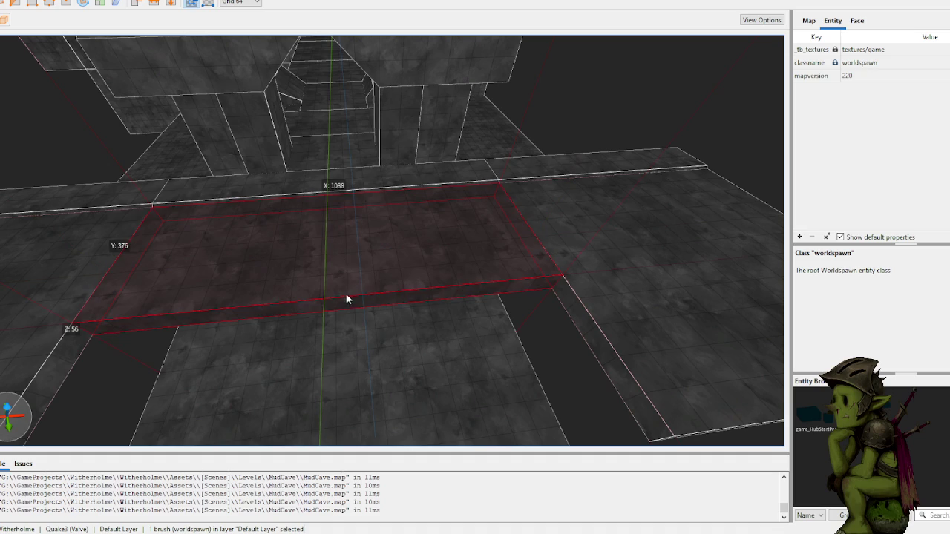
pyautogui.click(670, 75)
pyautogui.scroll(3, 564, 132)
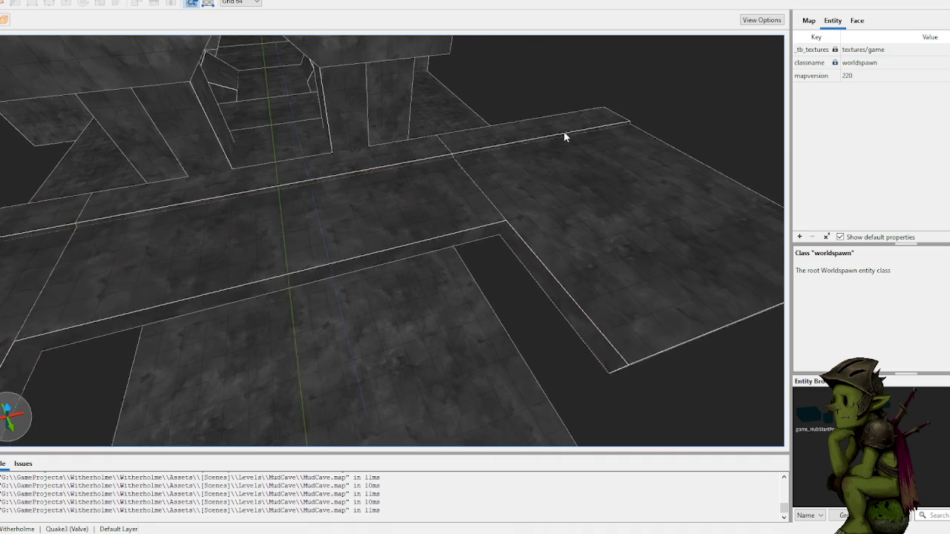
# - Draw a 192×192×64 block at the end of the narrow floor strip and duplicate it
pyautogui.scroll(-2, 565, 127)
pyautogui.moveTo(467, 206)
pyautogui.mouseDown()
pyautogui.moveTo(528, 216)
pyautogui.moveTo(572, 252)
pyautogui.mouseUp()
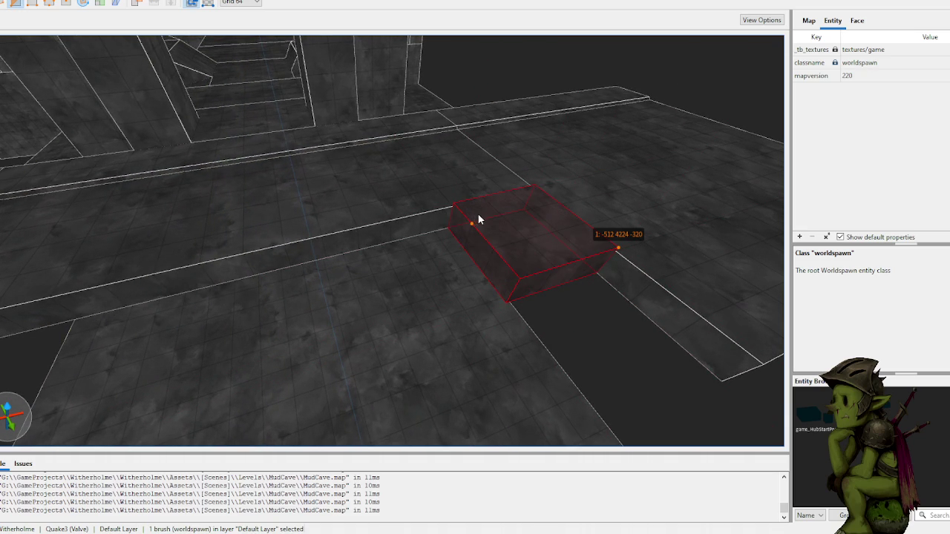
pyautogui.hotkey('ctrl', 'd')
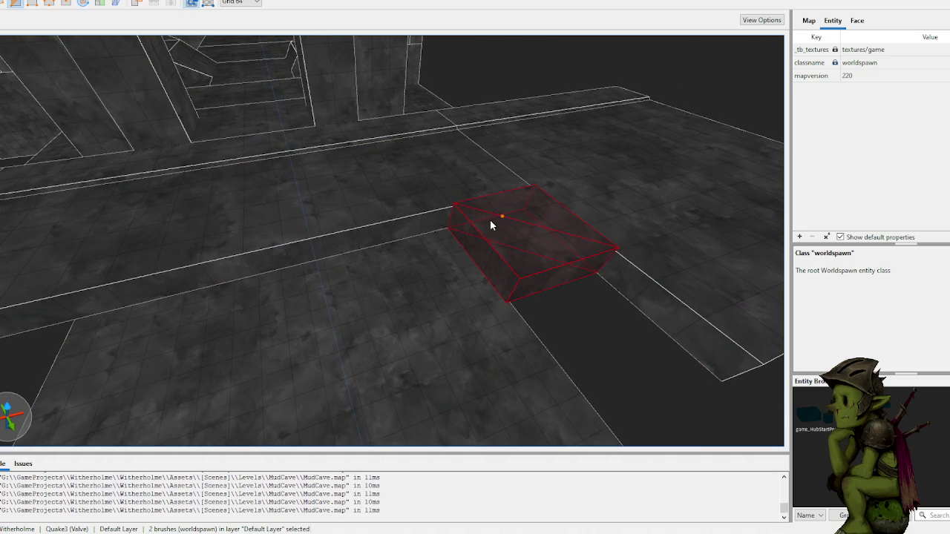
pyautogui.click(490, 220)
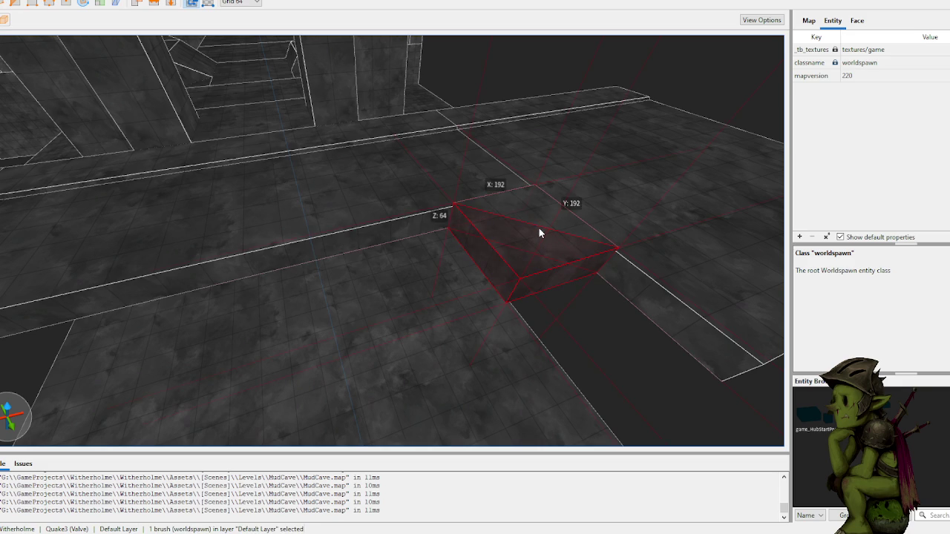
pyautogui.press('Escape')
# - Select the wedge block, try three clip points on it, then cancel the cut
pyautogui.moveTo(539, 228)
pyautogui.mouseDown()
pyautogui.moveTo(538, 194)
pyautogui.moveTo(555, 161)
pyautogui.mouseUp()
pyautogui.click(558, 170)
pyautogui.press('Escape')
pyautogui.click(467, 180)
pyautogui.click(594, 195)
pyautogui.click(561, 142)
pyautogui.click(535, 175)
pyautogui.press('Escape')
pyautogui.press('Escape')
pyautogui.click(481, 179)
pyautogui.press('Escape')
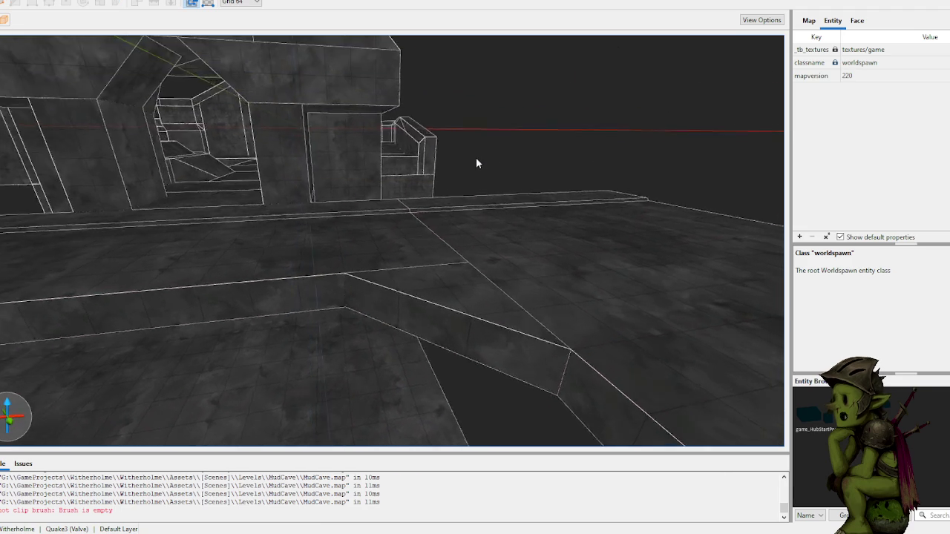
# - Select the walkway floor-edge brushes, spanning 2688×832×64 together
pyautogui.click(458, 237)
pyautogui.moveTo(458, 237)
pyautogui.mouseDown()
pyautogui.moveTo(358, 249)
pyautogui.moveTo(350, 187)
pyautogui.moveTo(351, 197)
pyautogui.moveTo(340, 185)
pyautogui.moveTo(401, 215)
pyautogui.moveTo(393, 235)
pyautogui.moveTo(357, 243)
pyautogui.mouseUp()
pyautogui.scroll(6, 399, 241)
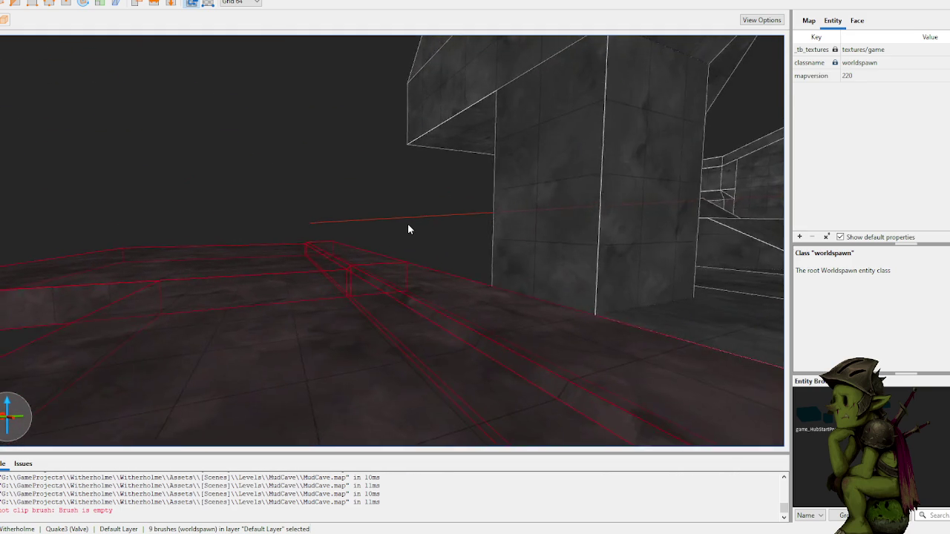
# - Lower the grid to 8 units, fly toward the far wall, and deselect the brushes
pyautogui.press('d')
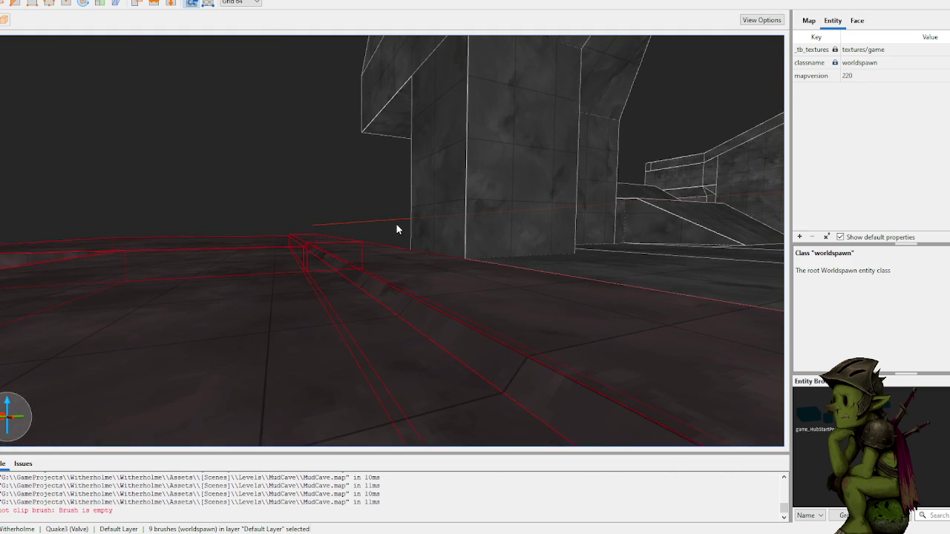
pyautogui.press('[')
pyautogui.press('[')
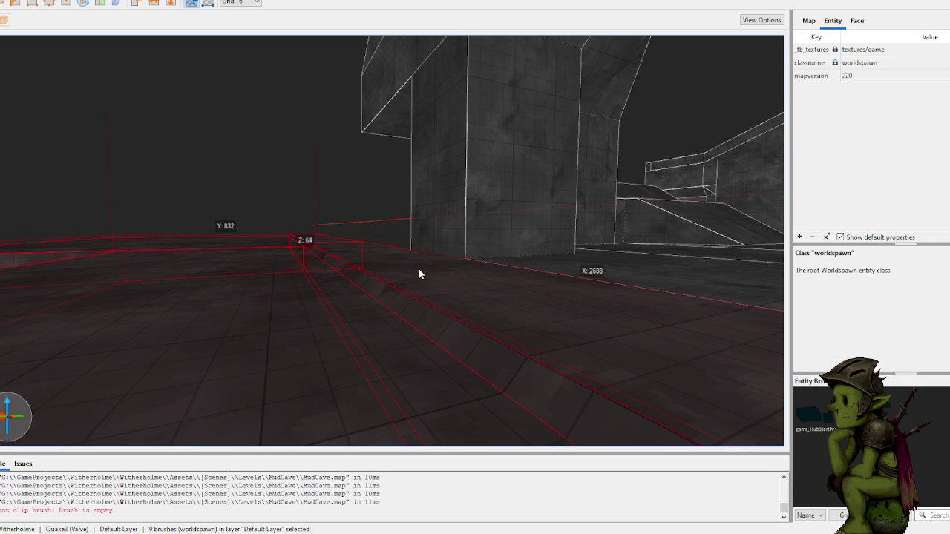
pyautogui.press('d')
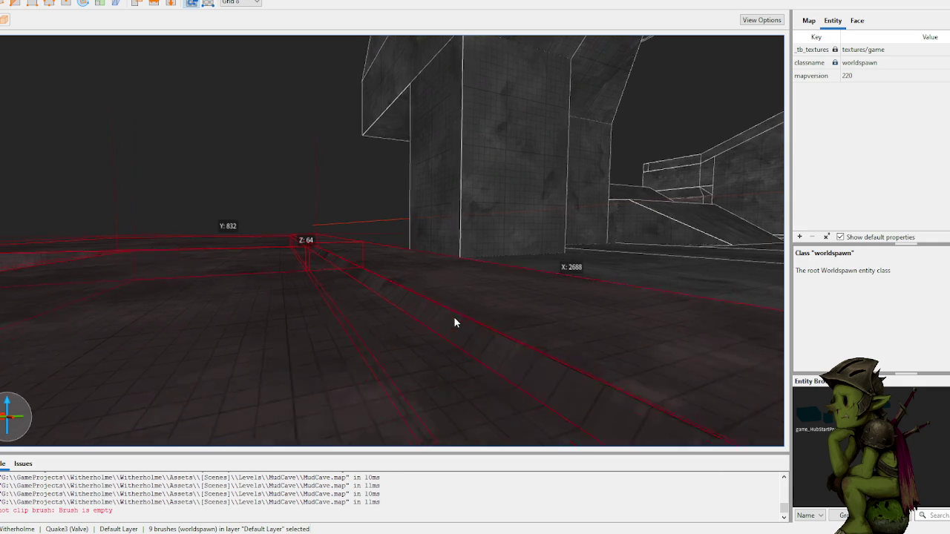
pyautogui.press('shift')
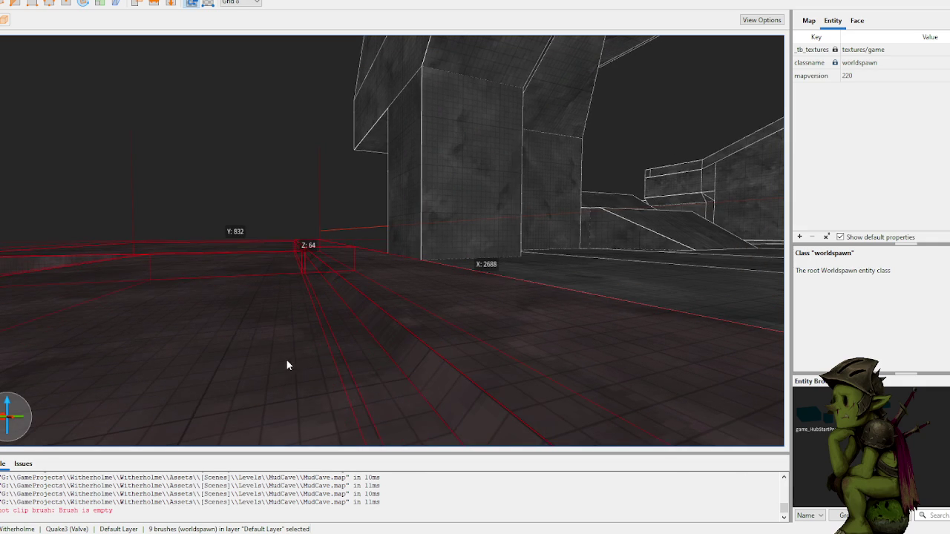
pyautogui.press('w')
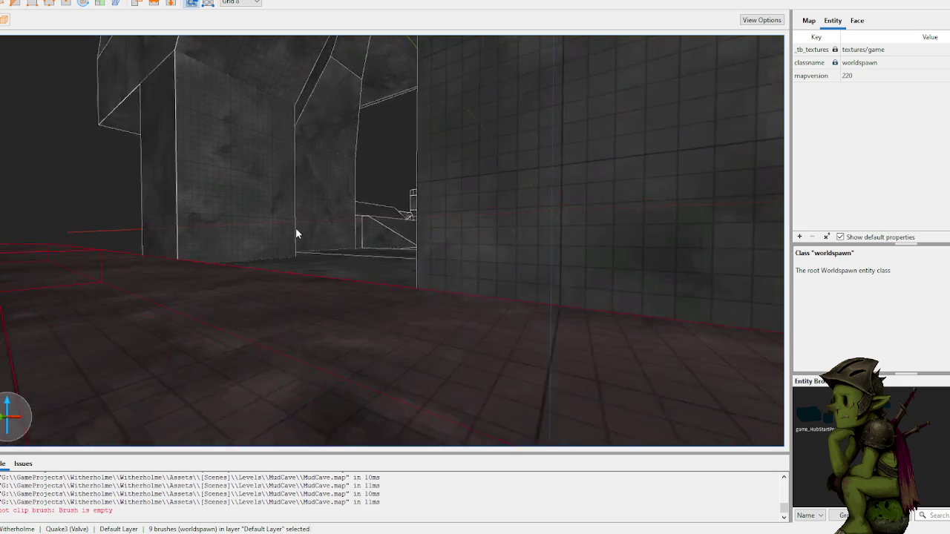
pyautogui.click(339, 222)
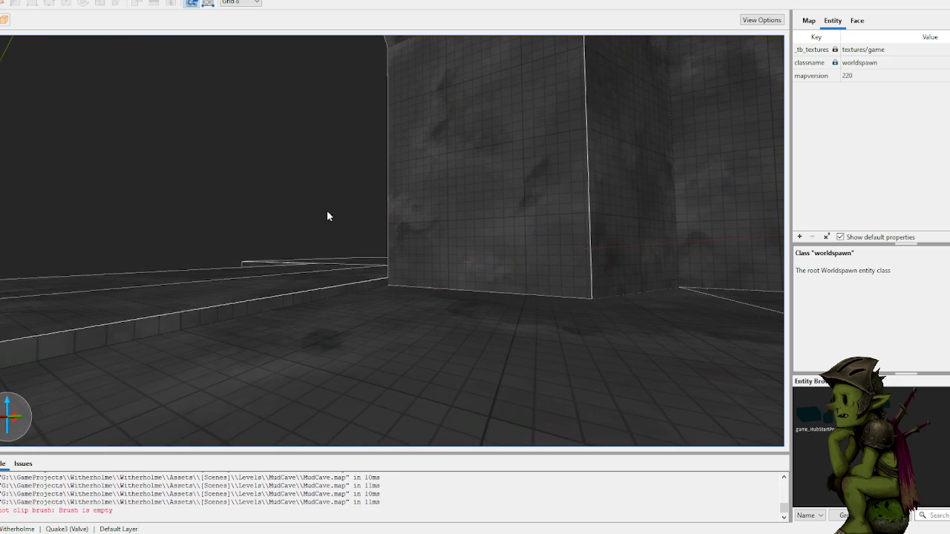
# - Draw a thin strip brush along the floor edge at the foot of the wall
pyautogui.press('w')
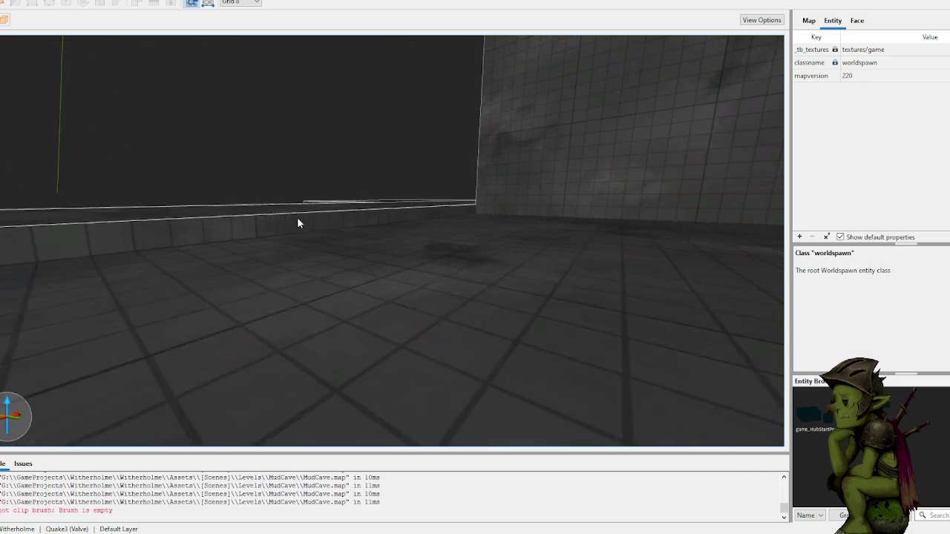
pyautogui.moveTo(212, 234); pyautogui.dragTo(755, 275)
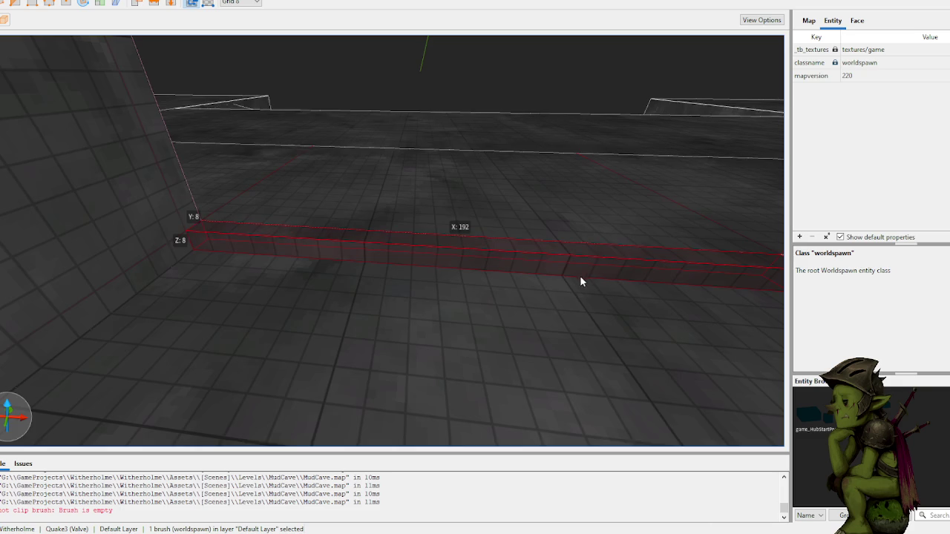
pyautogui.press('s')
pyautogui.moveTo(373, 229); pyautogui.dragTo(558, 287)
pyautogui.press('d')
pyautogui.moveTo(367, 282)
pyautogui.mouseDown()
pyautogui.moveTo(399, 301)
pyautogui.moveTo(386, 299)
pyautogui.mouseUp()
# - Clip the end of the strip with two cut points, keeping the flipped side
pyautogui.click(350, 269)
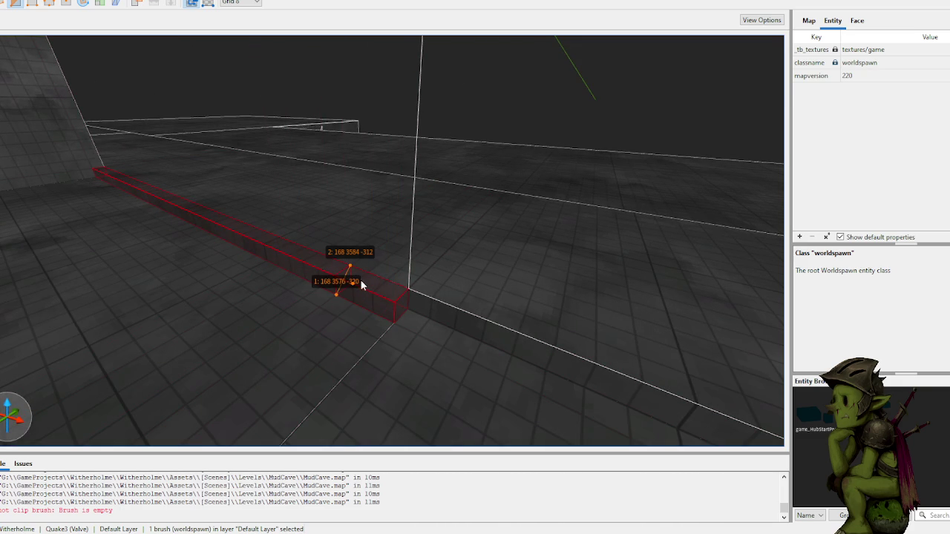
pyautogui.click(333, 262)
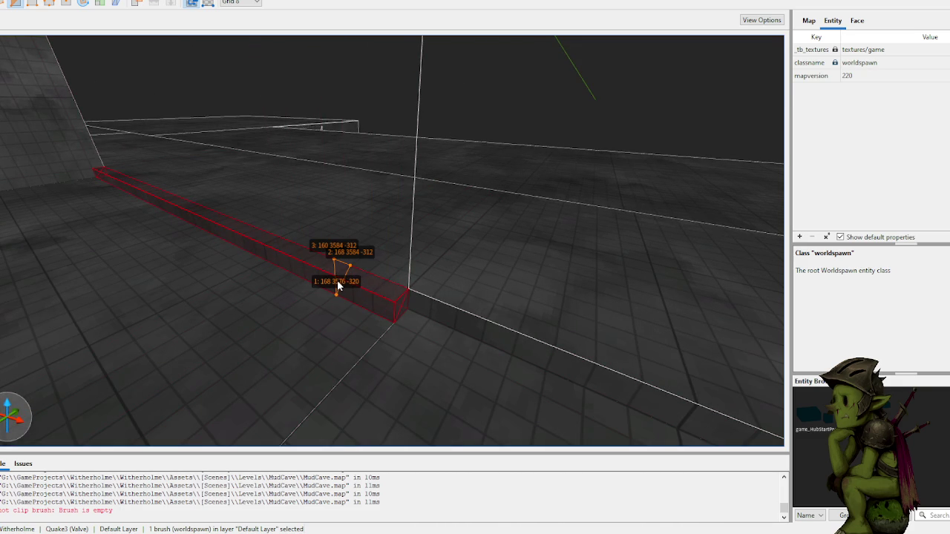
pyautogui.press('Tab')
pyautogui.press('Return')
pyautogui.press('Escape')
# - Pull the floor strip's bottom edge outward with the Edge tool and save the map
pyautogui.moveTo(337, 280)
pyautogui.mouseDown()
pyautogui.moveTo(323, 161)
pyautogui.moveTo(358, 117)
pyautogui.moveTo(391, 161)
pyautogui.moveTo(445, 377)
pyautogui.mouseUp()
pyautogui.click(437, 290)
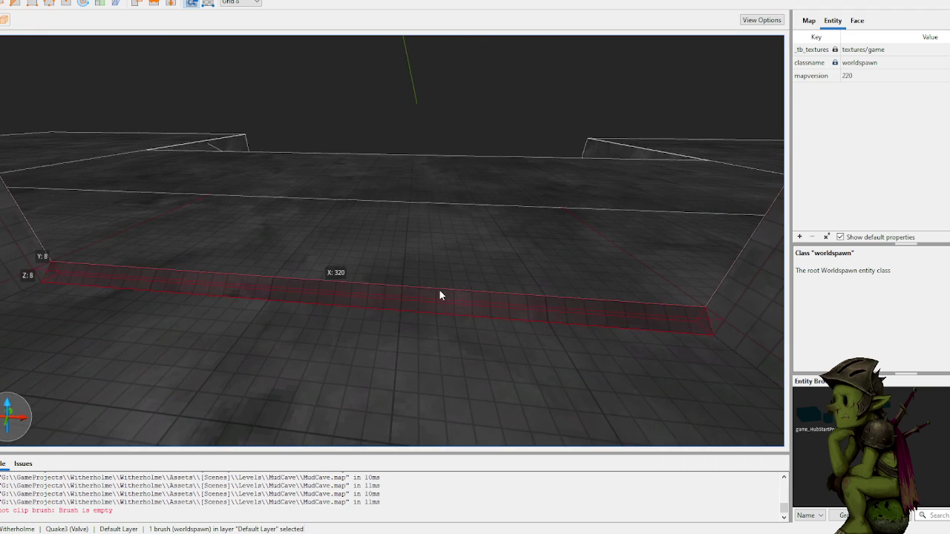
pyautogui.press('e')
pyautogui.moveTo(334, 308); pyautogui.dragTo(331, 315)
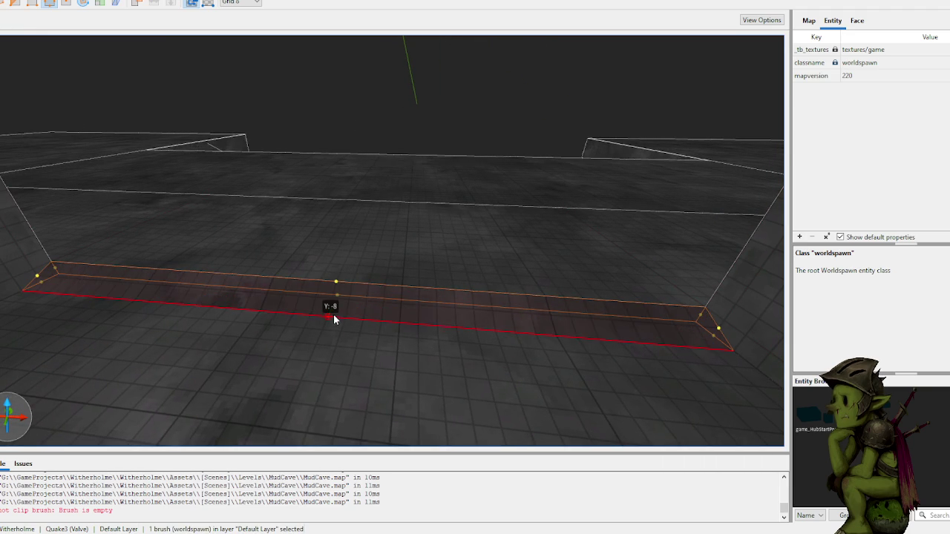
pyautogui.hotkey('ctrl', 's')
# - Fly to the raised floor by the left wall and widen the floor strip sideways
pyautogui.moveTo(422, 138)
pyautogui.mouseDown()
pyautogui.moveTo(441, 161)
pyautogui.moveTo(381, 111)
pyautogui.moveTo(312, 103)
pyautogui.moveTo(414, 174)
pyautogui.moveTo(388, 171)
pyautogui.mouseUp()
pyautogui.press('Escape')
pyautogui.press('w')
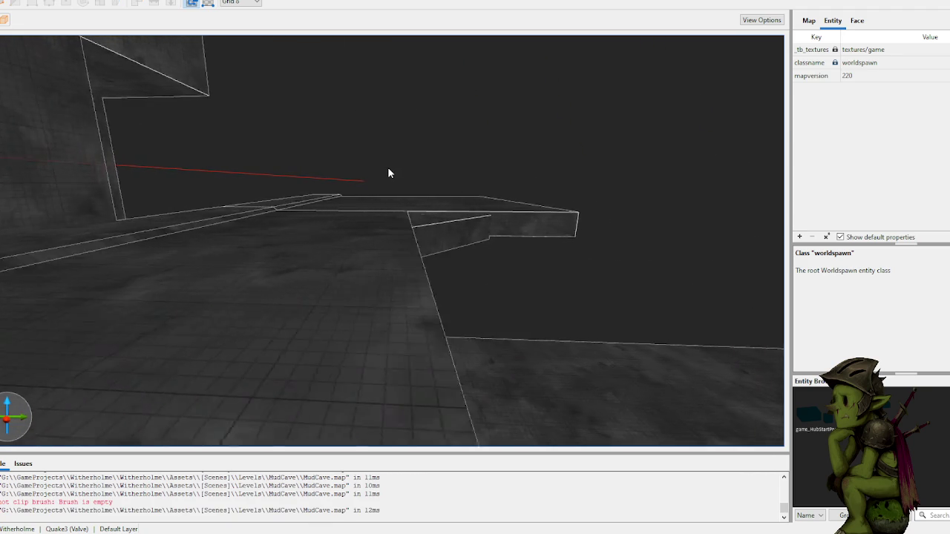
pyautogui.press('w')
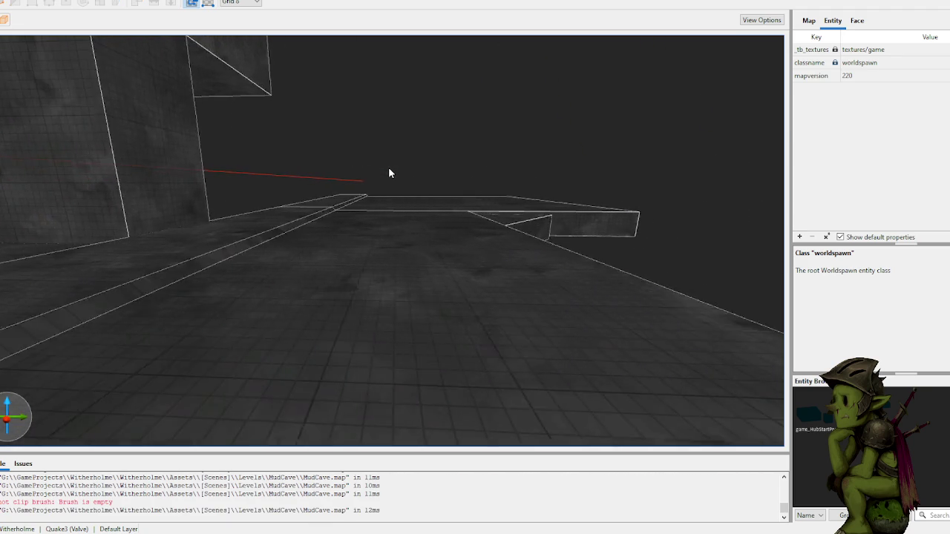
pyautogui.press('w')
pyautogui.moveTo(389, 172)
pyautogui.mouseDown()
pyautogui.moveTo(357, 178)
pyautogui.moveTo(357, 156)
pyautogui.moveTo(425, 182)
pyautogui.moveTo(421, 196)
pyautogui.mouseUp()
pyautogui.press('w')
pyautogui.click(347, 294)
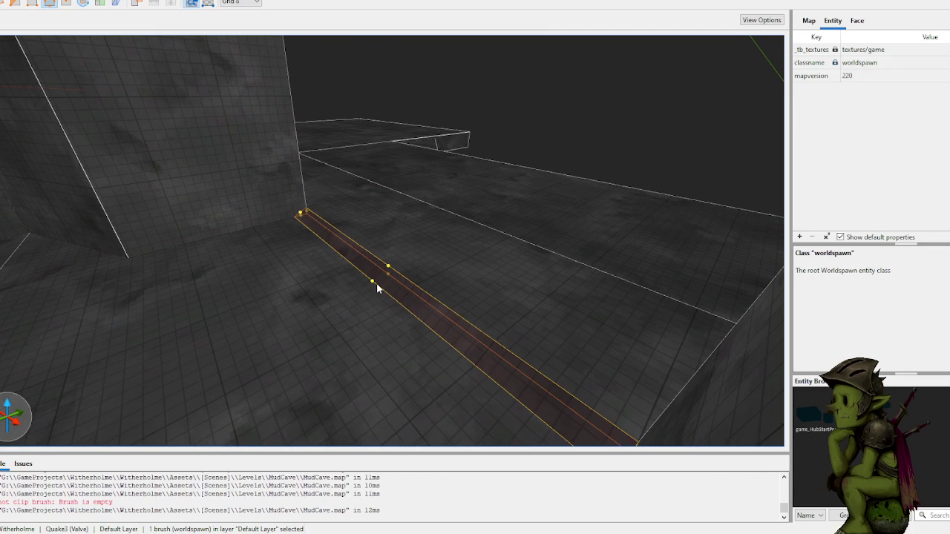
pyautogui.moveTo(375, 284)
pyautogui.mouseDown()
pyautogui.moveTo(122, 366)
pyautogui.moveTo(98, 409)
pyautogui.moveTo(115, 402)
pyautogui.mouseUp()
pyautogui.press('a')
pyautogui.moveTo(233, 268)
pyautogui.mouseDown()
pyautogui.moveTo(307, 232)
pyautogui.moveTo(356, 215)
pyautogui.moveTo(370, 220)
pyautogui.mouseUp()
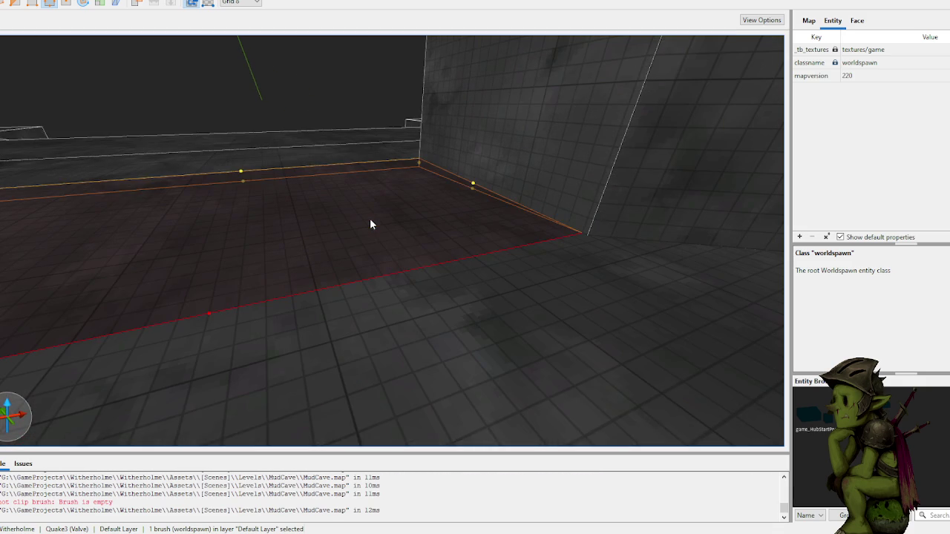
pyautogui.click(331, 113)
# - Stretch the thin wall-base brush downward
pyautogui.press('w')
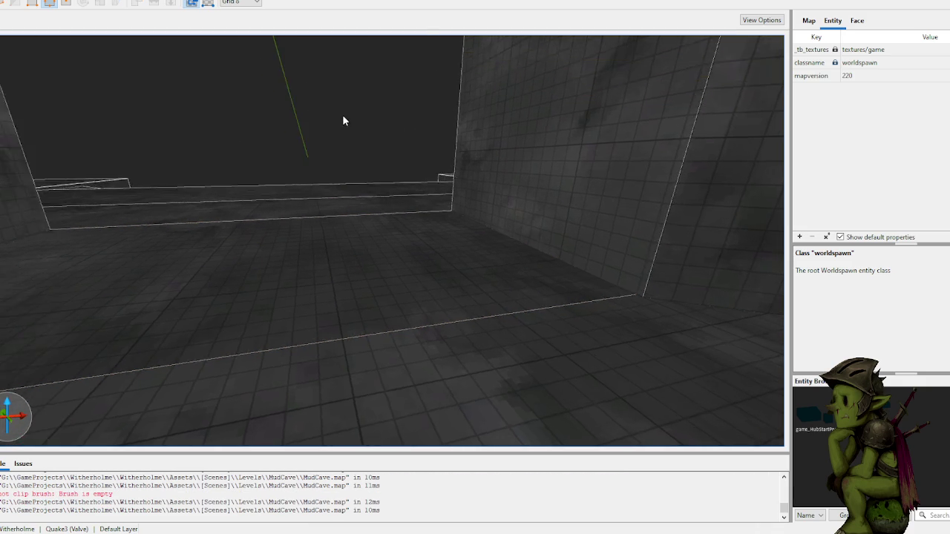
pyautogui.press('s')
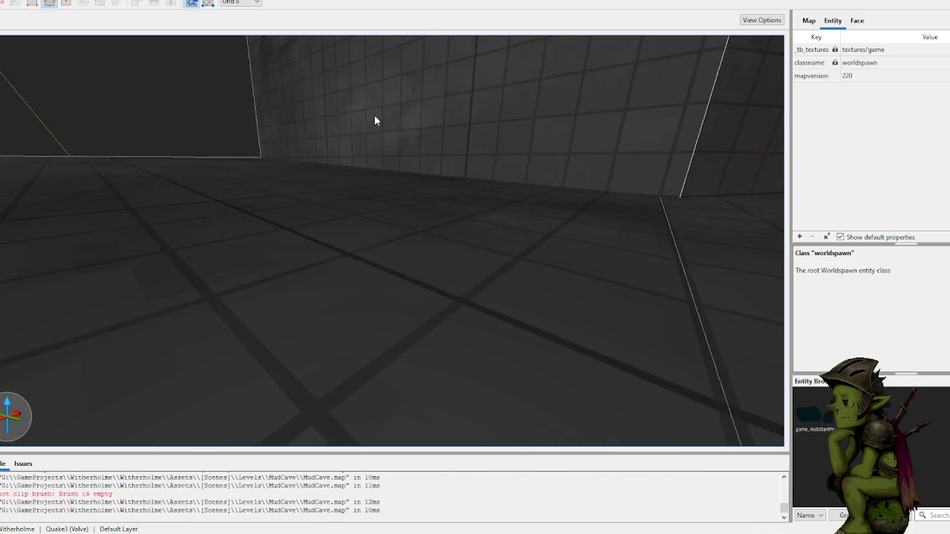
pyautogui.click(393, 153)
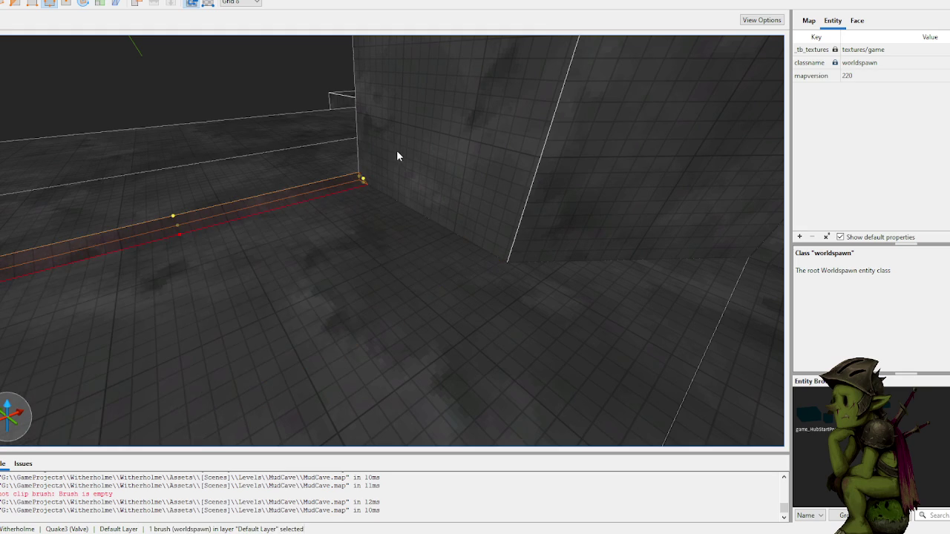
pyautogui.press('s')
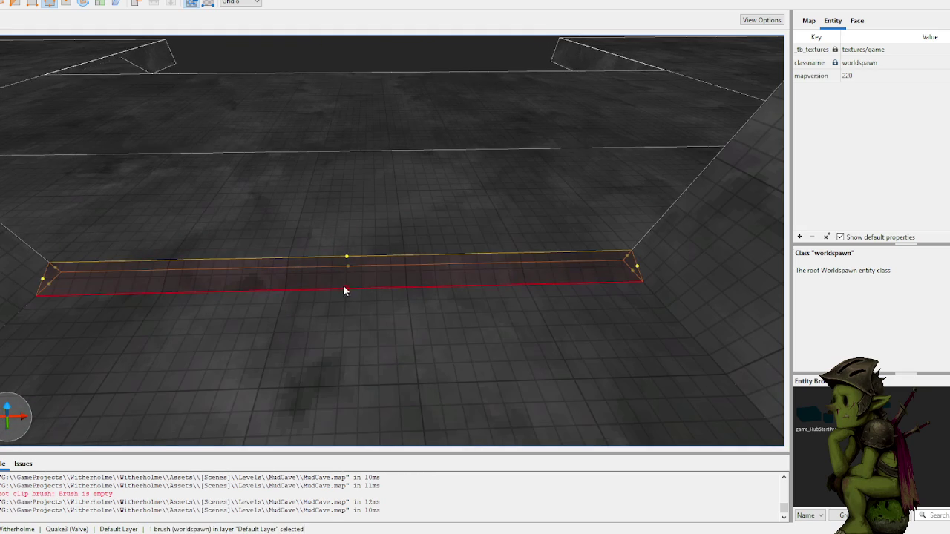
pyautogui.moveTo(346, 296); pyautogui.dragTo(340, 388)
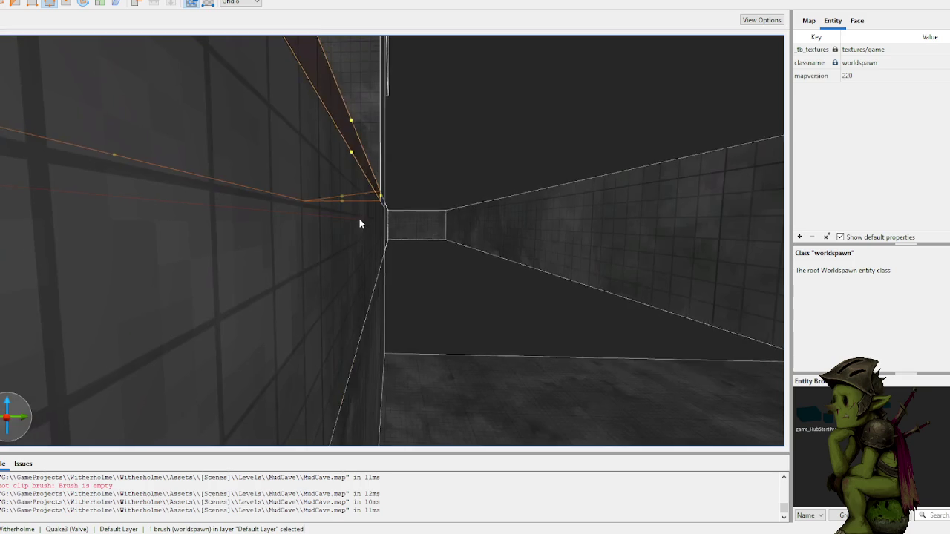
# - Resize the 192×192 floor block near the entrance to 56 units high
pyautogui.click(404, 178)
pyautogui.press('w')
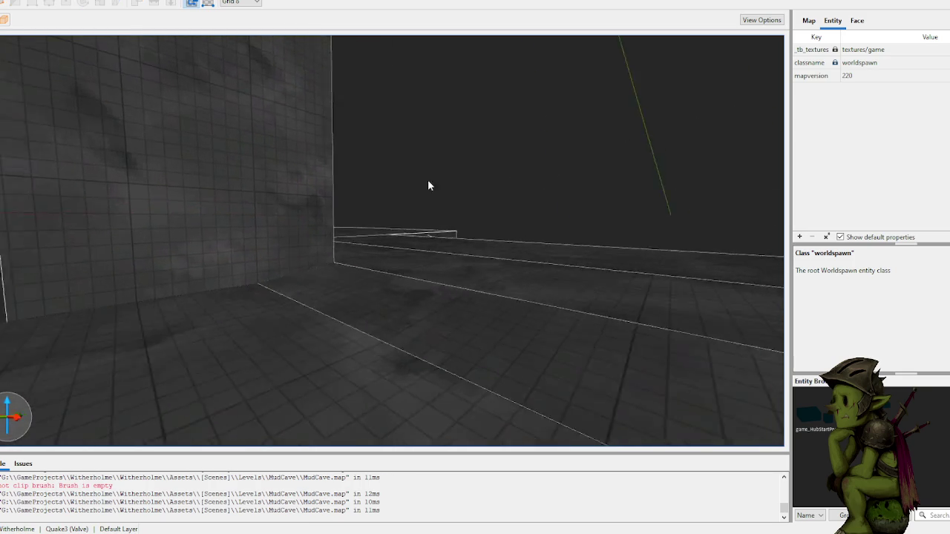
pyautogui.press('w')
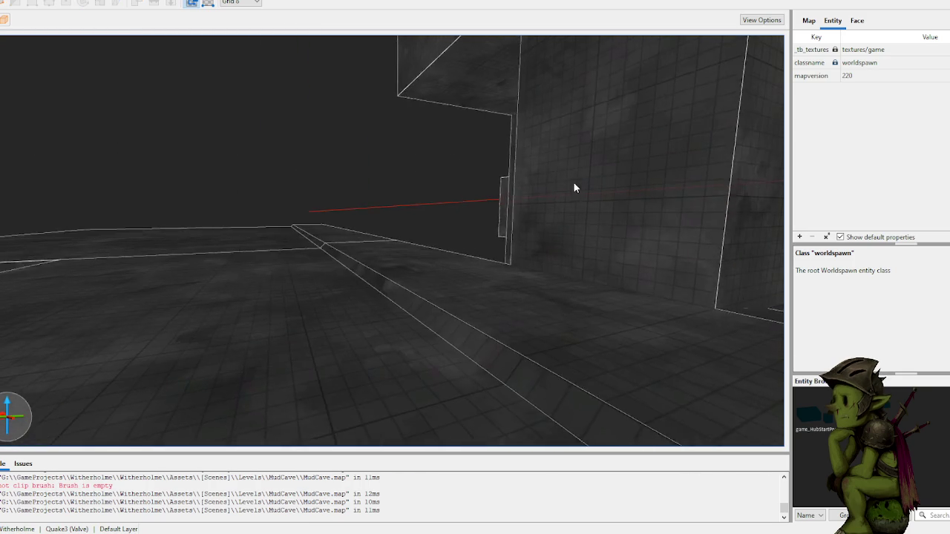
pyautogui.press('w')
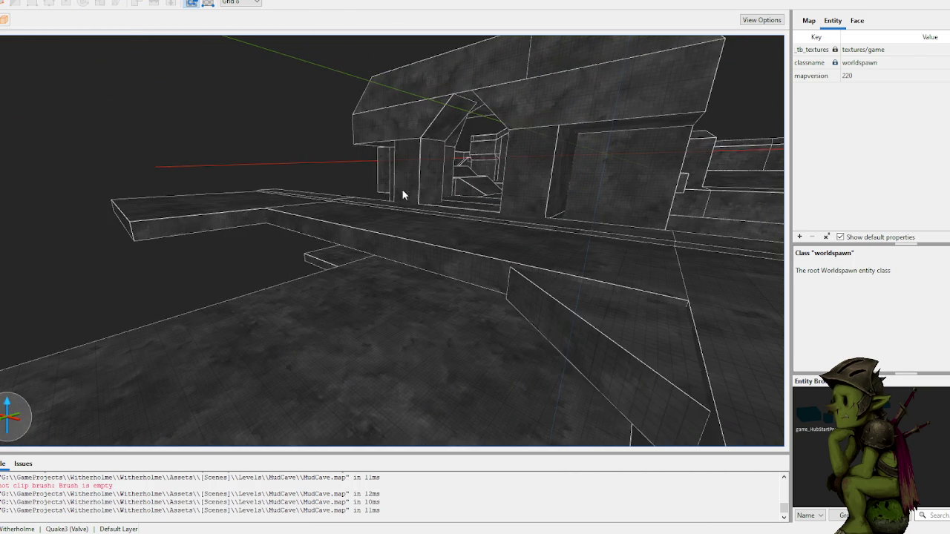
pyautogui.press('w')
pyautogui.press('w')
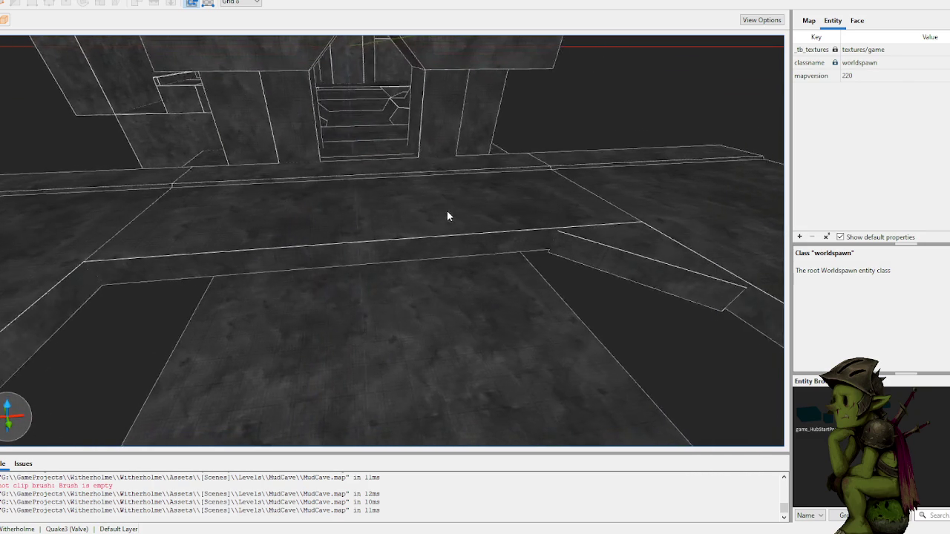
pyautogui.click(554, 202)
pyautogui.moveTo(551, 197); pyautogui.dragTo(603, 140)
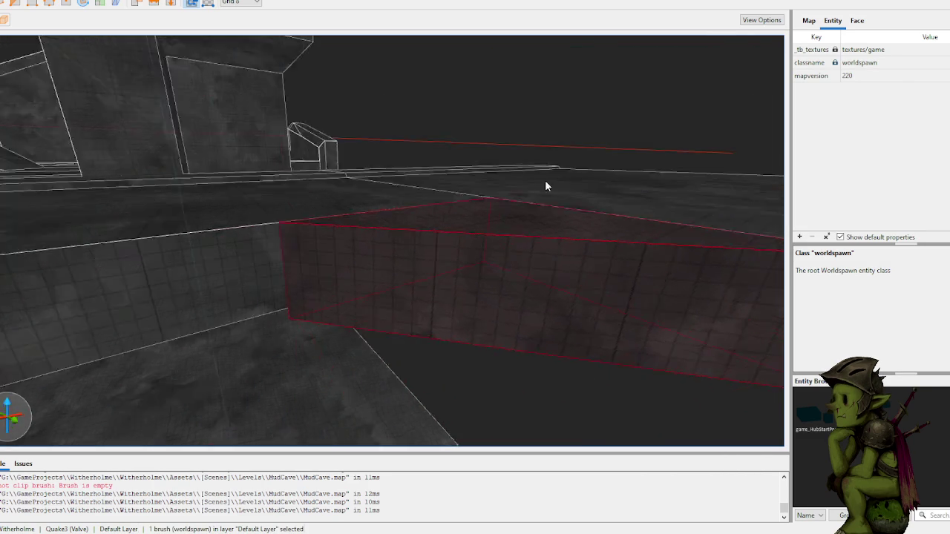
pyautogui.moveTo(484, 186); pyautogui.dragTo(456, 103)
pyautogui.press('Escape')
# - Switch to a coarser grid and clip the block diagonally into a triangular wedge
pyautogui.moveTo(461, 54); pyautogui.dragTo(455, 155)
pyautogui.press('+')
pyautogui.press('+')
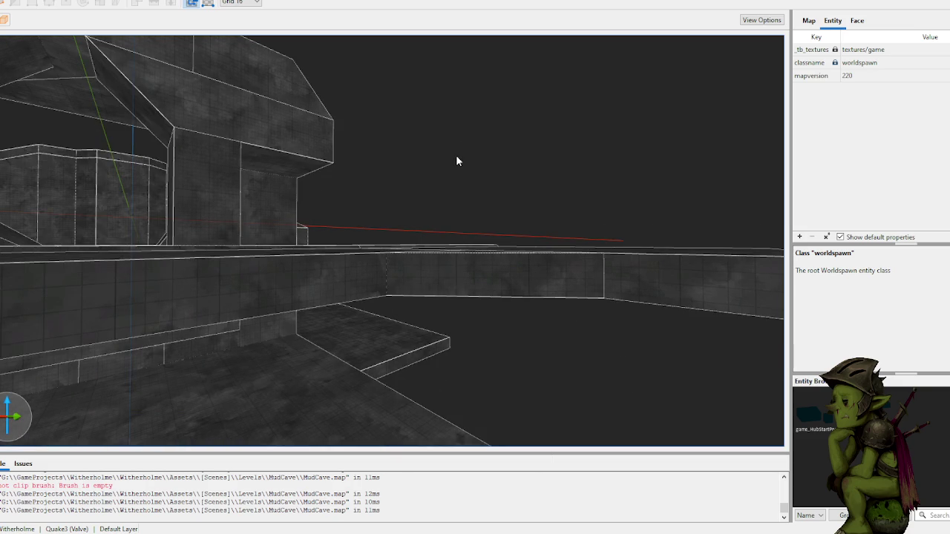
pyautogui.click(486, 274)
pyautogui.moveTo(488, 275)
pyautogui.mouseDown()
pyautogui.moveTo(526, 252)
pyautogui.moveTo(481, 312)
pyautogui.moveTo(473, 203)
pyautogui.moveTo(503, 210)
pyautogui.mouseUp()
pyautogui.press('Return')
pyautogui.moveTo(276, 233)
pyautogui.mouseDown()
pyautogui.moveTo(413, 168)
pyautogui.moveTo(418, 201)
pyautogui.moveTo(532, 284)
pyautogui.moveTo(249, 284)
pyautogui.mouseUp()
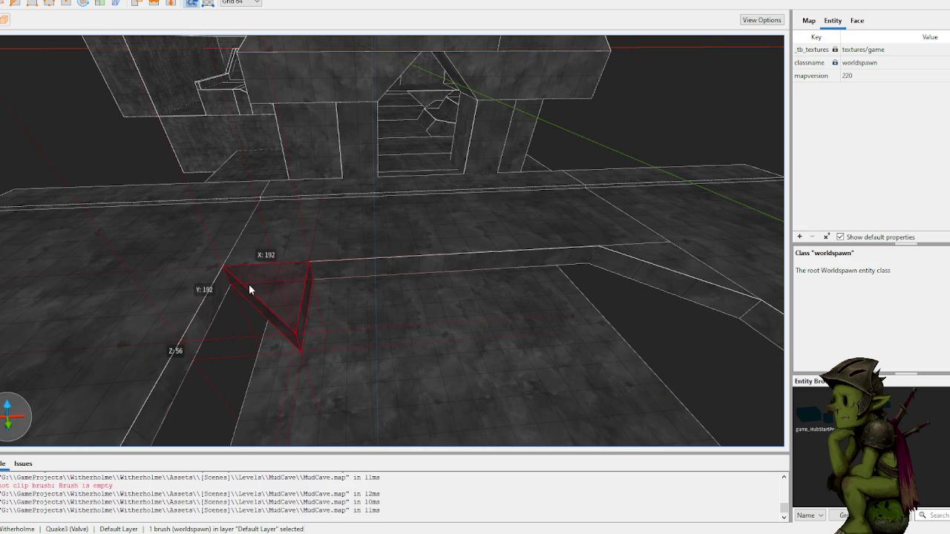
# - Nudge the wedge down and rotate it 90° into a ramp beside the floor
pyautogui.press('Down')
pyautogui.press('Down')
pyautogui.press('Down')
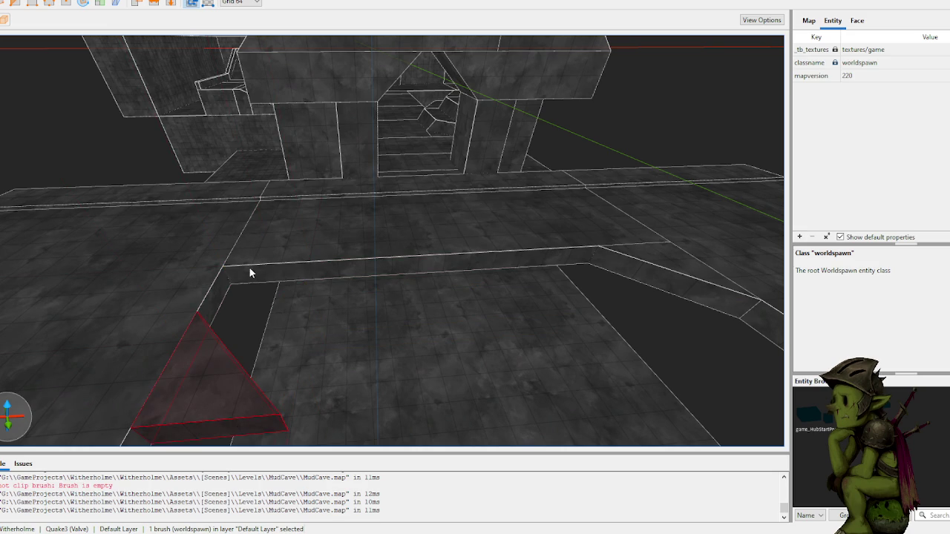
pyautogui.hotkey('alt', 'Left')
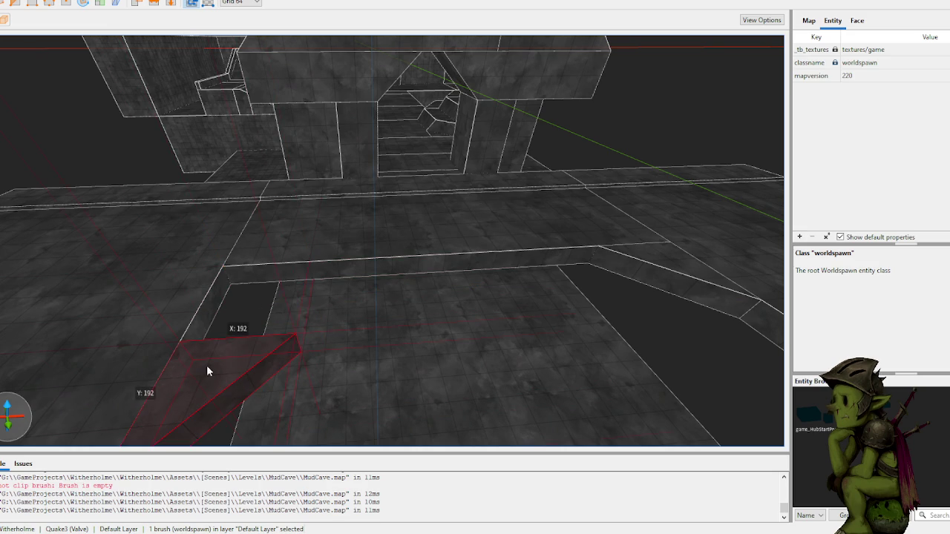
pyautogui.moveTo(204, 373); pyautogui.dragTo(239, 292)
pyautogui.press('Escape')
# - Fly to the platform by the stair archway and draw a 64×192×64 block off its front
pyautogui.press('w')
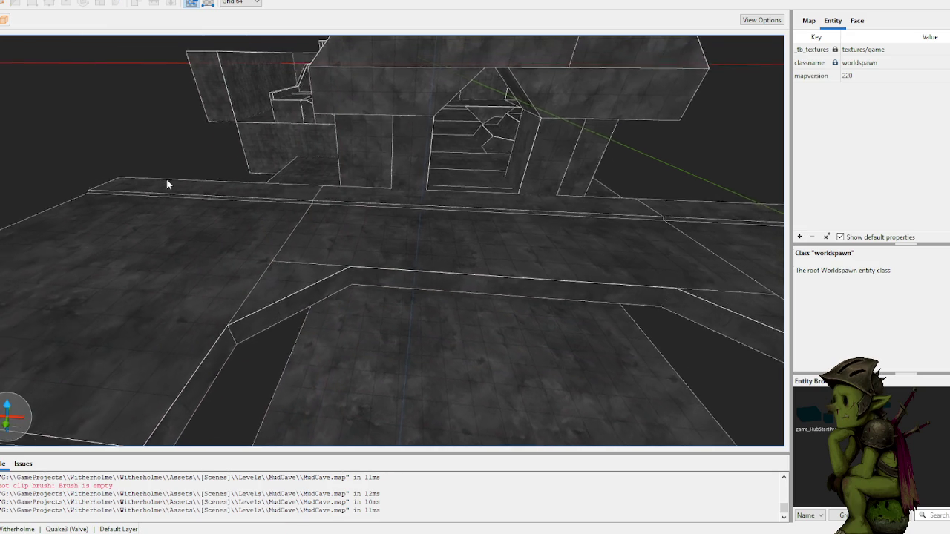
pyautogui.press('d')
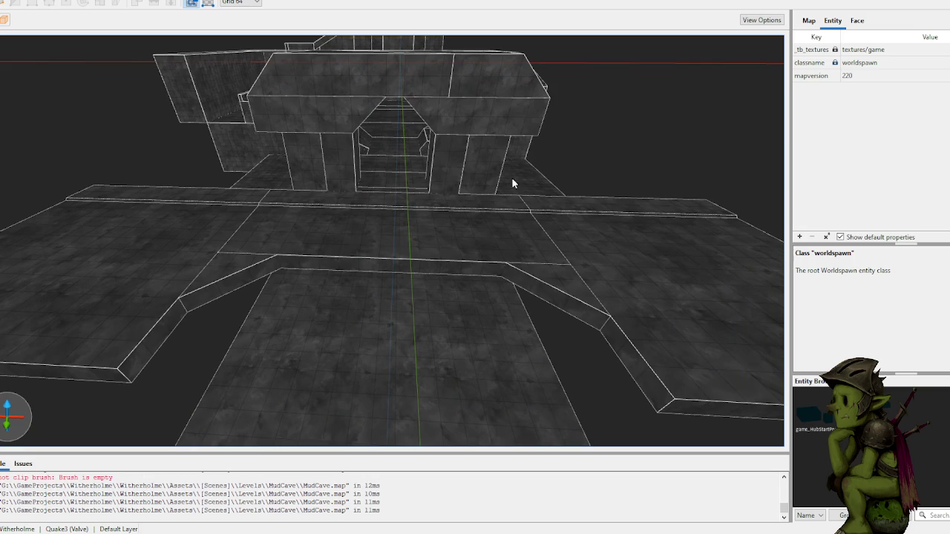
pyautogui.press('a')
pyautogui.press('w')
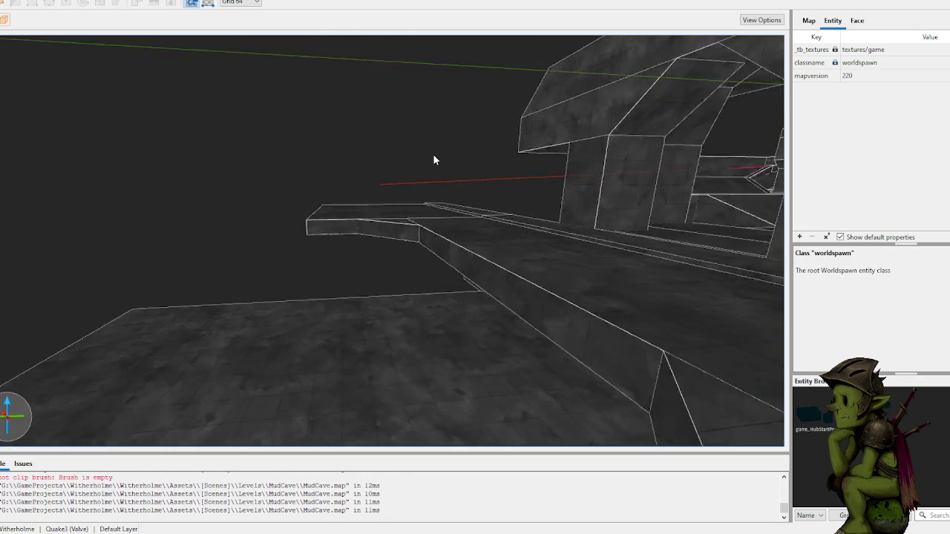
pyautogui.press('d')
pyautogui.press('a')
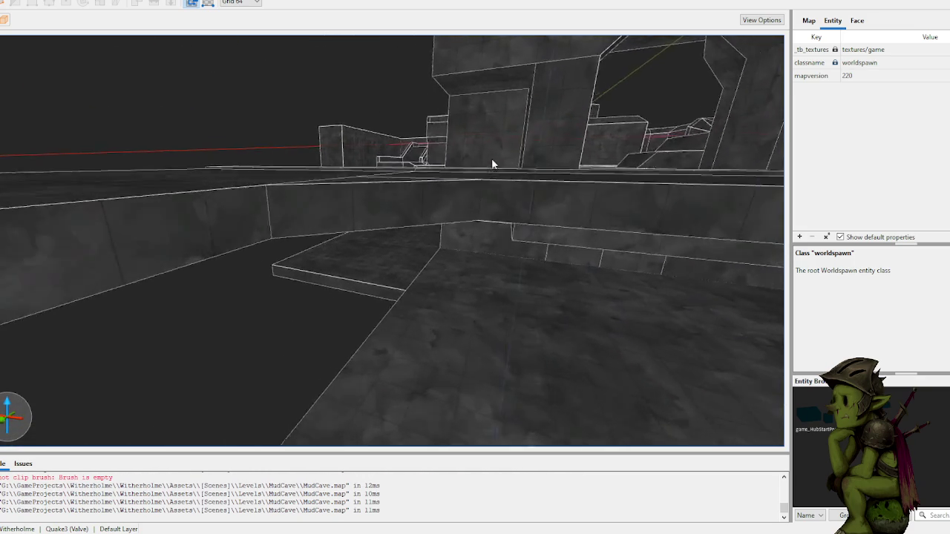
pyautogui.press('w')
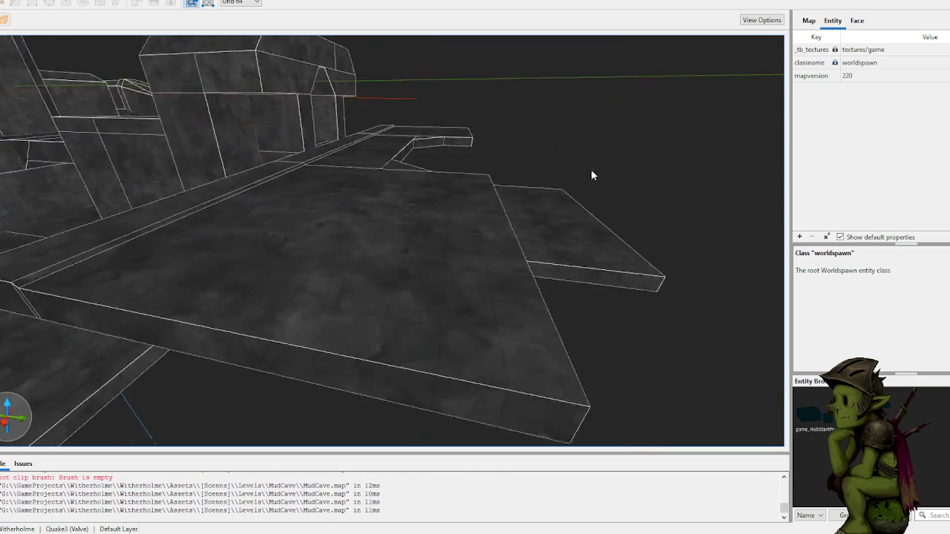
pyautogui.moveTo(342, 310)
pyautogui.mouseDown()
pyautogui.moveTo(398, 318)
pyautogui.moveTo(375, 335)
pyautogui.moveTo(489, 336)
pyautogui.mouseUp()
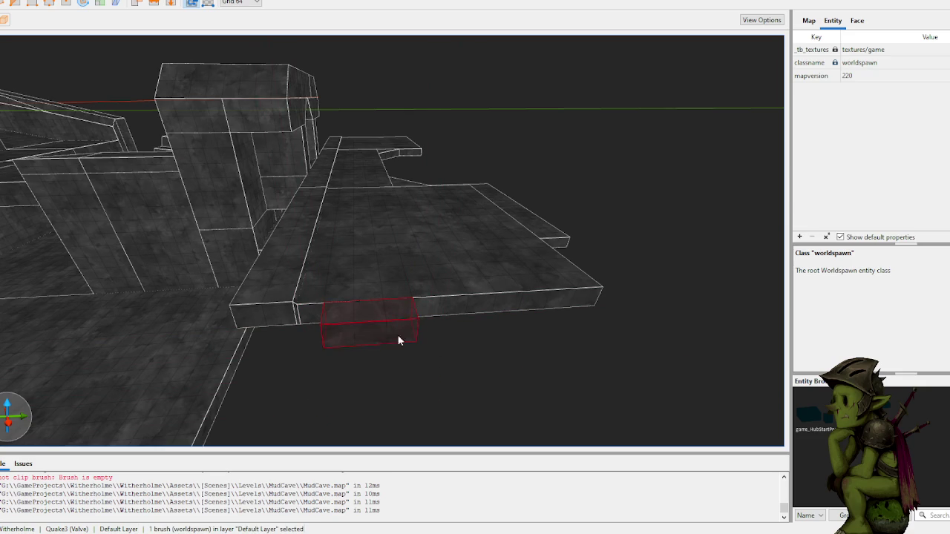
# - Extend a 64-thick slab forward from the small connector block and widen it
pyautogui.click(503, 339)
pyautogui.press('s')
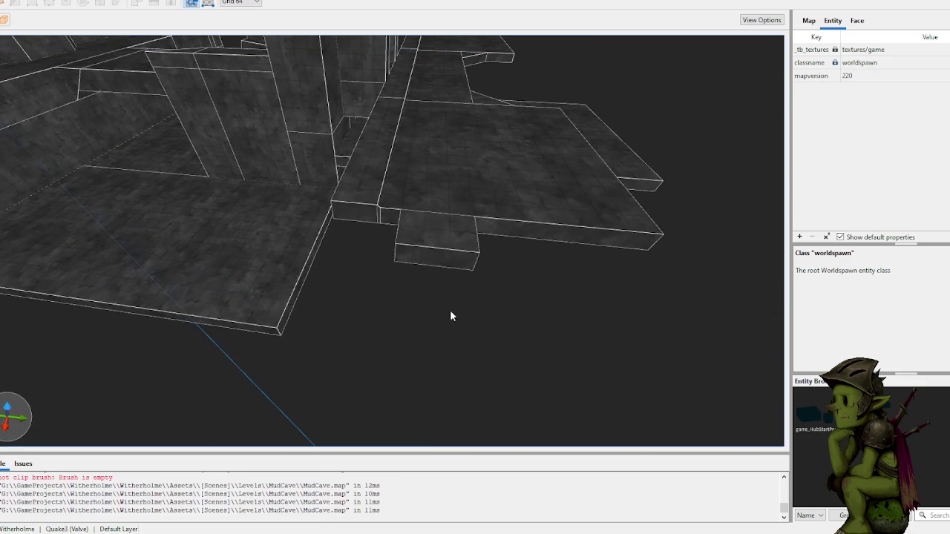
pyautogui.click(409, 262)
pyautogui.moveTo(468, 287)
pyautogui.mouseDown()
pyautogui.moveTo(447, 282)
pyautogui.moveTo(439, 364)
pyautogui.moveTo(529, 314)
pyautogui.mouseUp()
pyautogui.press('w')
pyautogui.moveTo(413, 296)
pyautogui.mouseDown()
pyautogui.moveTo(444, 303)
pyautogui.moveTo(409, 352)
pyautogui.mouseUp()
pyautogui.press('s')
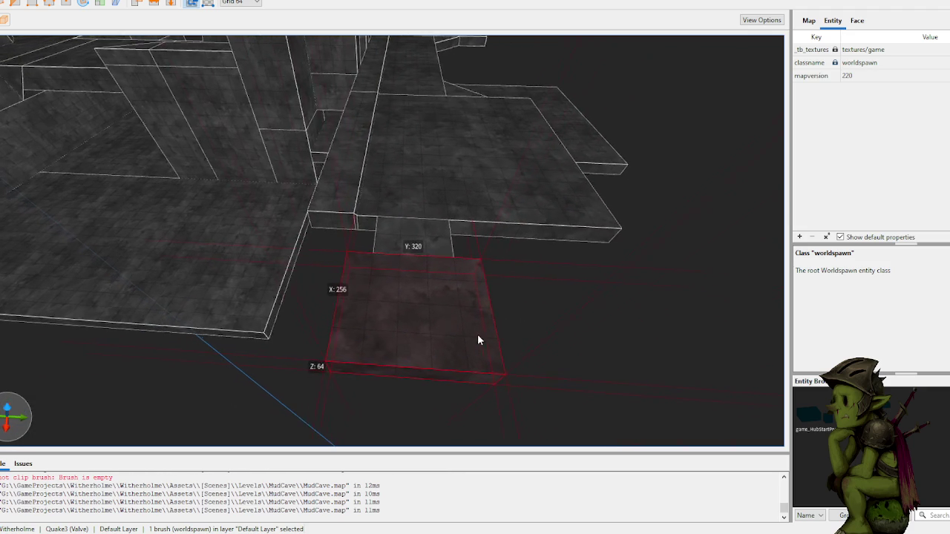
# - Clip off the slab's near-left corner
pyautogui.click(453, 398)
pyautogui.press('w')
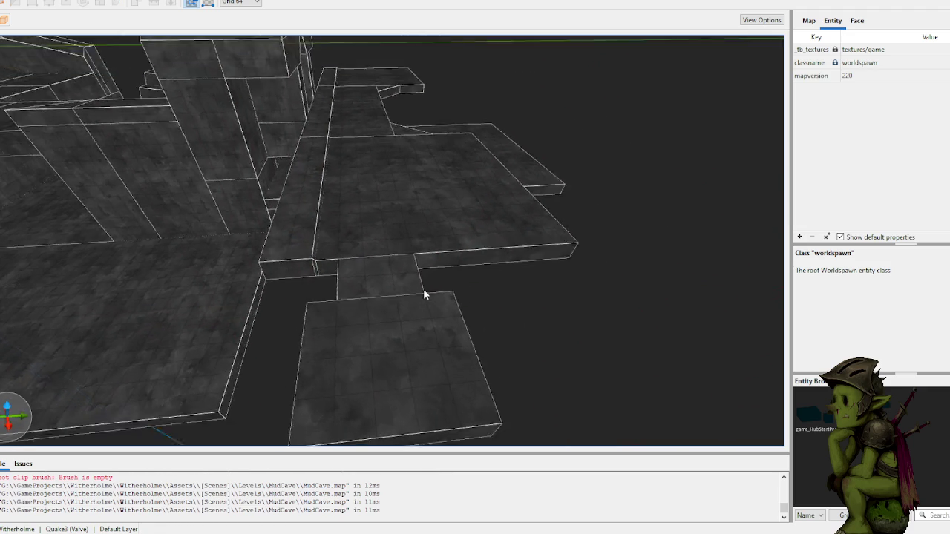
pyautogui.press('w')
pyautogui.click(338, 315)
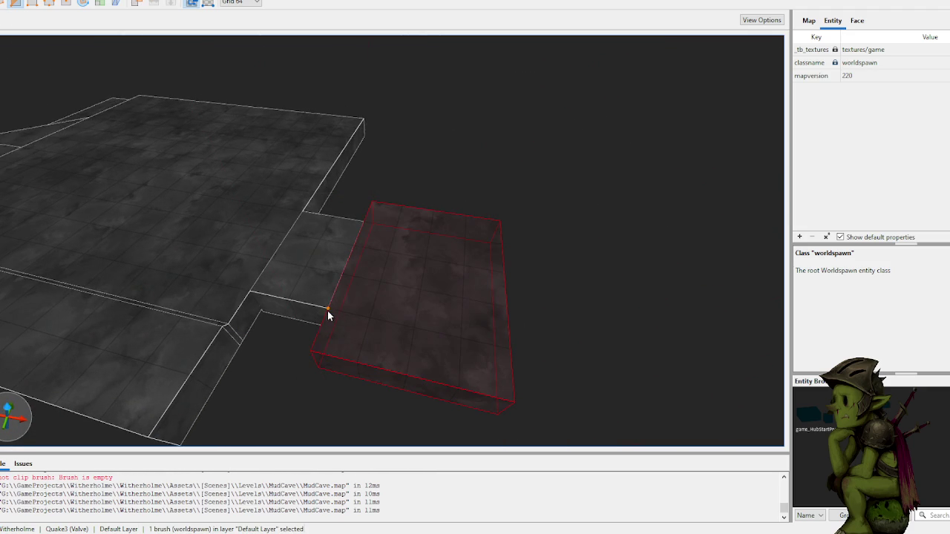
pyautogui.click(349, 359)
pyautogui.press('Return')
pyautogui.press('Escape')
# - Try raising the slab's top face, then undo it back to its 64-unit height
pyautogui.click(502, 372)
pyautogui.press('w')
pyautogui.press('Escape')
pyautogui.click(439, 358)
pyautogui.press('Escape')
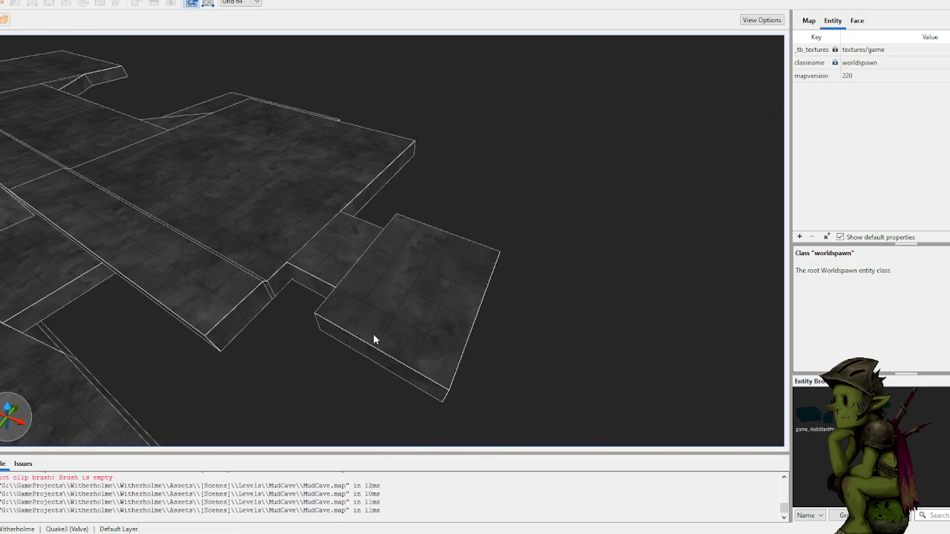
pyautogui.press('w')
pyautogui.press('w')
pyautogui.moveTo(568, 267)
pyautogui.mouseDown()
pyautogui.moveTo(524, 277)
pyautogui.moveTo(462, 257)
pyautogui.moveTo(566, 347)
pyautogui.moveTo(522, 285)
pyautogui.moveTo(510, 300)
pyautogui.mouseUp()
pyautogui.click(463, 258)
pyautogui.press('Escape')
pyautogui.click(455, 363)
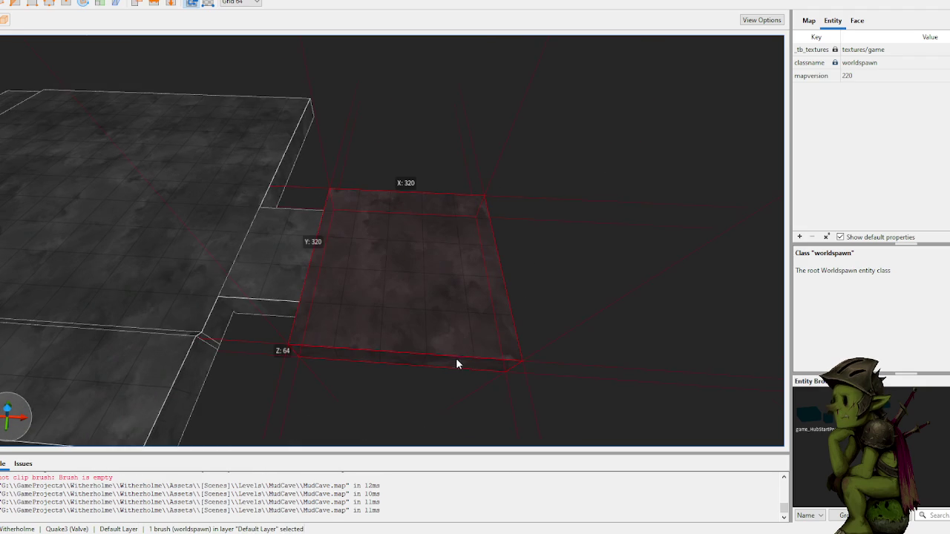
pyautogui.moveTo(451, 323)
pyautogui.mouseDown()
pyautogui.moveTo(467, 251)
pyautogui.moveTo(458, 286)
pyautogui.moveTo(388, 303)
pyautogui.moveTo(422, 305)
pyautogui.moveTo(428, 333)
pyautogui.moveTo(466, 279)
pyautogui.moveTo(459, 311)
pyautogui.moveTo(438, 307)
pyautogui.mouseUp()
pyautogui.hotkey('ctrl', 'z')
pyautogui.moveTo(443, 346)
pyautogui.mouseDown()
pyautogui.moveTo(602, 259)
pyautogui.moveTo(564, 256)
pyautogui.moveTo(361, 310)
pyautogui.mouseUp()
# - Draw a small block at the upper left of the slab's floor
pyautogui.click(445, 375)
pyautogui.moveTo(449, 376)
pyautogui.mouseDown()
pyautogui.moveTo(430, 349)
pyautogui.moveTo(430, 286)
pyautogui.moveTo(440, 318)
pyautogui.moveTo(422, 283)
pyautogui.moveTo(440, 322)
pyautogui.moveTo(306, 414)
pyautogui.moveTo(349, 368)
pyautogui.moveTo(402, 373)
pyautogui.mouseUp()
pyautogui.scroll(-2, 430, 348)
pyautogui.press('Escape')
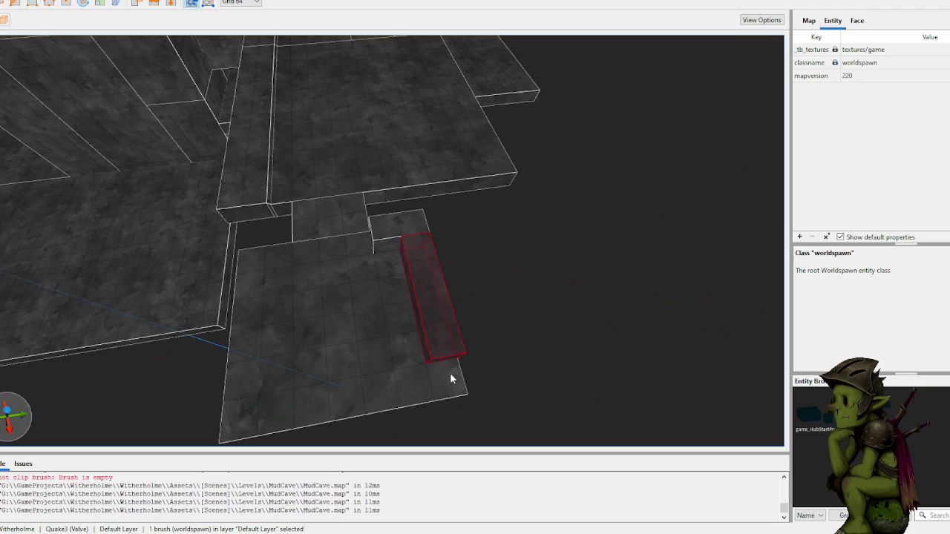
pyautogui.rightClick(438, 329)
pyautogui.click(313, 254)
pyautogui.press('Escape')
pyautogui.moveTo(316, 252)
pyautogui.mouseDown()
pyautogui.moveTo(287, 255)
pyautogui.moveTo(292, 373)
pyautogui.mouseUp()
pyautogui.press('Escape')
pyautogui.press('Escape')
# - Draw border walls along the slab's edges and raise them all together
pyautogui.moveTo(277, 417); pyautogui.dragTo(494, 387)
pyautogui.moveTo(445, 237)
pyautogui.mouseDown()
pyautogui.moveTo(481, 329)
pyautogui.moveTo(505, 356)
pyautogui.mouseUp()
pyautogui.keyDown('ctrl'); pyautogui.click(422, 381); pyautogui.keyUp('ctrl')
pyautogui.keyDown('ctrl'); pyautogui.click(279, 340); pyautogui.keyUp('ctrl')
pyautogui.keyDown('ctrl'); pyautogui.click(297, 244); pyautogui.keyUp('ctrl')
pyautogui.keyDown('ctrl'); pyautogui.click(437, 234); pyautogui.keyUp('ctrl')
pyautogui.moveTo(437, 233); pyautogui.dragTo(437, 177)
pyautogui.click(602, 267)
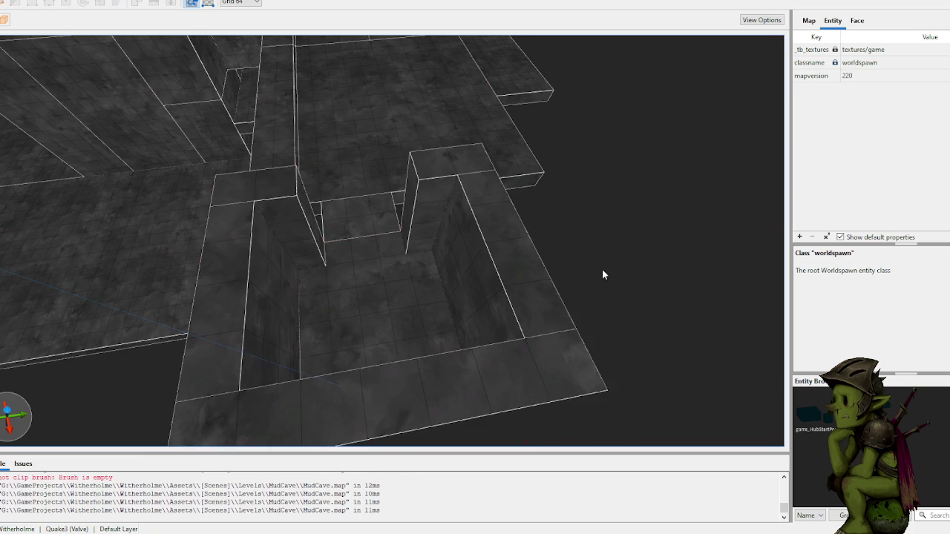
# - Select the 384×448×64 floor brush inside the walls and fly in to inspect it
pyautogui.click(396, 302)
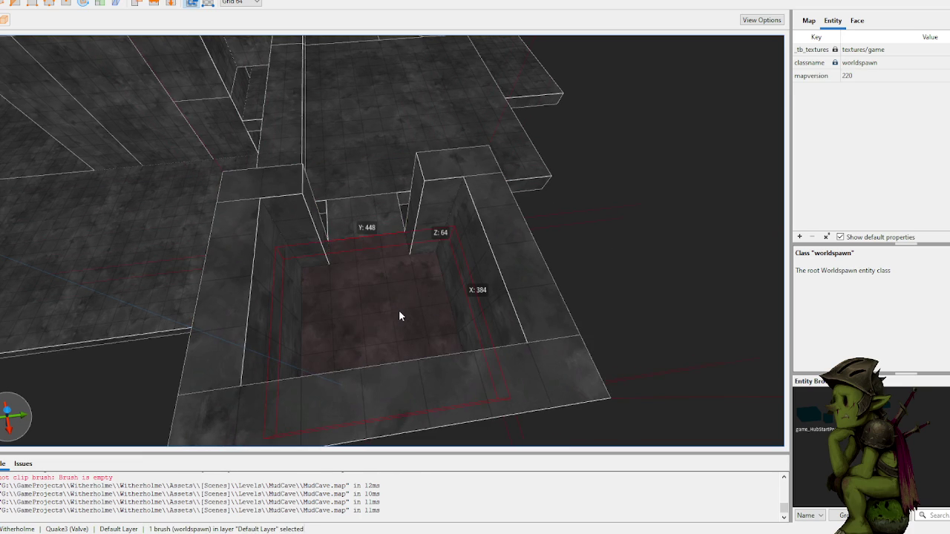
pyautogui.hotkey('ctrl', 'u')
pyautogui.press('w')
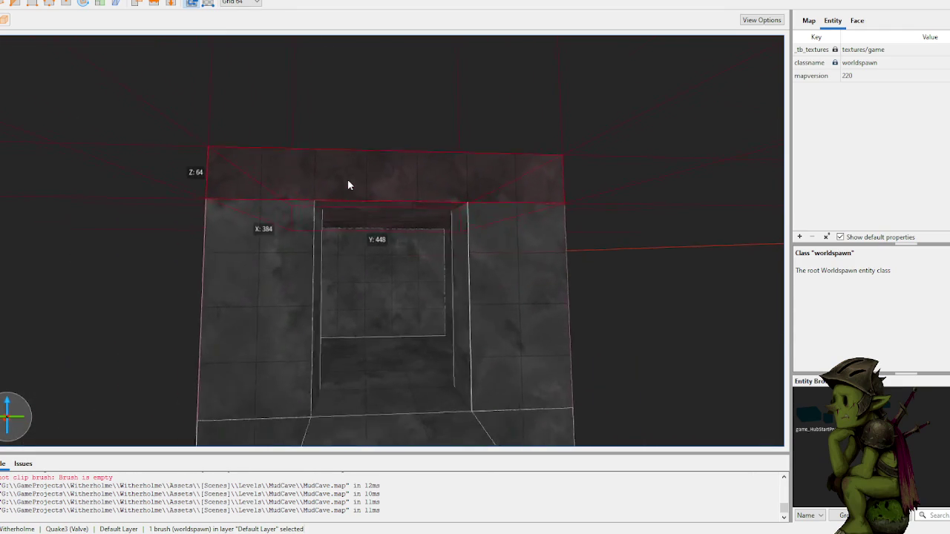
pyautogui.press('Escape')
# - Draw two tall pillars, one on each side of the doorway, extruded up from 64-unit cubes
pyautogui.press('s')
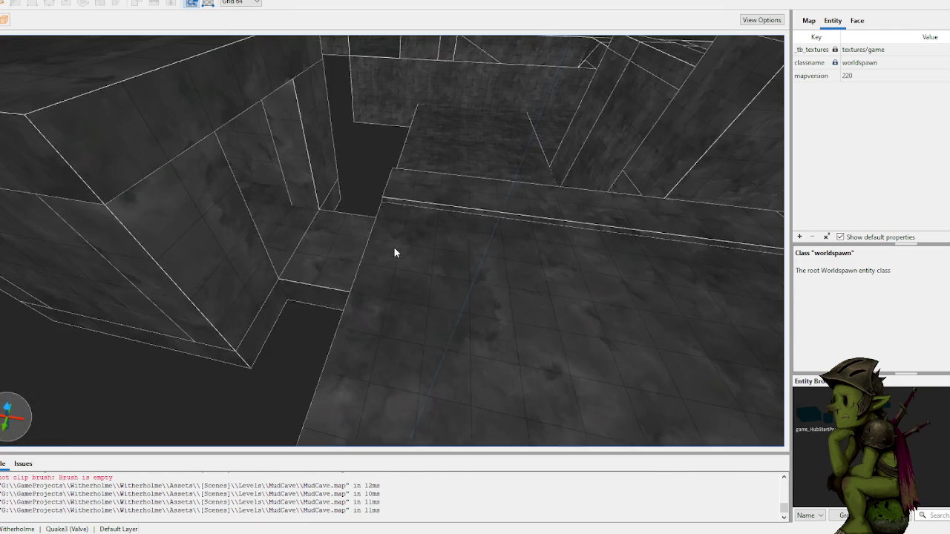
pyautogui.press('s')
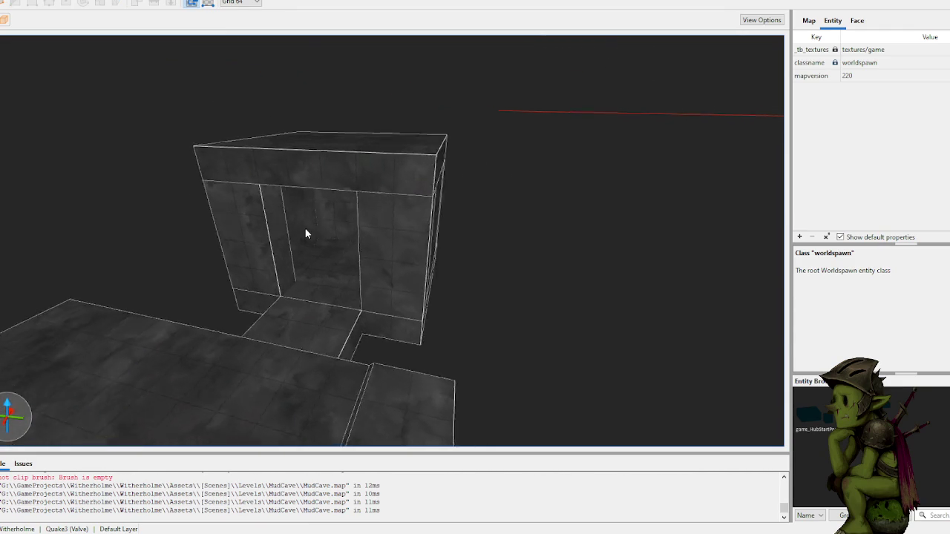
pyautogui.click(429, 313)
pyautogui.moveTo(429, 310)
pyautogui.mouseDown()
pyautogui.moveTo(430, 325)
pyautogui.moveTo(441, 200)
pyautogui.mouseUp()
pyautogui.press('Escape')
pyautogui.moveTo(280, 314)
pyautogui.mouseDown()
pyautogui.moveTo(309, 303)
pyautogui.moveTo(310, 323)
pyautogui.moveTo(314, 208)
pyautogui.mouseUp()
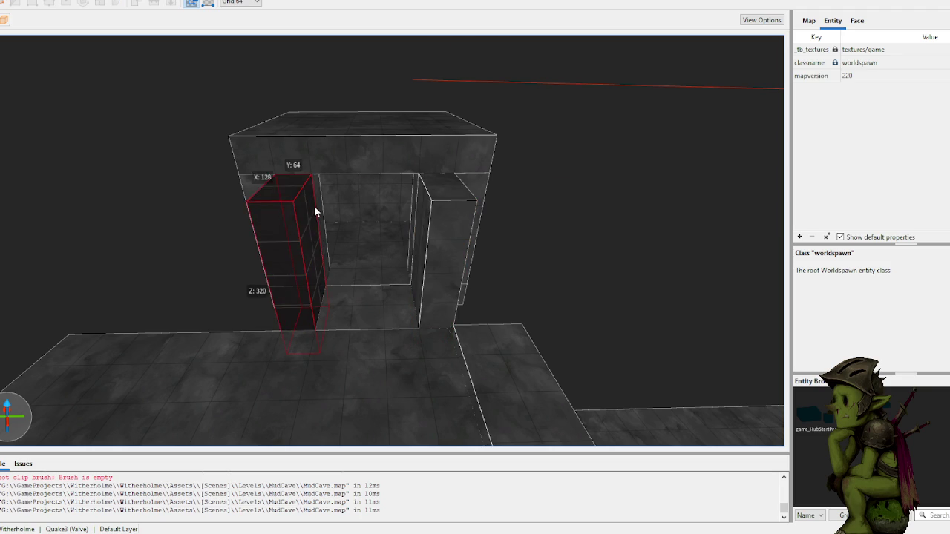
pyautogui.press('Escape')
# - Draw a 256-wide block above the opening and clip it diagonally into a slope
pyautogui.press('w')
pyautogui.press('w')
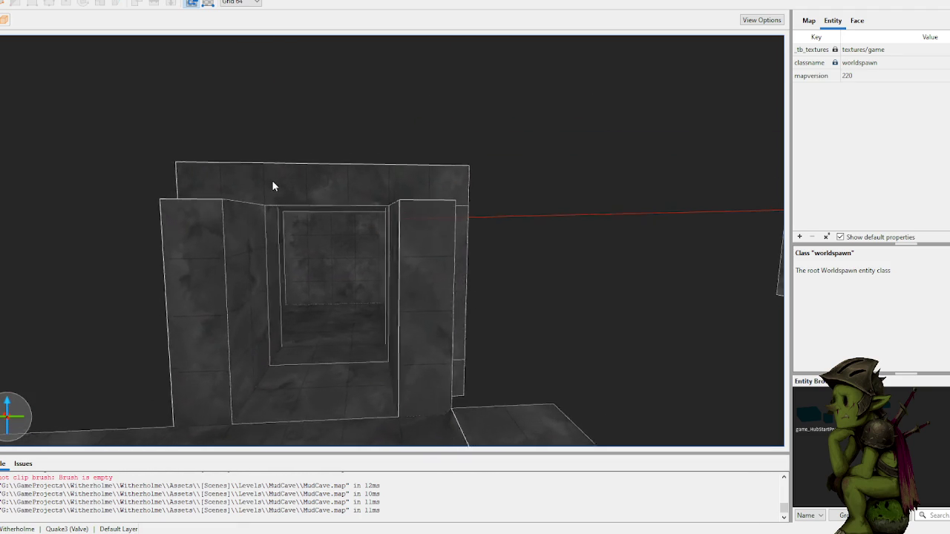
pyautogui.moveTo(286, 284)
pyautogui.mouseDown()
pyautogui.moveTo(350, 236)
pyautogui.moveTo(302, 259)
pyautogui.moveTo(309, 266)
pyautogui.moveTo(310, 218)
pyautogui.moveTo(344, 218)
pyautogui.mouseUp()
pyautogui.press('w')
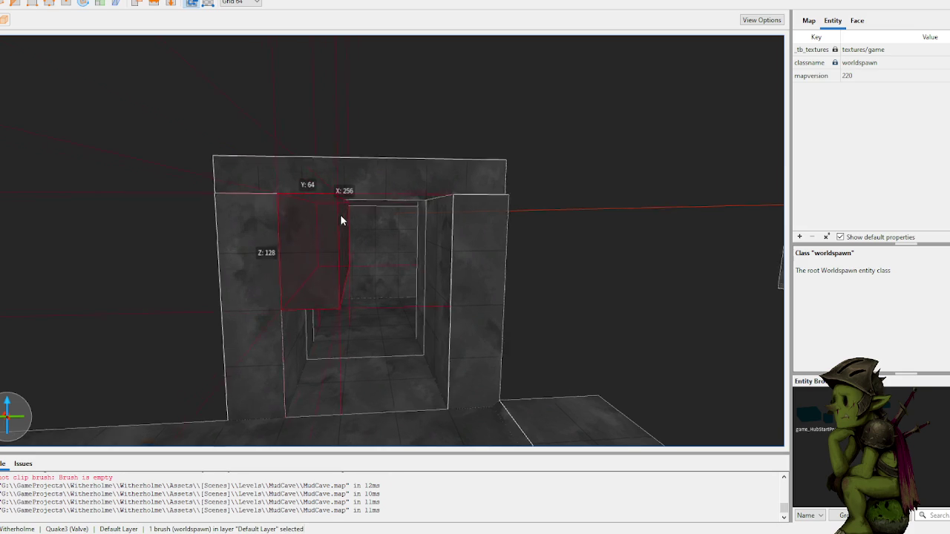
pyautogui.press('c')
pyautogui.click(278, 309)
pyautogui.click(442, 202)
pyautogui.press('Tab')
pyautogui.press('Return')
# - Select the three cut brushes (192 × 352 × 384) and orbit around them to inspect
pyautogui.moveTo(437, 239)
pyautogui.mouseDown()
pyautogui.moveTo(428, 230)
pyautogui.moveTo(437, 246)
pyautogui.moveTo(403, 275)
pyautogui.mouseUp()
pyautogui.moveTo(316, 273)
pyautogui.mouseDown()
pyautogui.moveTo(449, 277)
pyautogui.moveTo(283, 190)
pyautogui.mouseUp()
pyautogui.moveTo(406, 246)
pyautogui.mouseDown()
pyautogui.moveTo(484, 215)
pyautogui.moveTo(332, 204)
pyautogui.moveTo(322, 213)
pyautogui.mouseUp()
pyautogui.scroll(-5, 329, 199)
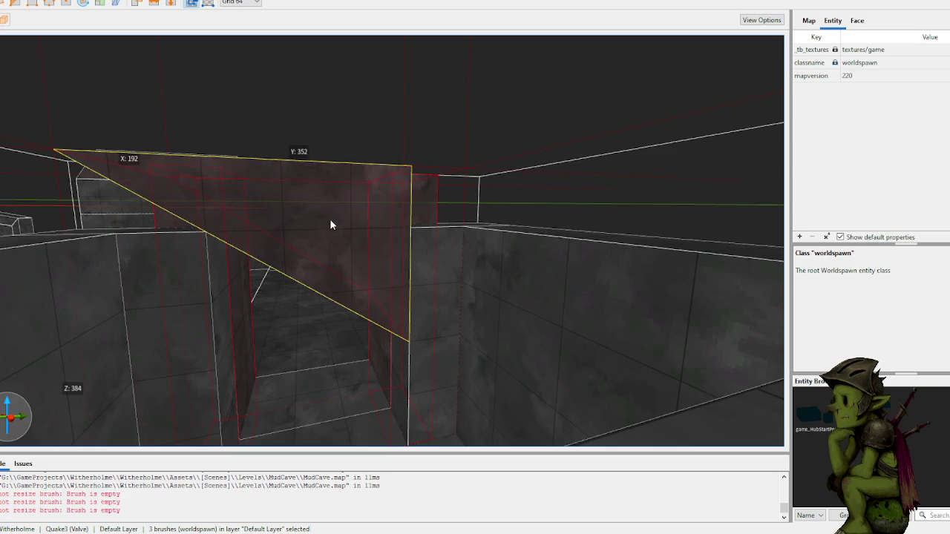
# - Trim the sloped block with the Clip tool, flipping which side is kept
pyautogui.click(410, 94)
pyautogui.scroll(3, 363, 124)
pyautogui.scroll(10, 360, 122)
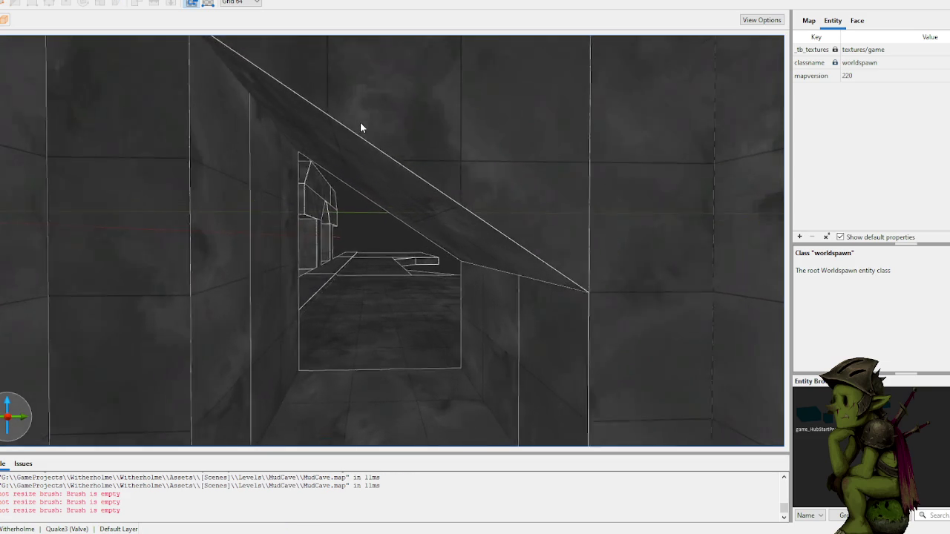
pyautogui.scroll(-8, 450, 156)
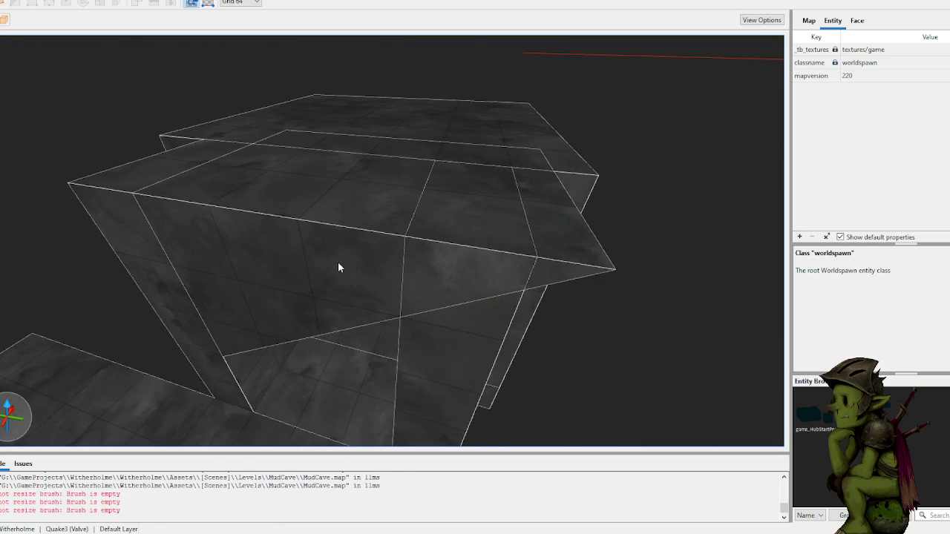
pyautogui.click(403, 267)
pyautogui.press('c')
pyautogui.click(403, 267)
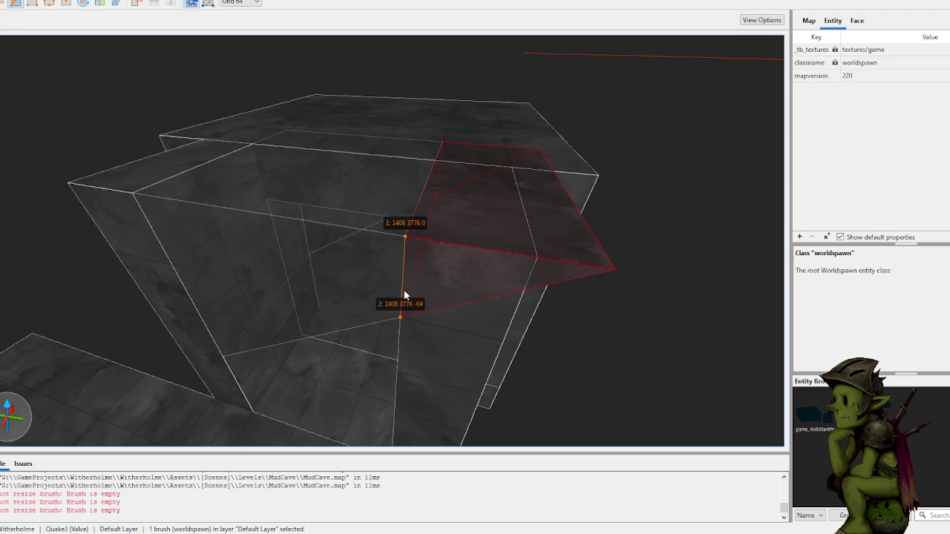
pyautogui.press('Tab')
pyautogui.press('Tab')
pyautogui.press('Escape')
pyautogui.press('Escape')
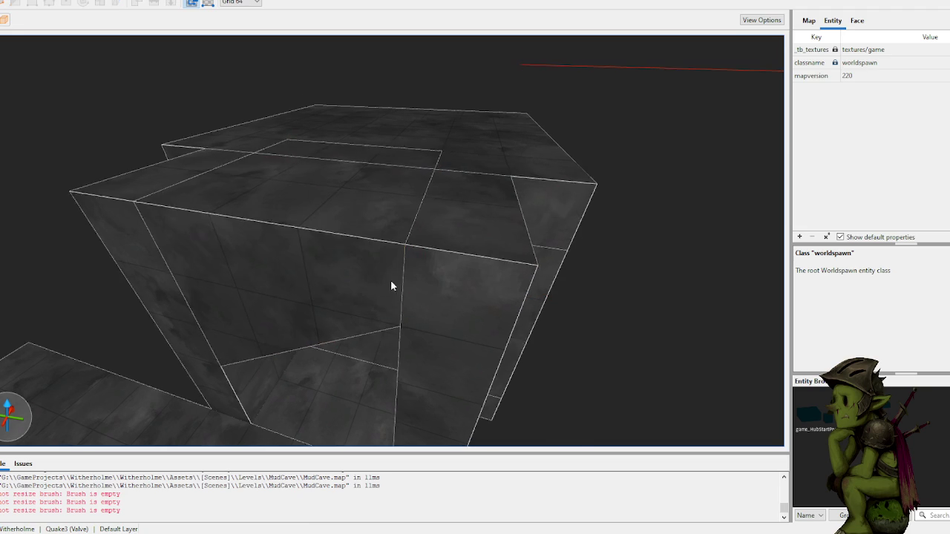
# - Save the map
pyautogui.scroll(10, 392, 285)
pyautogui.click(377, 264)
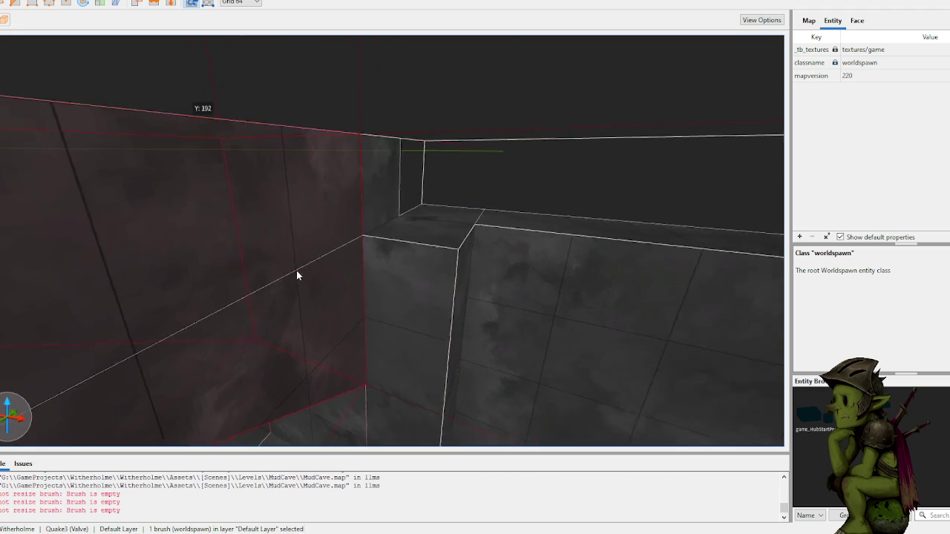
pyautogui.click(327, 221)
pyautogui.hotkey('ctrl', 's')
# - Draw a 64-unit block where the slope meets the wall and clip it into an angled wedge
pyautogui.moveTo(327, 221)
pyautogui.mouseDown()
pyautogui.moveTo(373, 223)
pyautogui.moveTo(391, 215)
pyautogui.moveTo(381, 203)
pyautogui.moveTo(392, 198)
pyautogui.mouseUp()
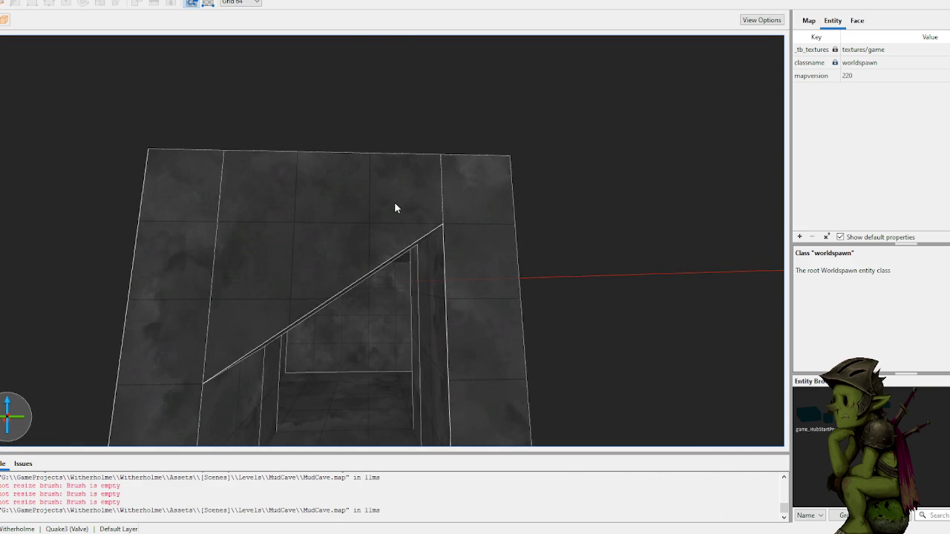
pyautogui.scroll(3, 430, 277)
pyautogui.moveTo(429, 274)
pyautogui.mouseDown()
pyautogui.moveTo(387, 234)
pyautogui.moveTo(395, 249)
pyautogui.mouseUp()
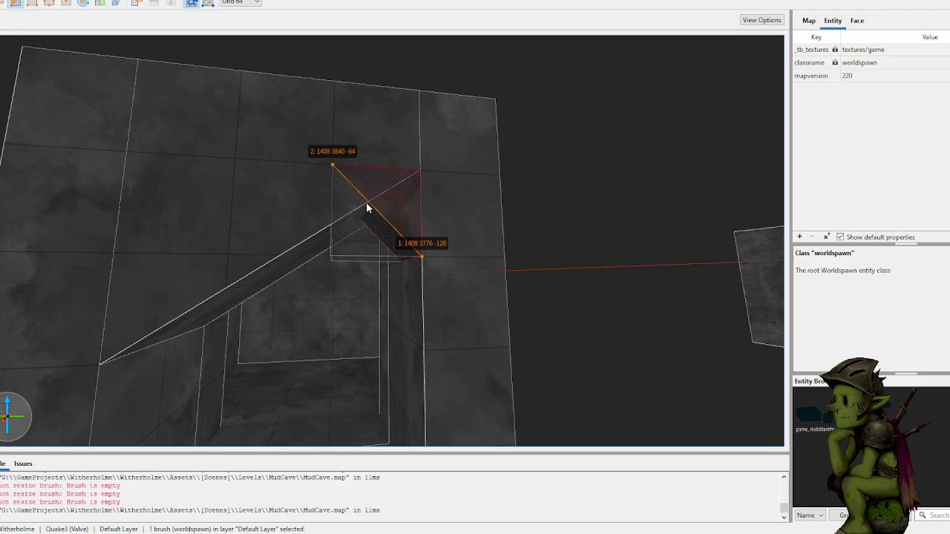
pyautogui.press('Return')
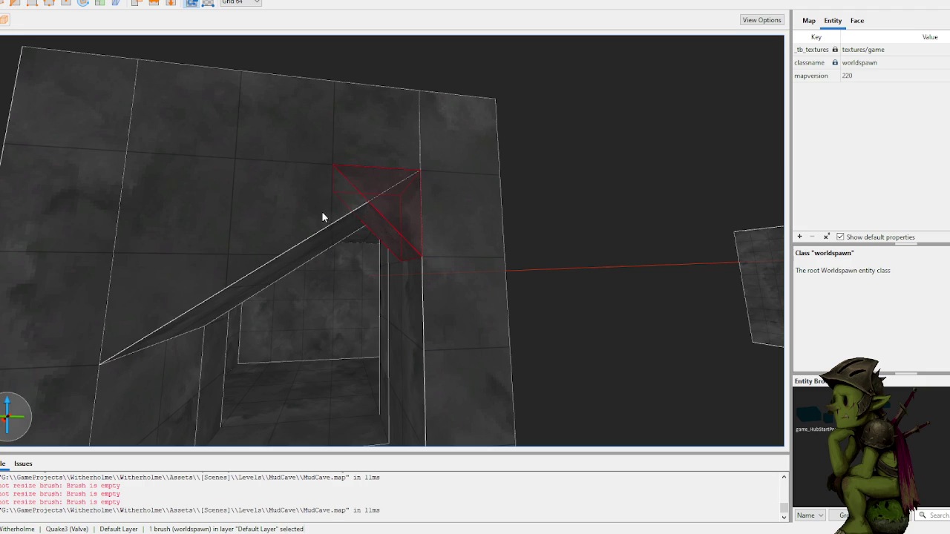
pyautogui.click(100, 364)
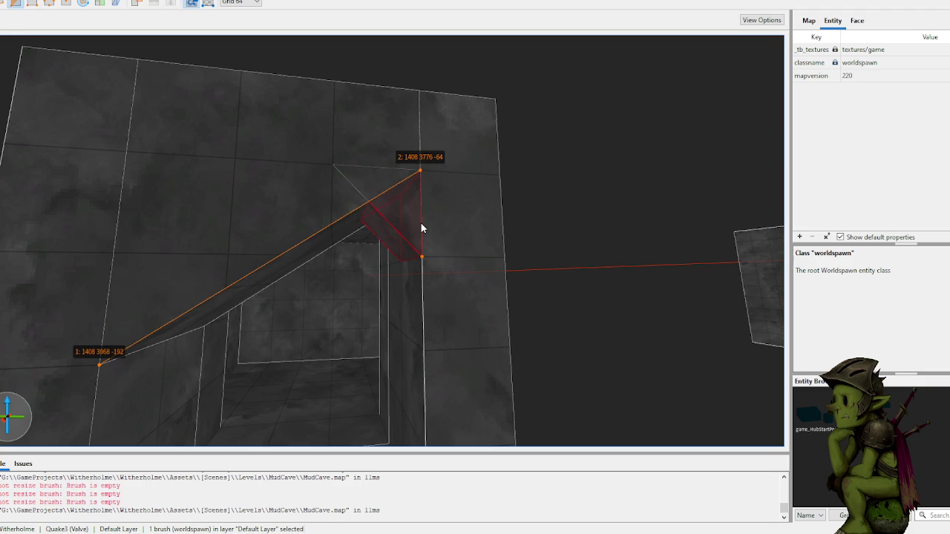
pyautogui.press('Return')
pyautogui.press('Escape')
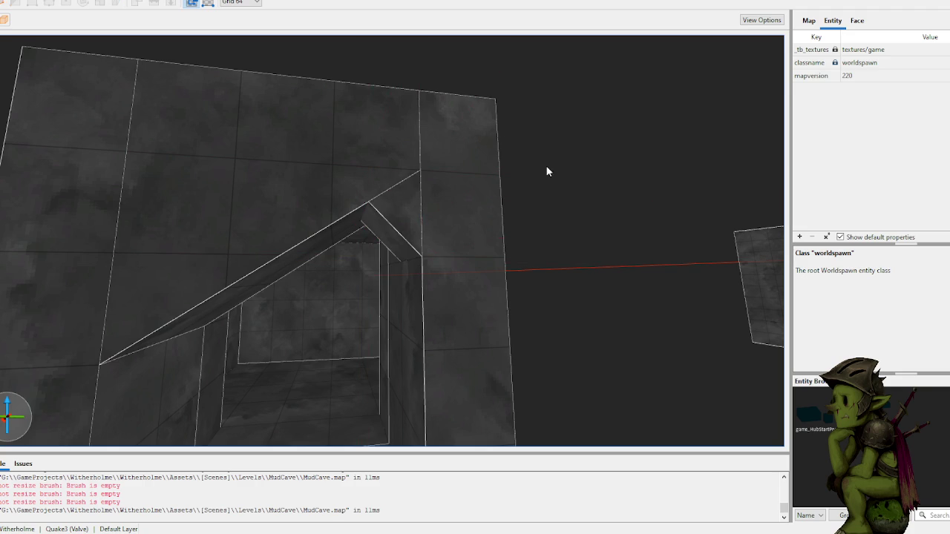
pyautogui.scroll(-10, 547, 171)
# - Select the doorway structure's brushes: pillar, box walls, floor slab and remaining room brushes
pyautogui.moveTo(546, 188)
pyautogui.mouseDown()
pyautogui.moveTo(579, 186)
pyautogui.moveTo(608, 204)
pyautogui.mouseUp()
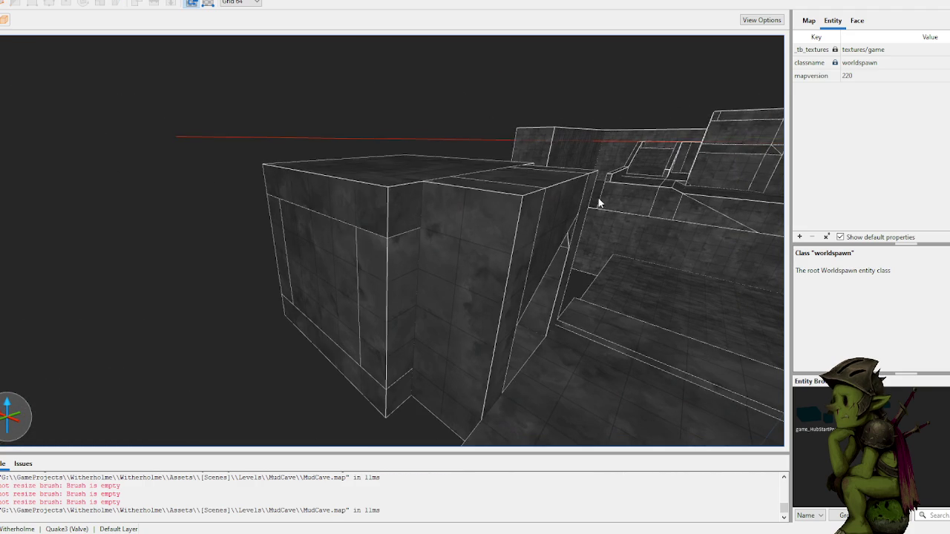
pyautogui.moveTo(280, 167)
pyautogui.mouseDown()
pyautogui.moveTo(333, 185)
pyautogui.moveTo(416, 165)
pyautogui.moveTo(288, 185)
pyautogui.mouseUp()
pyautogui.click(352, 291)
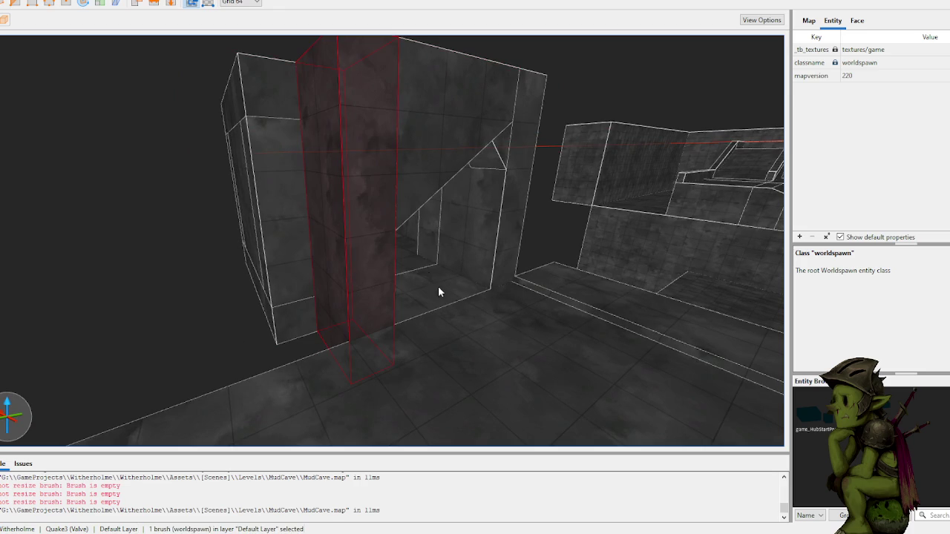
pyautogui.keyDown('ctrl'); pyautogui.click(414, 262); pyautogui.keyUp('ctrl')
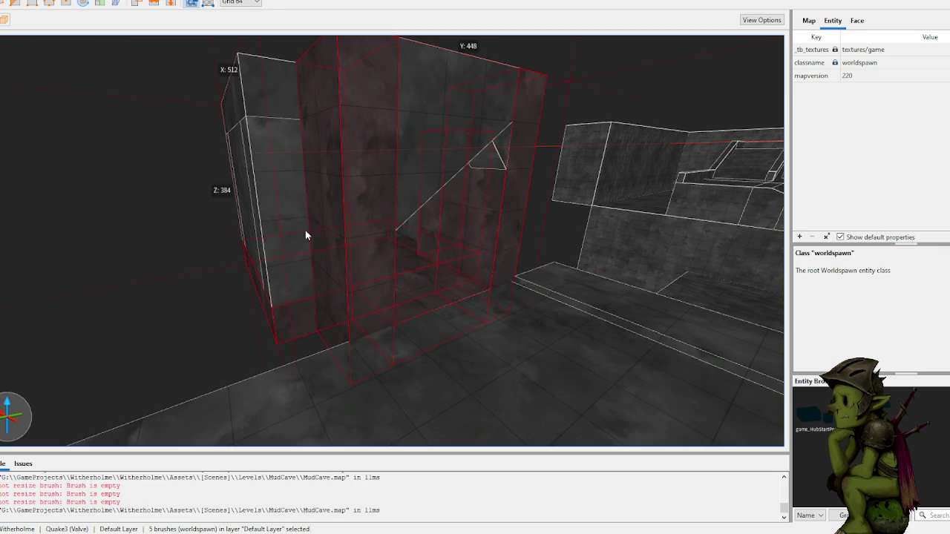
pyautogui.moveTo(292, 135); pyautogui.dragTo(345, 220)
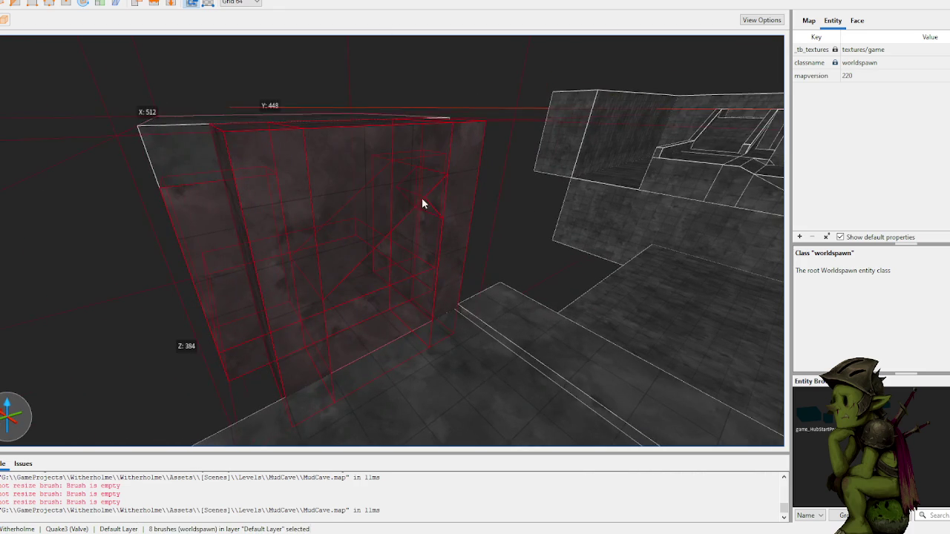
pyautogui.keyDown('ctrl'); pyautogui.click(405, 160); pyautogui.keyUp('ctrl')
pyautogui.moveTo(374, 261)
pyautogui.mouseDown()
pyautogui.moveTo(362, 371)
pyautogui.moveTo(356, 315)
pyautogui.moveTo(485, 318)
pyautogui.mouseUp()
pyautogui.keyDown('ctrl'); pyautogui.click(366, 376); pyautogui.keyUp('ctrl')
pyautogui.keyDown('ctrl'); pyautogui.click(385, 324); pyautogui.keyUp('ctrl')
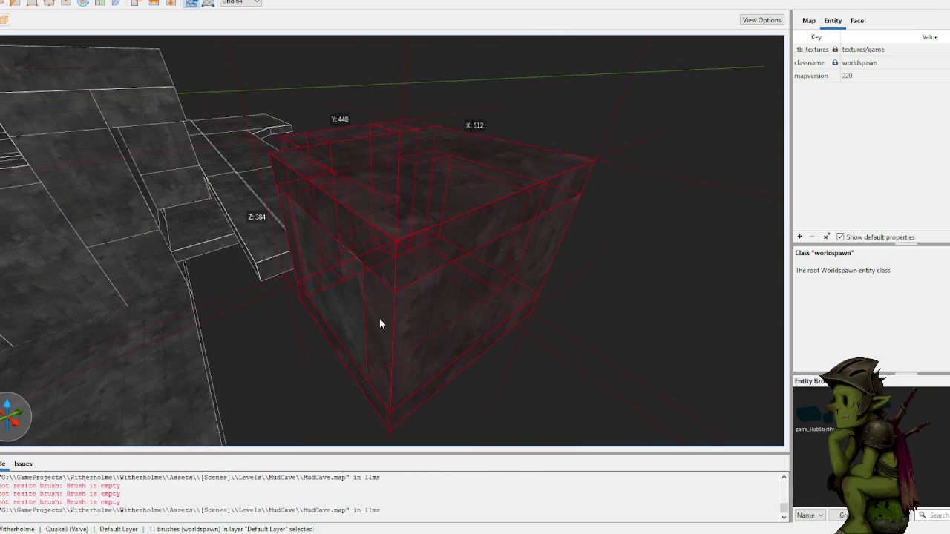
pyautogui.moveTo(377, 281)
pyautogui.mouseDown()
pyautogui.moveTo(388, 227)
pyautogui.moveTo(476, 235)
pyautogui.moveTo(456, 230)
pyautogui.mouseUp()
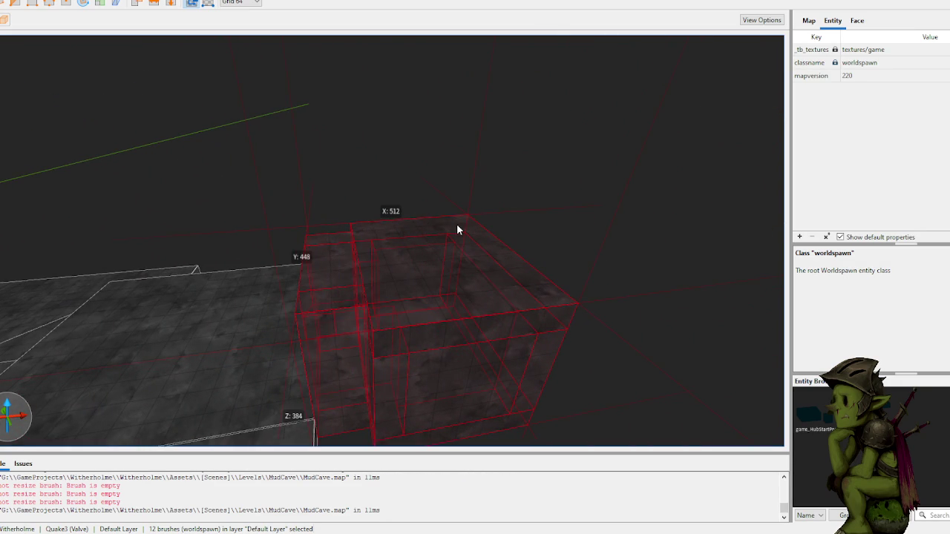
# - Group the selected brushes and rename the group 'Room'
pyautogui.hotkey('ctrl', 'g')
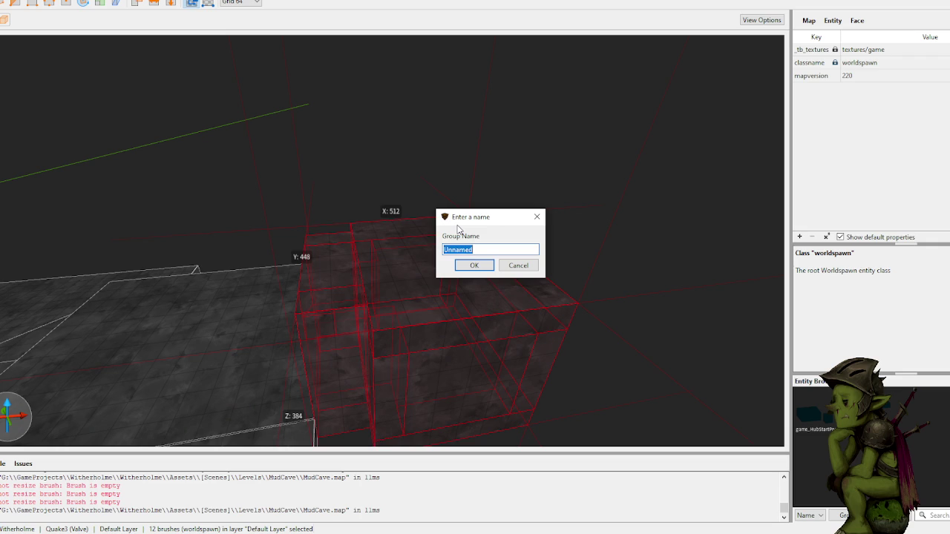
pyautogui.write('m')
pyautogui.press('Return')
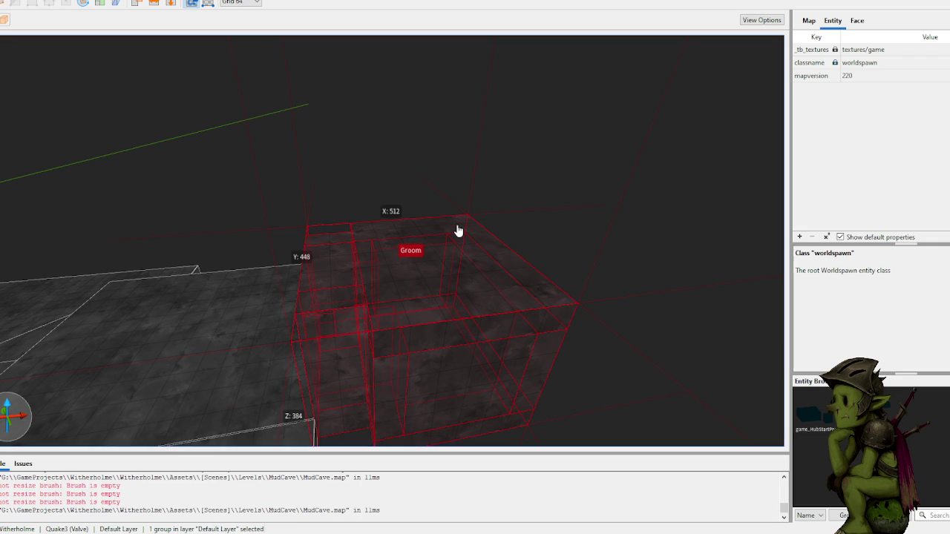
pyautogui.rightClick(415, 250)
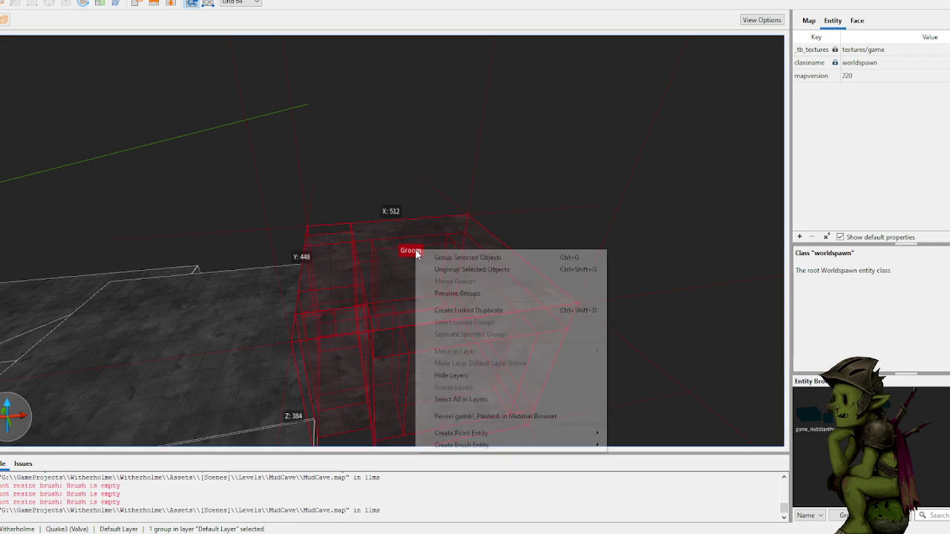
pyautogui.click(488, 296)
pyautogui.write('Room')
pyautogui.press('Return')
# - Drag the Room group further to the left
pyautogui.click(405, 206)
pyautogui.moveTo(496, 250)
pyautogui.mouseDown()
pyautogui.moveTo(300, 221)
pyautogui.moveTo(259, 196)
pyautogui.moveTo(290, 159)
pyautogui.mouseUp()
pyautogui.click(379, 134)
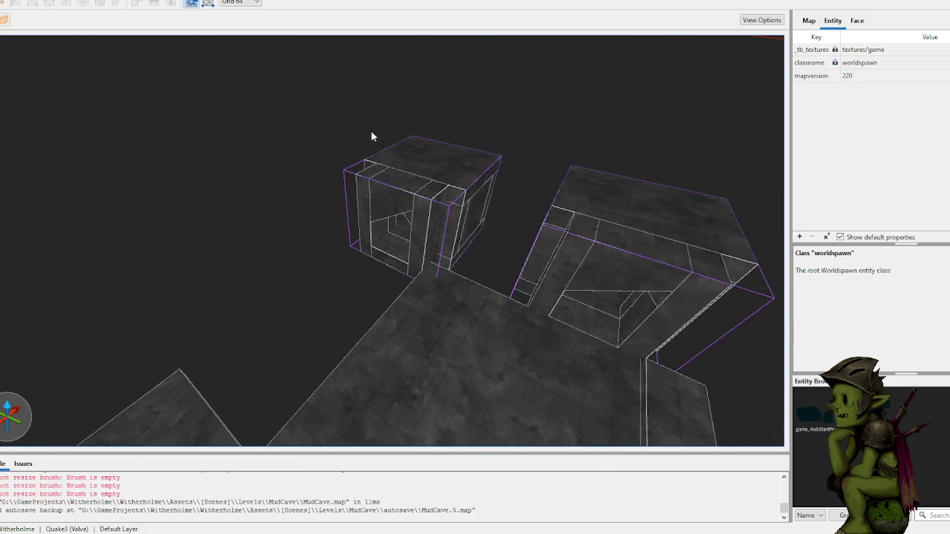
# - Shift the small box group sideways, then undo the change
pyautogui.click(435, 174)
pyautogui.press('Escape')
pyautogui.moveTo(433, 151)
pyautogui.mouseDown()
pyautogui.moveTo(584, 173)
pyautogui.moveTo(672, 233)
pyautogui.moveTo(363, 162)
pyautogui.mouseUp()
pyautogui.rightClick(392, 180)
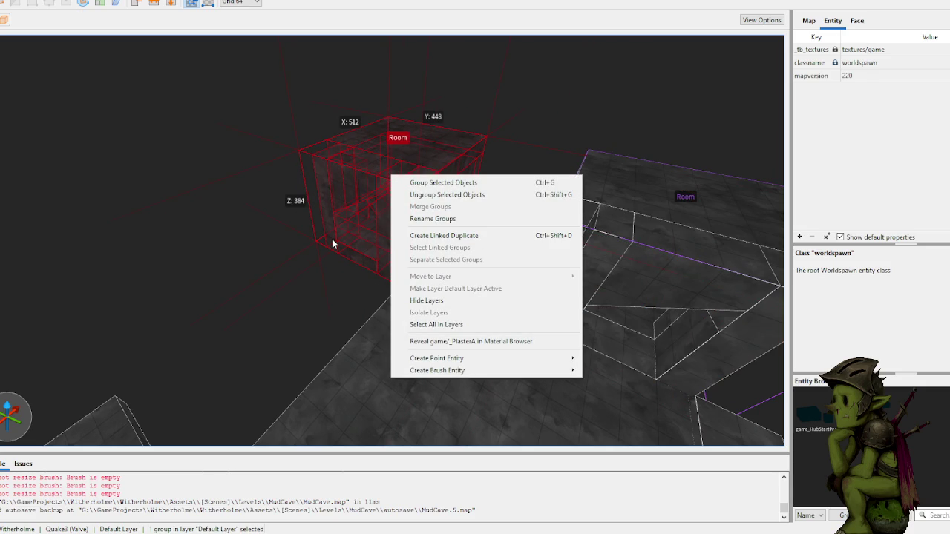
pyautogui.click(281, 160)
pyautogui.hotkey('ctrl', 'z')
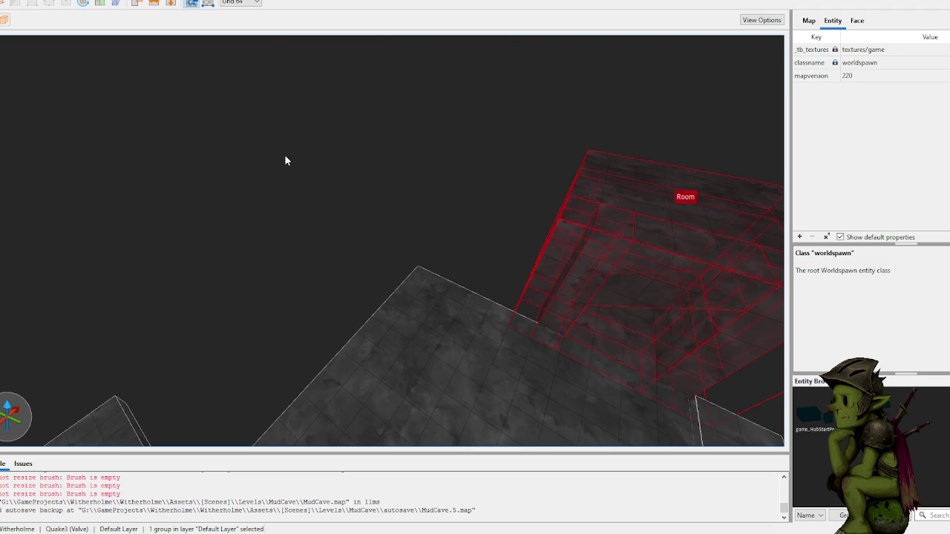
# - Place a linked copy of the Room group further left and center the view on it
pyautogui.click(426, 132)
pyautogui.click(639, 209)
pyautogui.keyDown('shift'); pyautogui.click(669, 209); pyautogui.keyUp('shift')
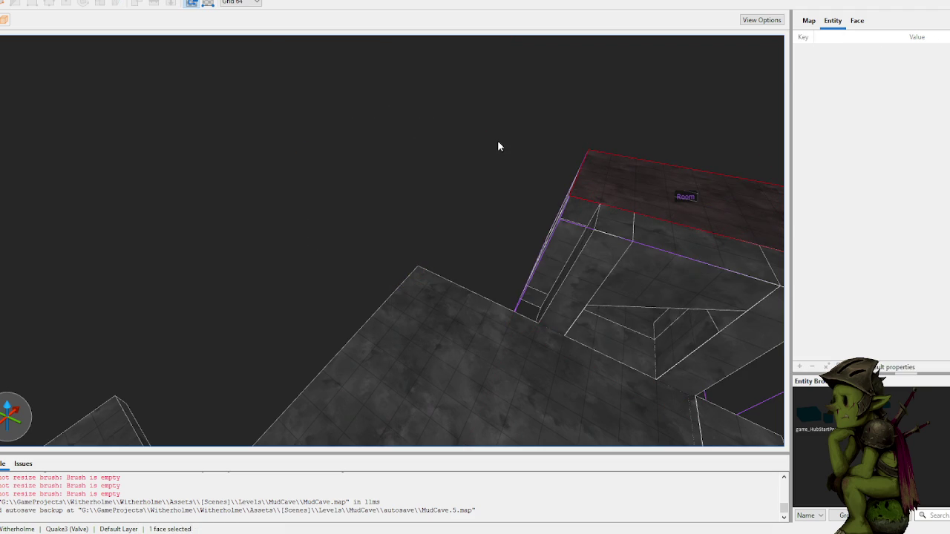
pyautogui.click(649, 215)
pyautogui.moveTo(649, 215)
pyautogui.mouseDown()
pyautogui.moveTo(206, 185)
pyautogui.moveTo(219, 174)
pyautogui.moveTo(206, 249)
pyautogui.moveTo(181, 237)
pyautogui.mouseUp()
pyautogui.hotkey('ctrl', 'u')
# - Rotate the Room group about Z and move it 192 units left
pyautogui.press('r')
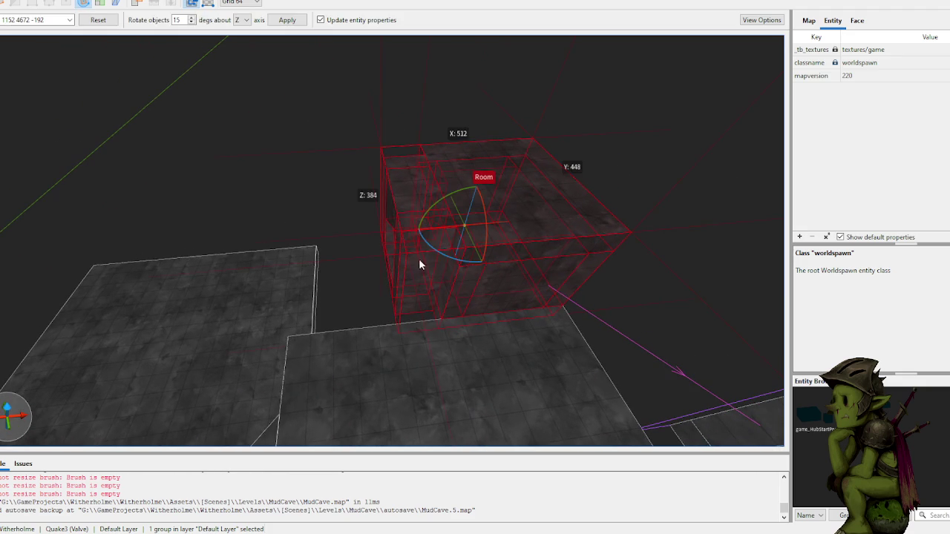
pyautogui.moveTo(442, 255)
pyautogui.mouseDown()
pyautogui.moveTo(557, 275)
pyautogui.moveTo(622, 188)
pyautogui.mouseUp()
pyautogui.click(623, 191)
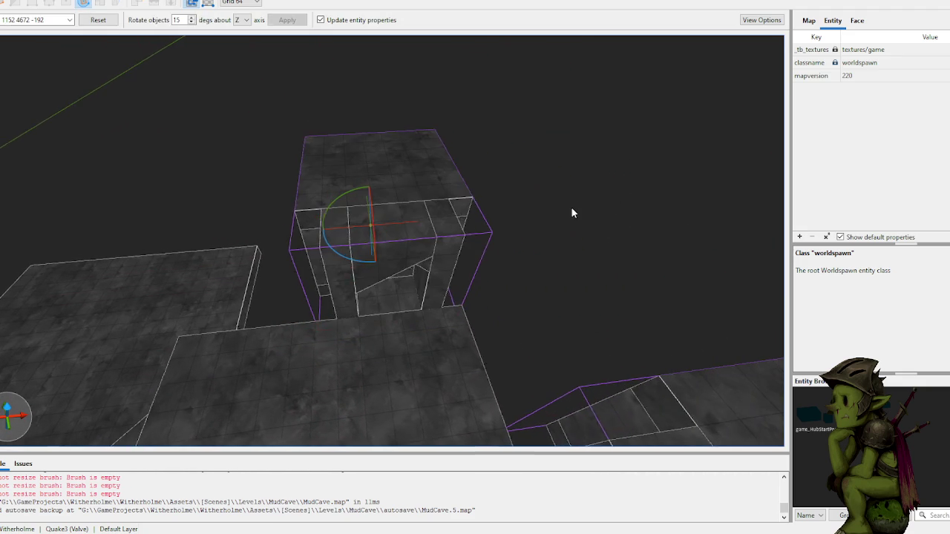
pyautogui.scroll(5, 490, 261)
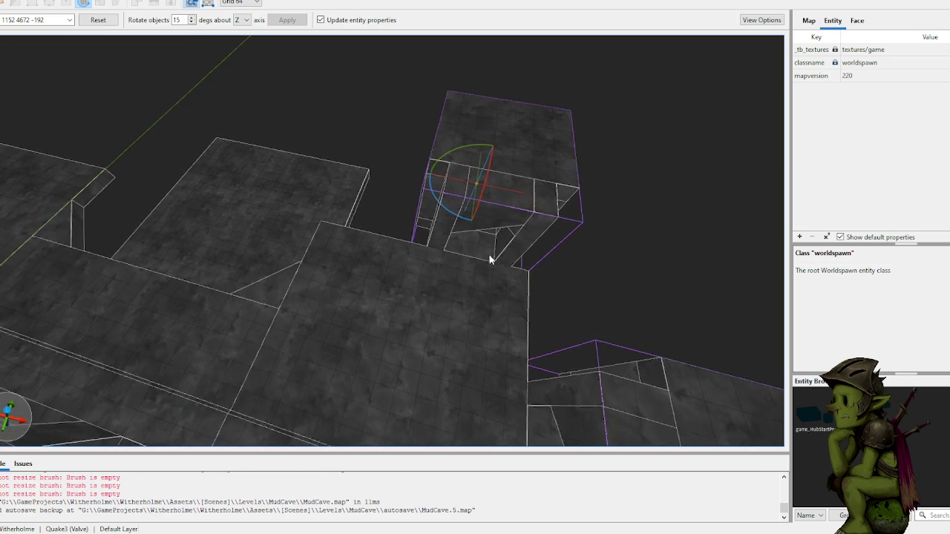
pyautogui.click(513, 224)
pyautogui.moveTo(496, 218); pyautogui.dragTo(451, 208)
pyautogui.click(569, 208)
pyautogui.moveTo(570, 208)
pyautogui.mouseDown()
pyautogui.moveTo(617, 202)
pyautogui.moveTo(590, 223)
pyautogui.moveTo(616, 188)
pyautogui.mouseUp()
# - Copy both Room groups down and to the left, then undo the copy
pyautogui.click(616, 187)
pyautogui.keyDown('ctrl'); pyautogui.click(467, 160); pyautogui.keyUp('ctrl')
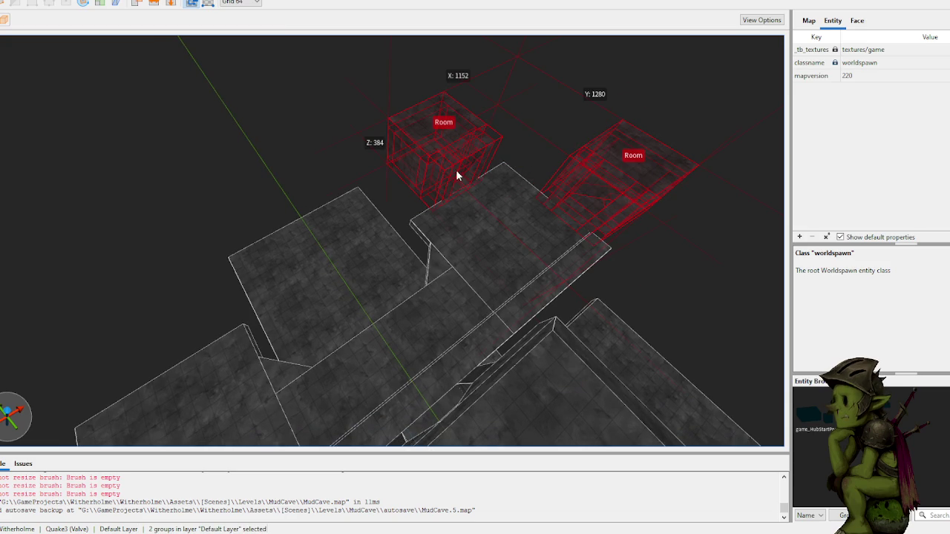
pyautogui.press('d')
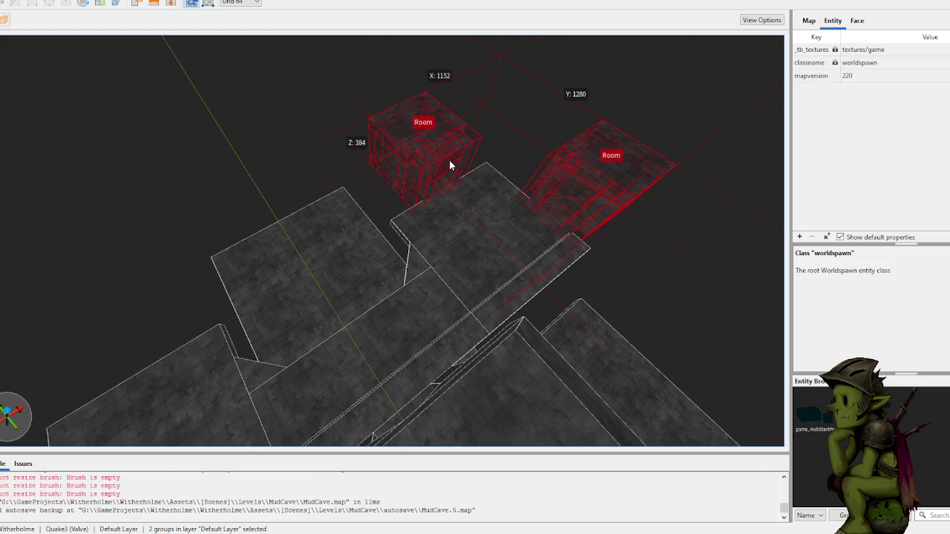
pyautogui.press('d')
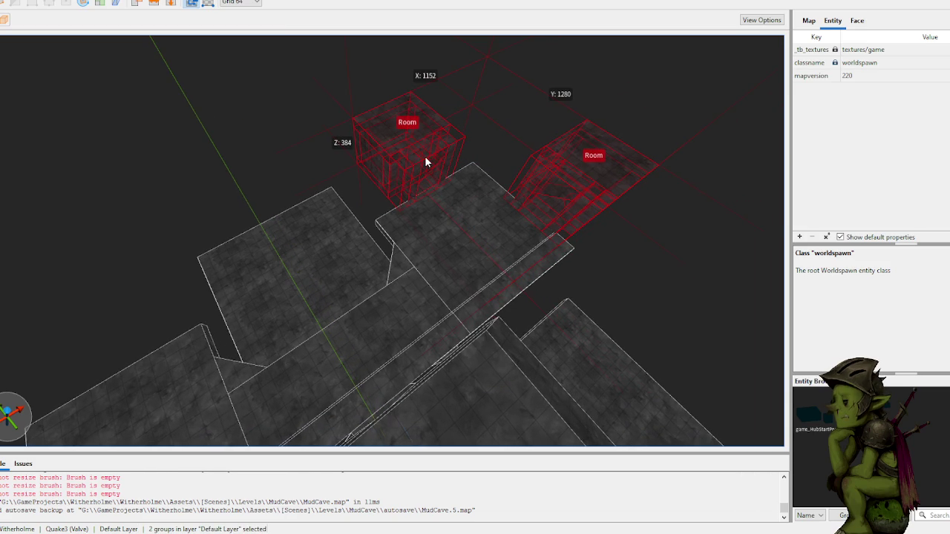
pyautogui.moveTo(424, 165)
pyautogui.mouseDown()
pyautogui.moveTo(216, 256)
pyautogui.moveTo(89, 348)
pyautogui.moveTo(2, 379)
pyautogui.mouseUp()
pyautogui.hotkey('ctrl', 'z')
pyautogui.hotkey('ctrl', 'z')
pyautogui.hotkey('ctrl', 'z')
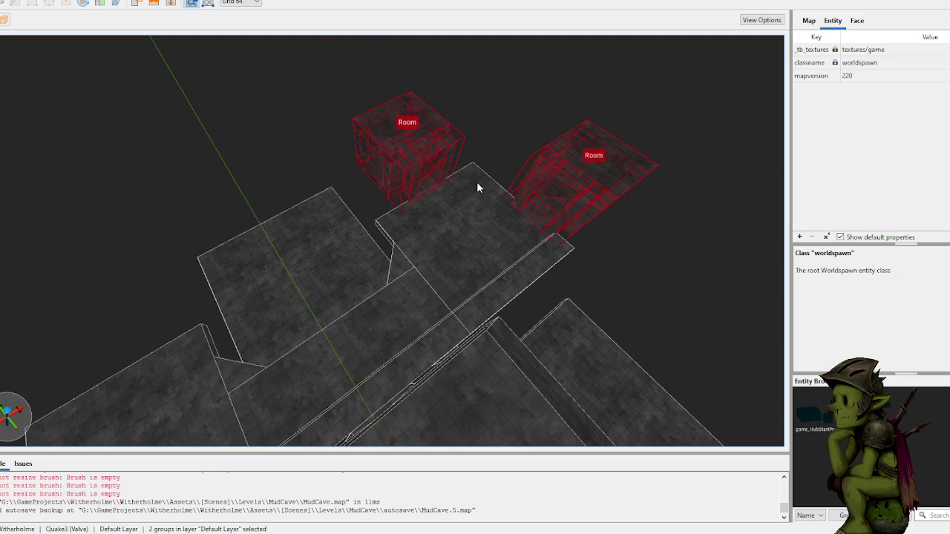
# - Move the top Room box onto the platform's left side and bring another Room group beside it
pyautogui.click(433, 134)
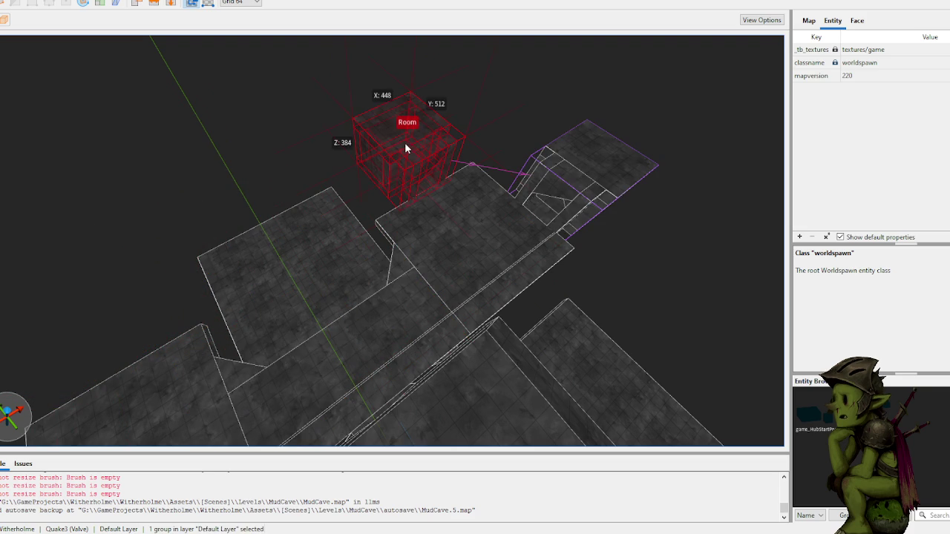
pyautogui.moveTo(434, 134); pyautogui.dragTo(76, 285)
pyautogui.press('a')
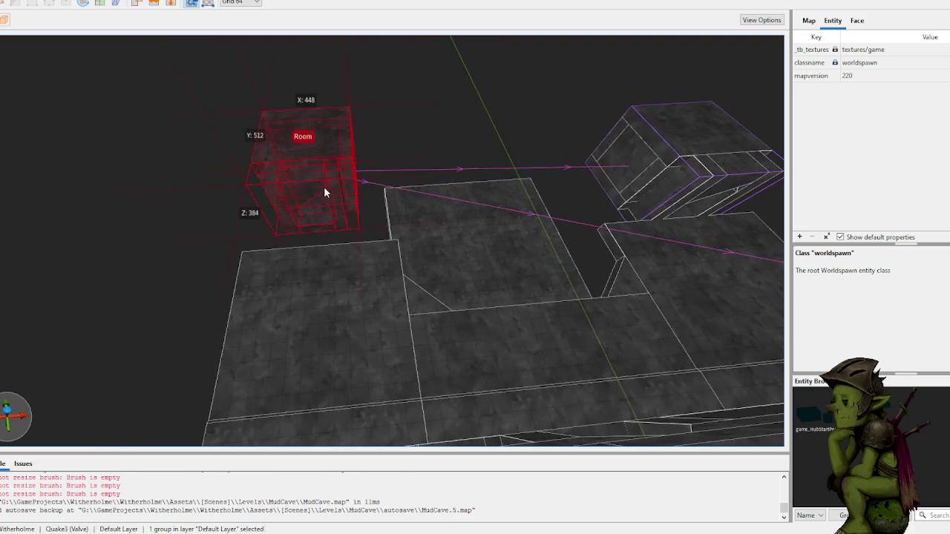
pyautogui.hotkey('ctrl', 'z')
pyautogui.hotkey('ctrl', 'z')
pyautogui.press('s')
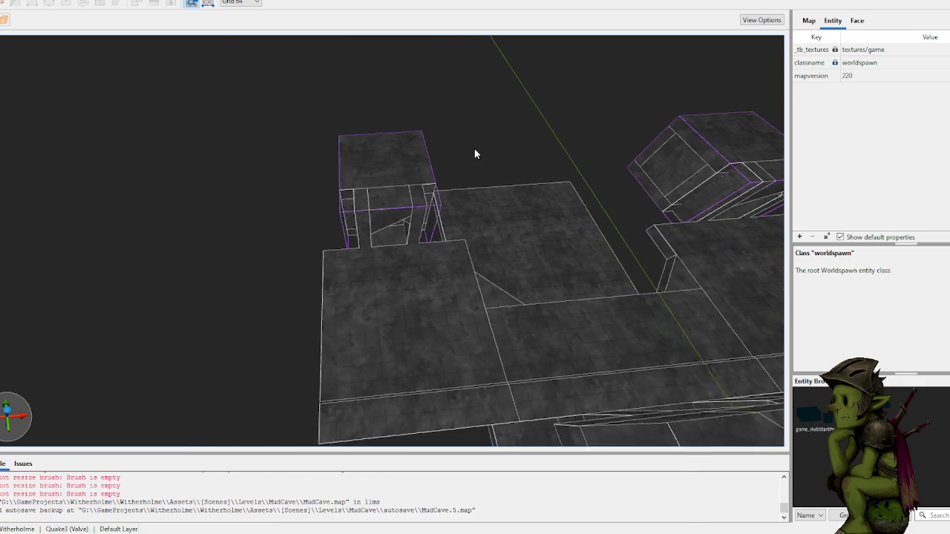
pyautogui.moveTo(488, 143)
pyautogui.mouseDown()
pyautogui.moveTo(488, 130)
pyautogui.moveTo(291, 373)
pyautogui.moveTo(230, 401)
pyautogui.moveTo(369, 271)
pyautogui.moveTo(363, 278)
pyautogui.moveTo(421, 259)
pyautogui.moveTo(422, 268)
pyautogui.mouseUp()
# - Rotate the Room group 105° about Z and slide it X -448, Y -256
pyautogui.press('r')
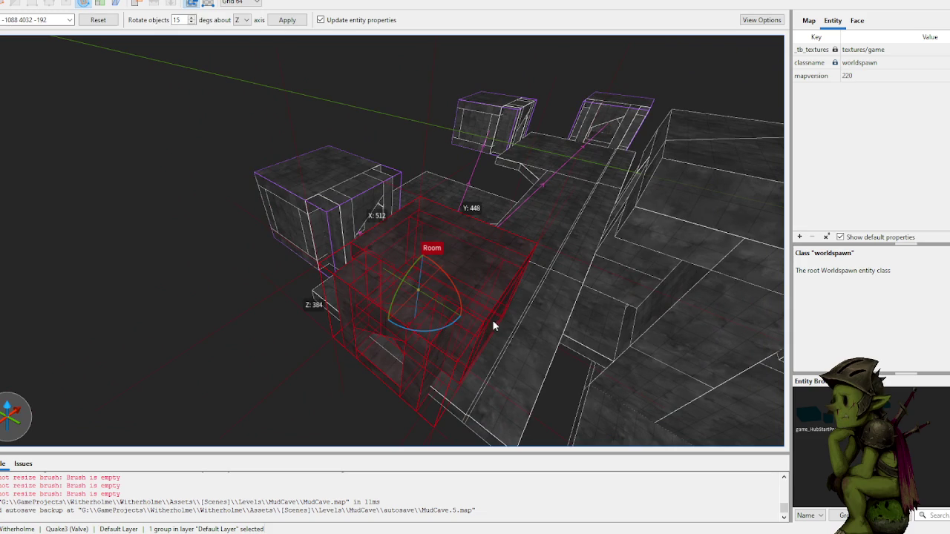
pyautogui.press('r')
pyautogui.click(275, 376)
pyautogui.click(439, 284)
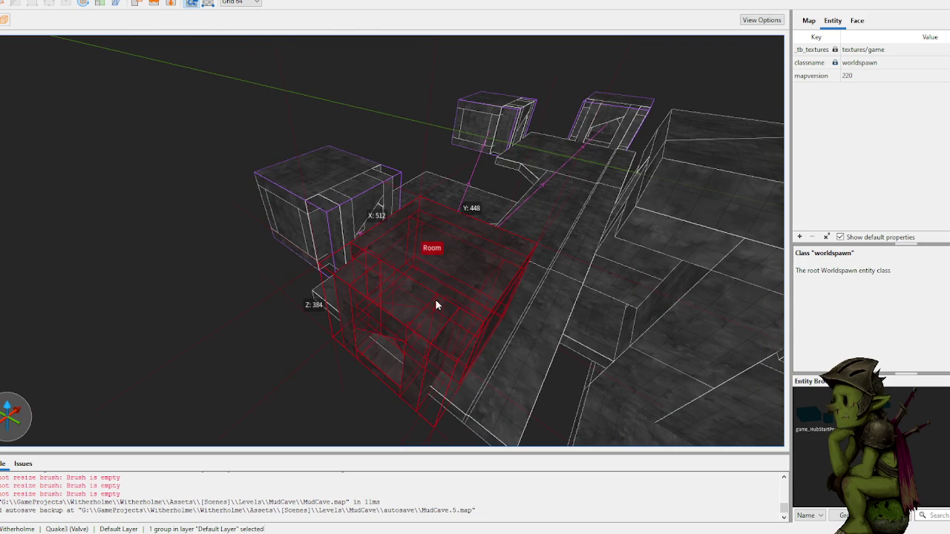
pyautogui.press('r')
pyautogui.moveTo(419, 331)
pyautogui.mouseDown()
pyautogui.moveTo(577, 279)
pyautogui.moveTo(558, 116)
pyautogui.moveTo(451, 68)
pyautogui.moveTo(470, 153)
pyautogui.mouseUp()
pyautogui.scroll(5, 469, 160)
pyautogui.press('r')
pyautogui.moveTo(469, 221)
pyautogui.mouseDown()
pyautogui.moveTo(410, 285)
pyautogui.moveTo(293, 350)
pyautogui.moveTo(285, 390)
pyautogui.moveTo(308, 399)
pyautogui.moveTo(303, 347)
pyautogui.mouseUp()
pyautogui.press('Escape')
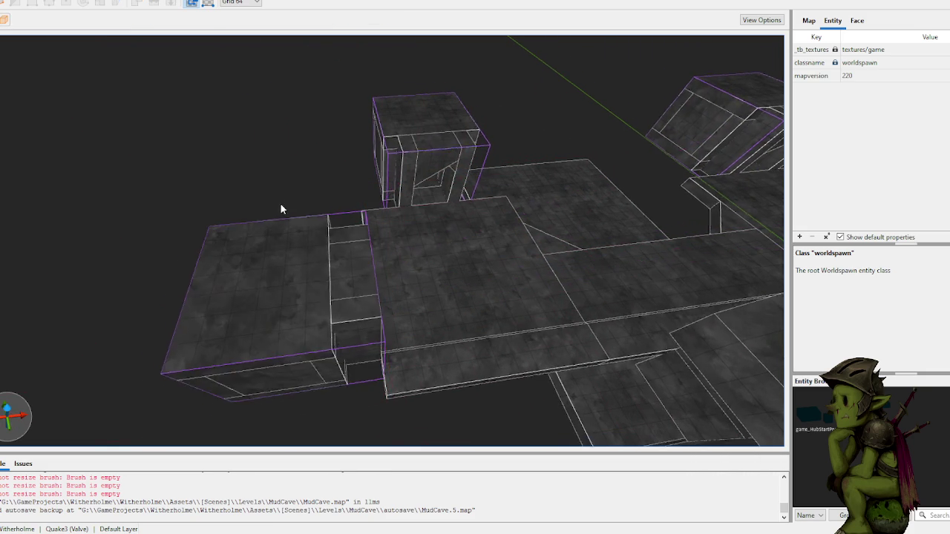
# - Orbit to a level viewpoint and check the Room copies by selecting and deselecting them
pyautogui.moveTo(351, 170)
pyautogui.mouseDown()
pyautogui.moveTo(333, 163)
pyautogui.moveTo(433, 156)
pyautogui.moveTo(413, 158)
pyautogui.mouseUp()
pyautogui.click(413, 158)
pyautogui.moveTo(409, 214)
pyautogui.mouseDown()
pyautogui.moveTo(348, 235)
pyautogui.moveTo(453, 138)
pyautogui.moveTo(424, 136)
pyautogui.moveTo(448, 140)
pyautogui.moveTo(356, 158)
pyautogui.moveTo(363, 161)
pyautogui.moveTo(314, 205)
pyautogui.moveTo(366, 189)
pyautogui.moveTo(333, 143)
pyautogui.moveTo(303, 136)
pyautogui.moveTo(397, 138)
pyautogui.moveTo(308, 127)
pyautogui.moveTo(424, 134)
pyautogui.moveTo(373, 131)
pyautogui.moveTo(418, 191)
pyautogui.mouseUp()
pyautogui.click(355, 157)
pyautogui.click(301, 186)
pyautogui.click(373, 178)
# - Open the Room group and delete the 256 × 64 × 256 brush blocking the doorway
pyautogui.doubleClick(417, 197)
pyautogui.click(417, 203)
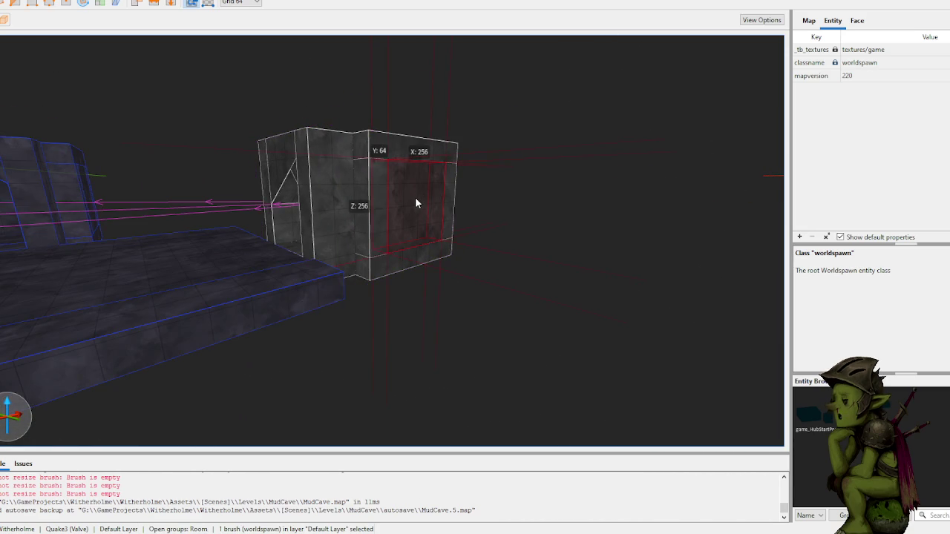
pyautogui.click(260, 87)
pyautogui.press('a')
pyautogui.doubleClick(265, 138)
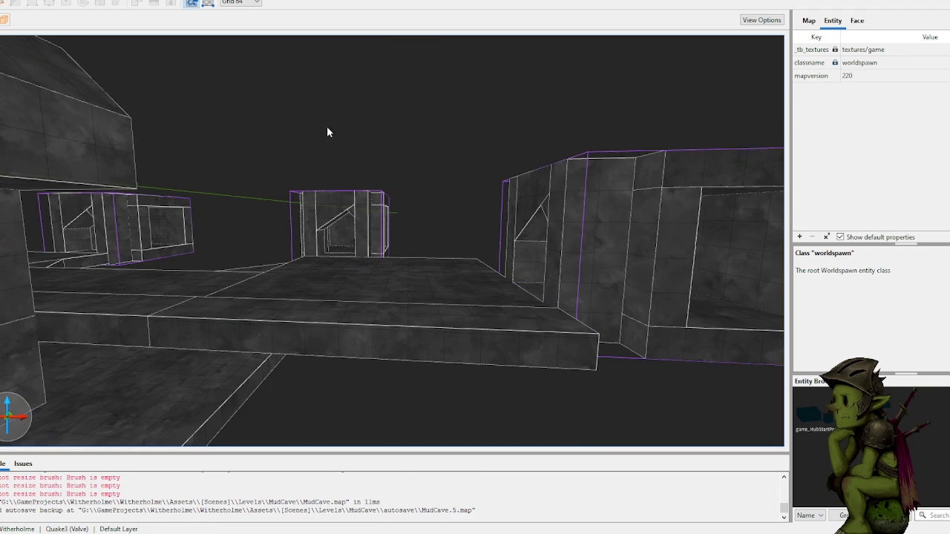
pyautogui.moveTo(395, 128); pyautogui.dragTo(409, 145)
pyautogui.doubleClick(389, 199)
pyautogui.click(389, 199)
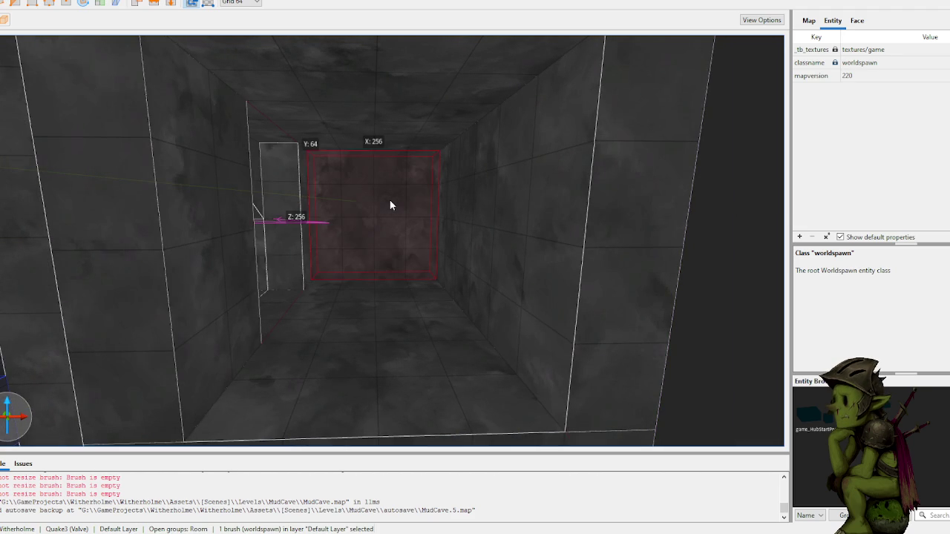
pyautogui.press('Delete')
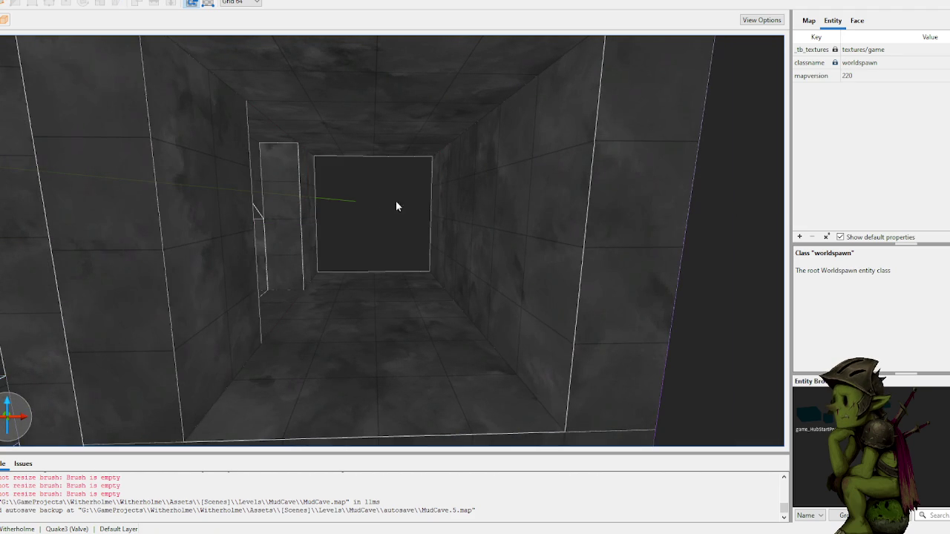
pyautogui.scroll(-10, 389, 204)
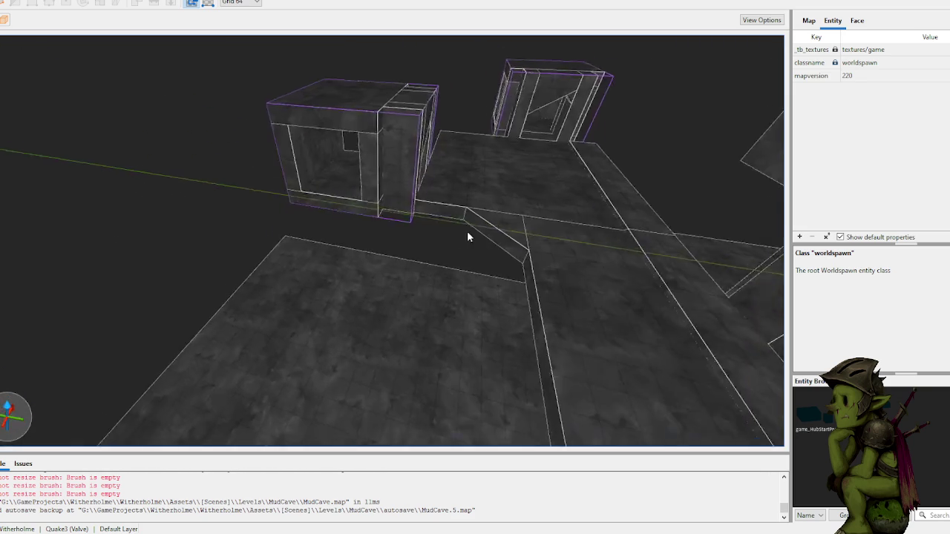
pyautogui.scroll(5, 467, 236)
# - Draw a 192 × 64 floor block in front of the opening and stretch it into a jutting step
pyautogui.moveTo(276, 195); pyautogui.dragTo(427, 214)
pyautogui.press('Escape')
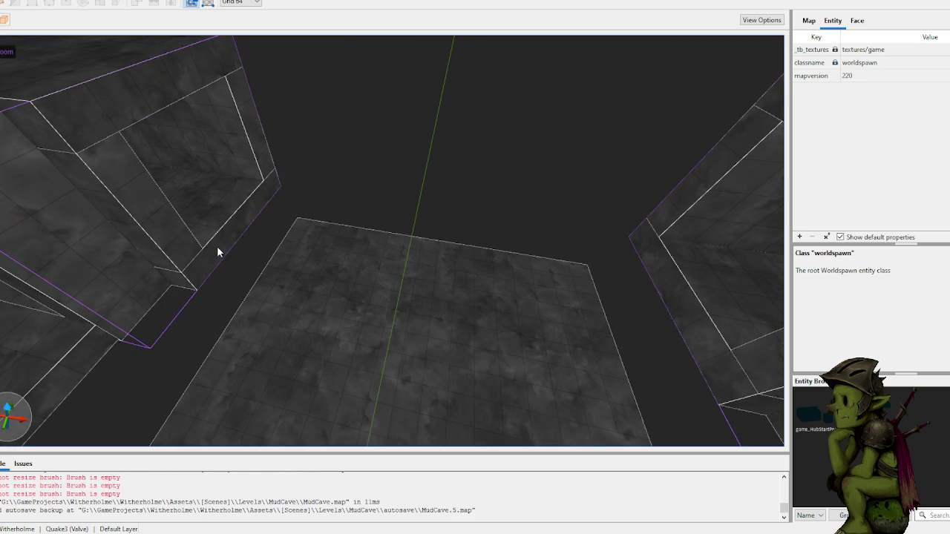
pyautogui.moveTo(285, 195); pyautogui.dragTo(631, 248)
pyautogui.press('Escape')
pyautogui.scroll(-5, 547, 139)
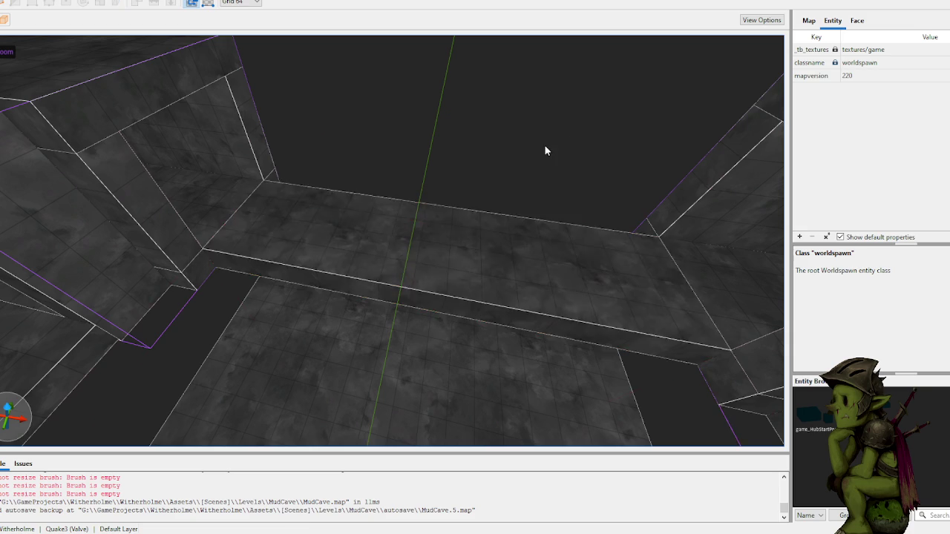
pyautogui.scroll(10, 516, 135)
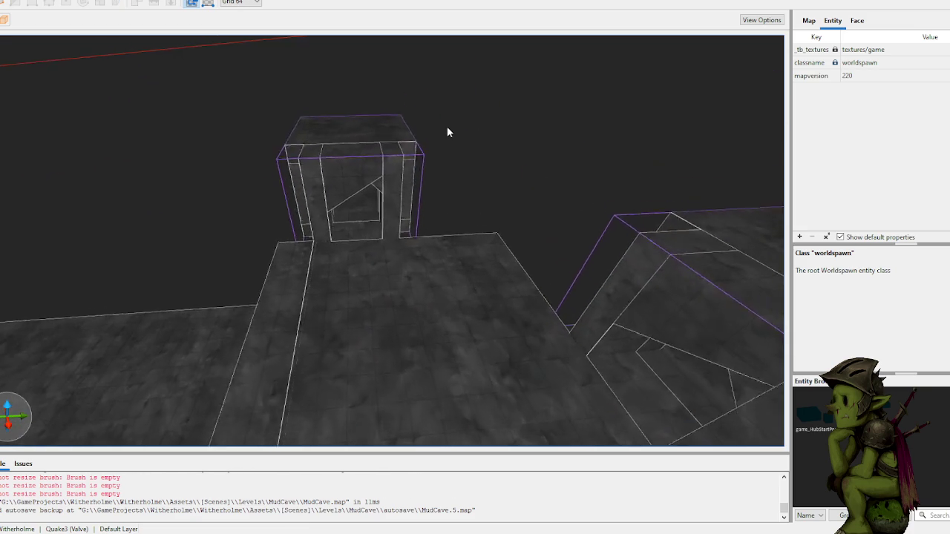
pyautogui.scroll(10, 447, 132)
pyautogui.moveTo(489, 222)
pyautogui.mouseDown()
pyautogui.moveTo(516, 233)
pyautogui.moveTo(571, 102)
pyautogui.mouseUp()
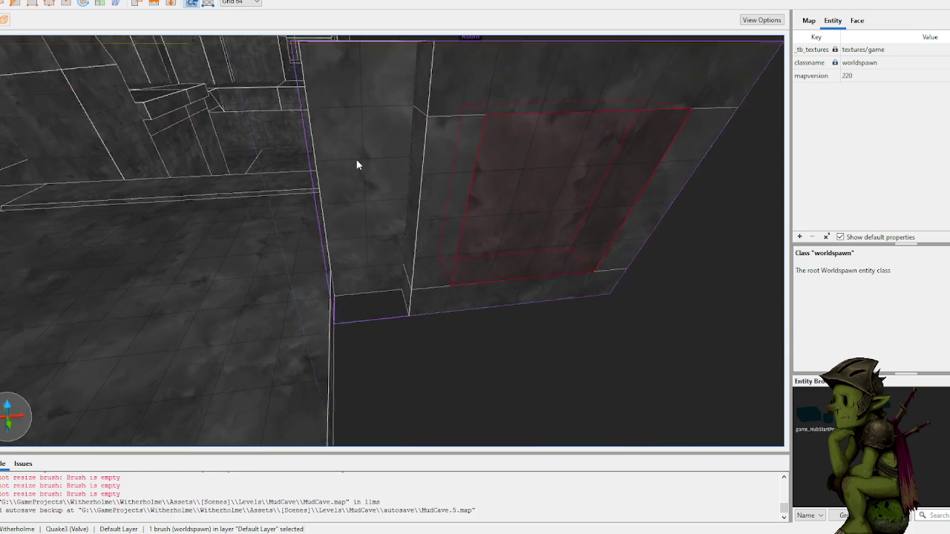
pyautogui.scroll(-5, 360, 169)
pyautogui.scroll(10, 406, 137)
pyautogui.scroll(-10, 467, 157)
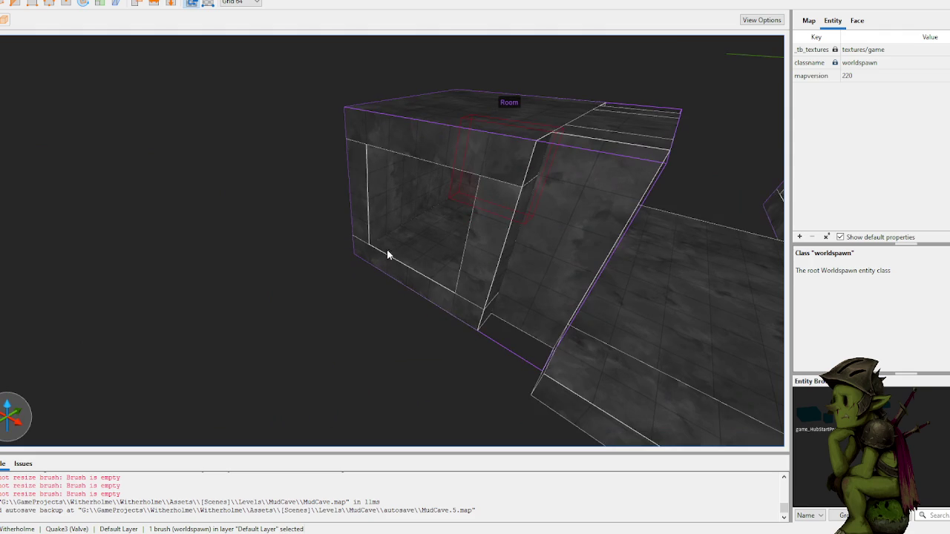
pyautogui.moveTo(424, 297)
pyautogui.mouseDown()
pyautogui.moveTo(433, 300)
pyautogui.moveTo(400, 304)
pyautogui.moveTo(372, 328)
pyautogui.moveTo(425, 359)
pyautogui.mouseUp()
pyautogui.click(425, 360)
# - Draw a narrow 64 × 192 × 64 block at the step's left edge
pyautogui.scroll(5, 475, 356)
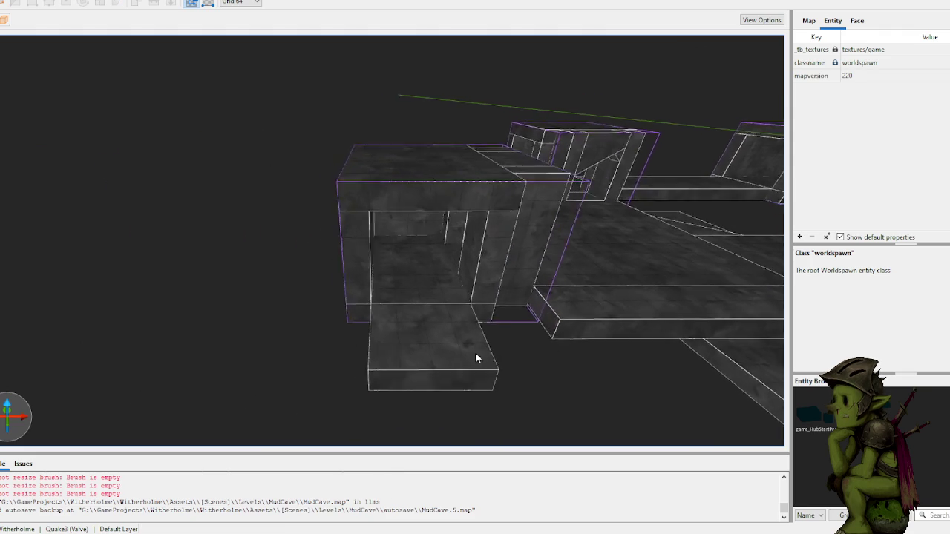
pyautogui.moveTo(357, 361)
pyautogui.mouseDown()
pyautogui.moveTo(359, 374)
pyautogui.moveTo(367, 217)
pyautogui.mouseUp()
pyautogui.press('Escape')
# - Draw a narrow block on the step and raise both side blocks into pillars 192 units tall
pyautogui.moveTo(384, 333); pyautogui.dragTo(382, 316)
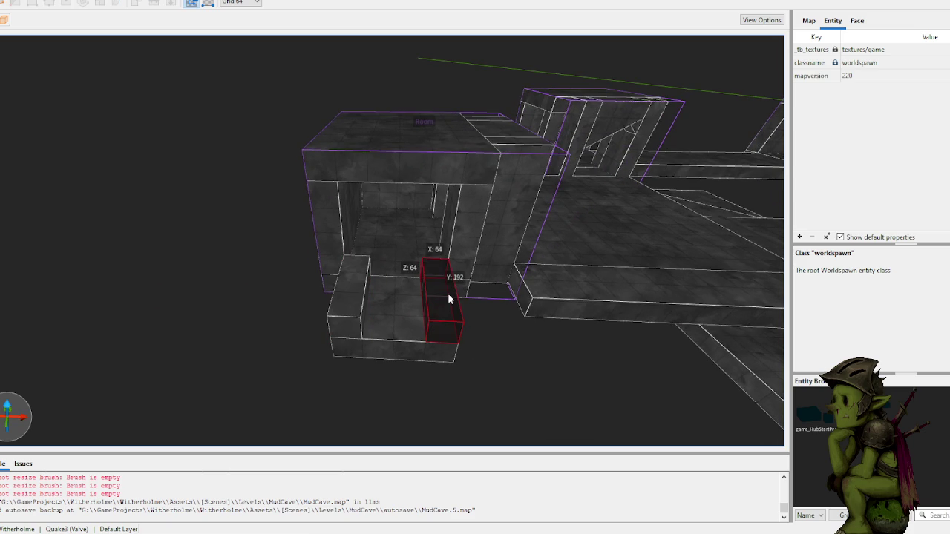
pyautogui.moveTo(449, 293); pyautogui.dragTo(454, 239)
pyautogui.click(347, 296)
pyautogui.moveTo(356, 282); pyautogui.dragTo(356, 186)
pyautogui.press('Escape')
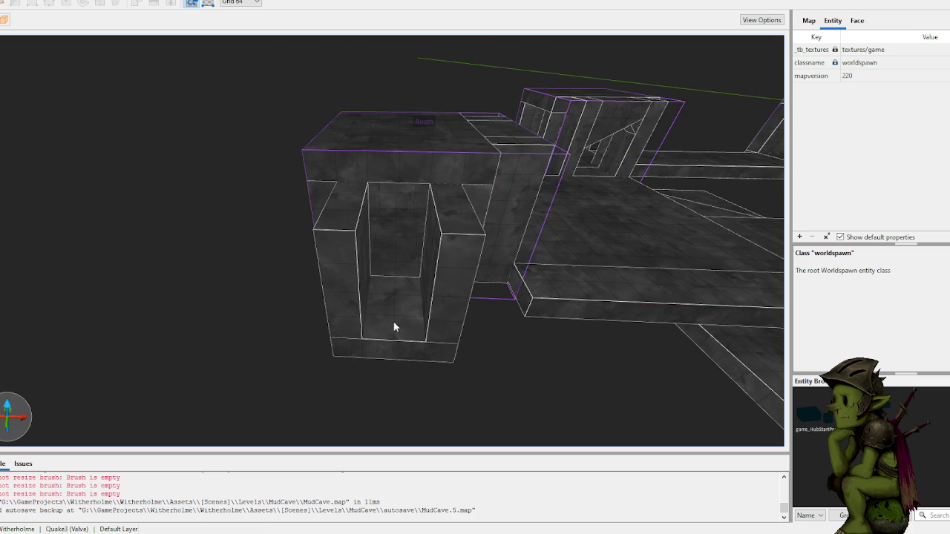
# - Add a brush box on the block and a low 256×64×64 block across the wall opening's base
pyautogui.scroll(3, 396, 325)
pyautogui.moveTo(358, 273)
pyautogui.mouseDown()
pyautogui.moveTo(361, 283)
pyautogui.moveTo(376, 267)
pyautogui.moveTo(410, 272)
pyautogui.moveTo(403, 353)
pyautogui.mouseUp()
pyautogui.scroll(2, 403, 353)
pyautogui.press('Escape')
pyautogui.moveTo(343, 289)
pyautogui.mouseDown()
pyautogui.moveTo(413, 310)
pyautogui.moveTo(438, 220)
pyautogui.mouseUp()
pyautogui.press('w')
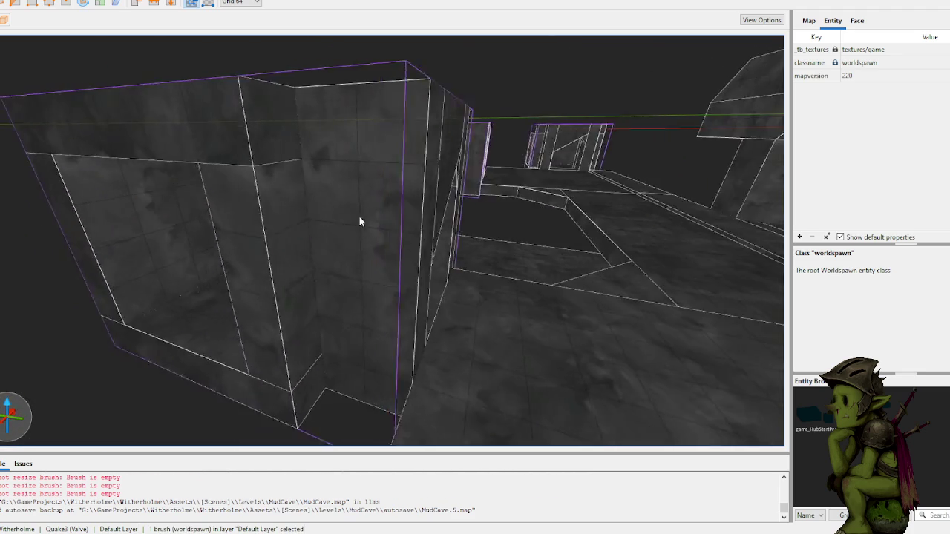
pyautogui.moveTo(245, 297); pyautogui.dragTo(383, 338)
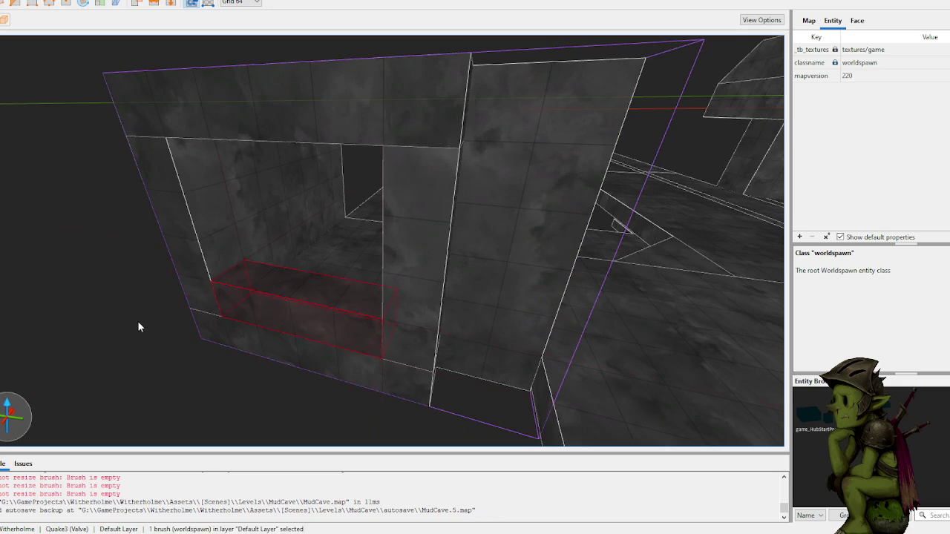
pyautogui.press('Escape')
# - Draw a 256 by 64 block at the wall opening and pull it up into a tall wall
pyautogui.press('w')
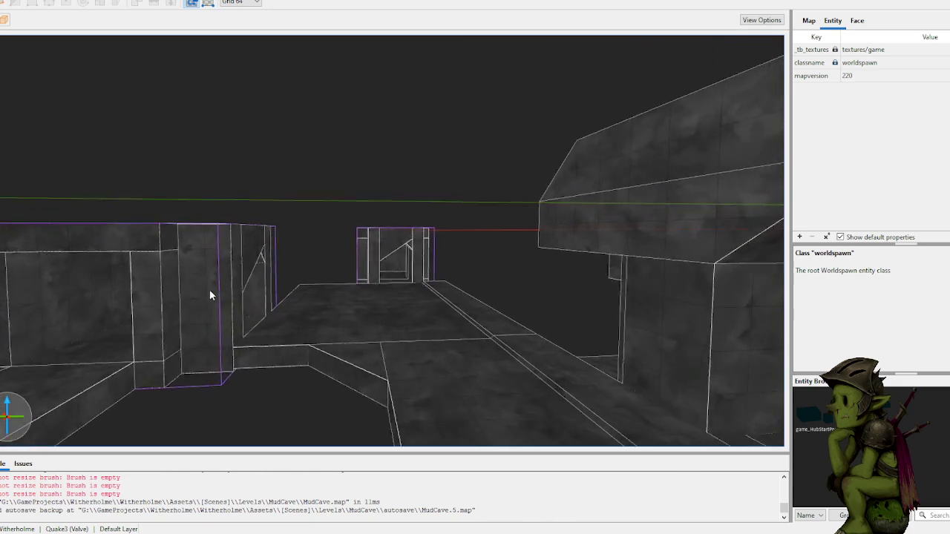
pyautogui.press('w')
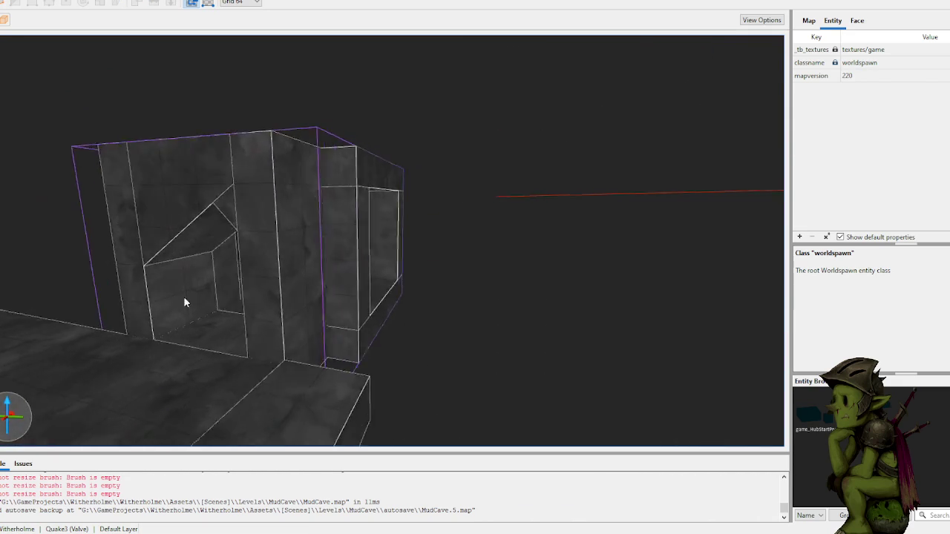
pyautogui.press('w')
pyautogui.moveTo(259, 318); pyautogui.dragTo(407, 310)
pyautogui.press('w')
pyautogui.moveTo(533, 323)
pyautogui.mouseDown()
pyautogui.moveTo(569, 208)
pyautogui.moveTo(568, 79)
pyautogui.mouseUp()
# - Save the map, then add a 64 by 256 block against the room wall at full height
pyautogui.press('s')
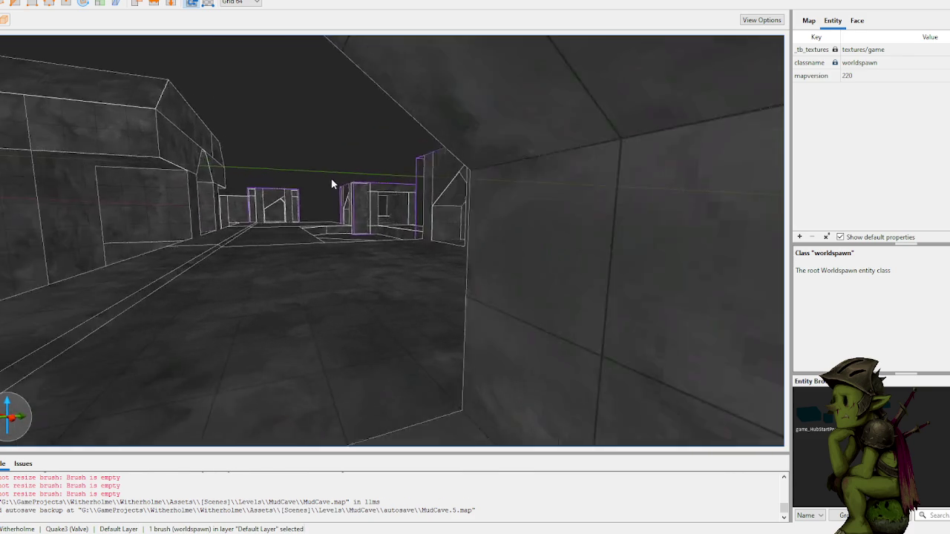
pyautogui.press('w')
pyautogui.press('Escape')
pyautogui.hotkey('ctrl', 's')
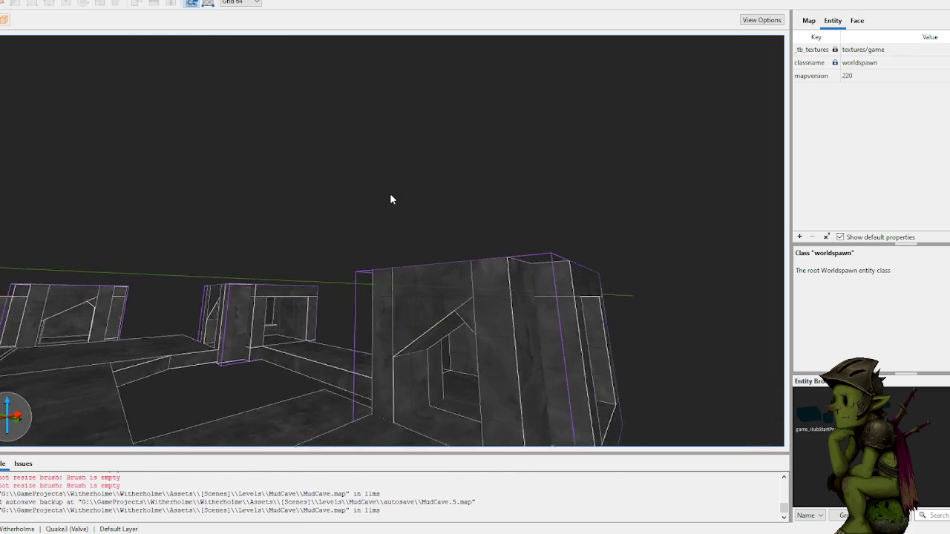
pyautogui.press('w')
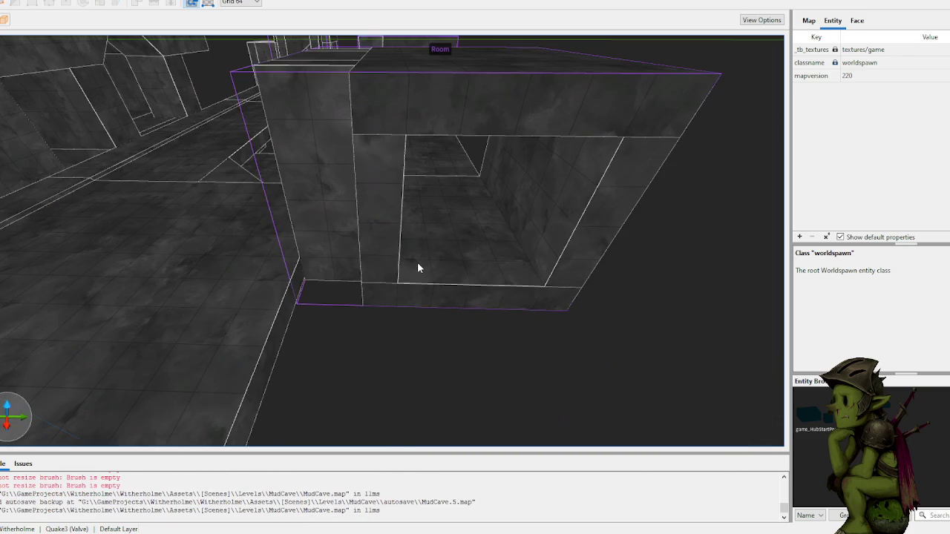
pyautogui.moveTo(417, 262)
pyautogui.mouseDown()
pyautogui.moveTo(539, 278)
pyautogui.moveTo(550, 168)
pyautogui.mouseUp()
pyautogui.press('Escape')
# - Inspect the small blocks beside the corridor wall and near the room
pyautogui.press('w')
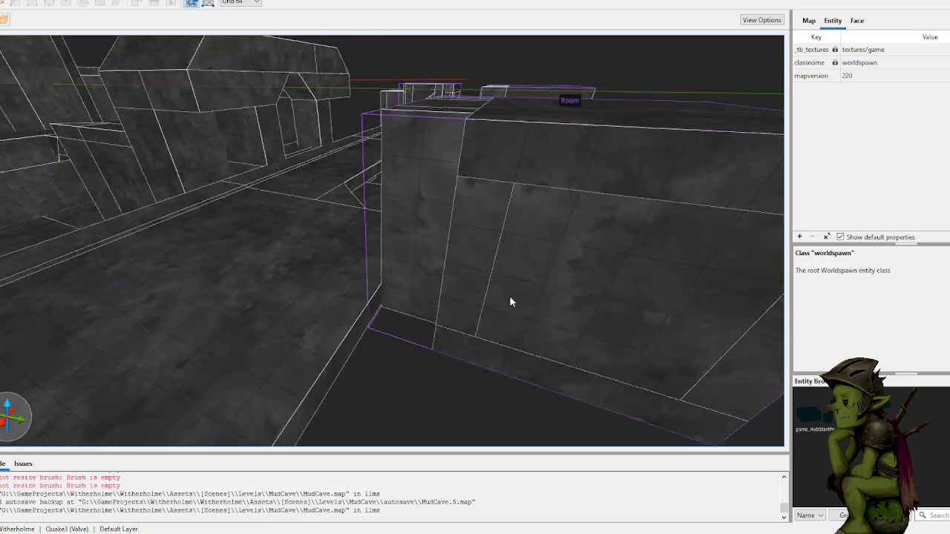
pyautogui.press('s')
pyautogui.press('w')
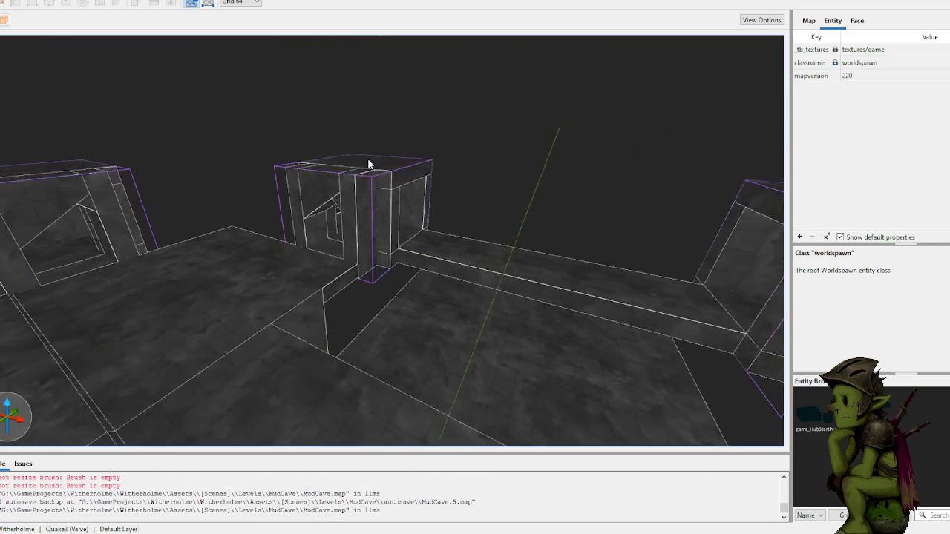
pyautogui.press('w')
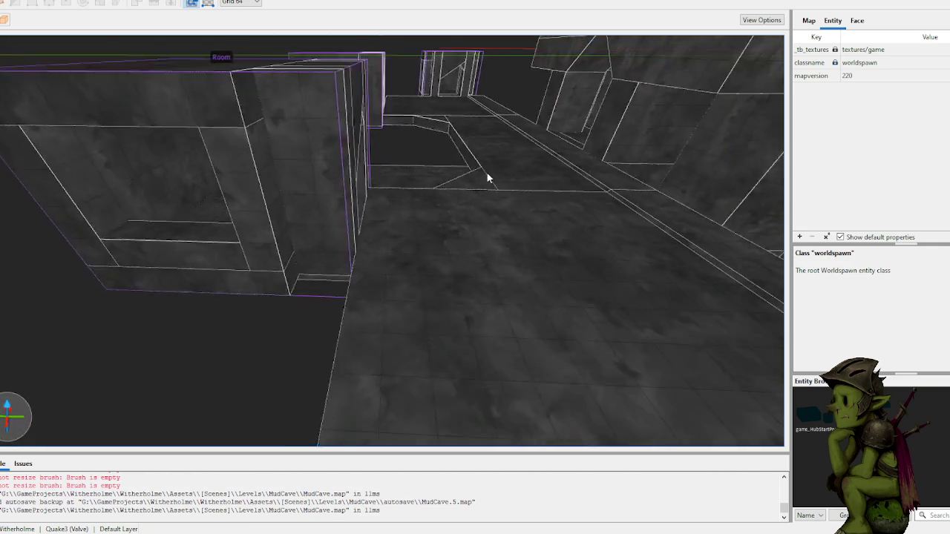
pyautogui.press('s')
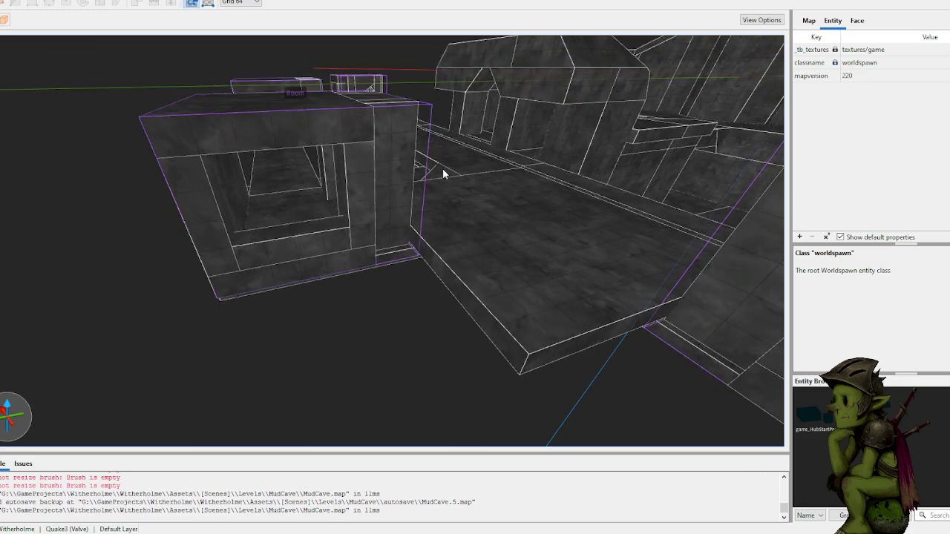
pyautogui.press('w')
pyautogui.click(436, 217)
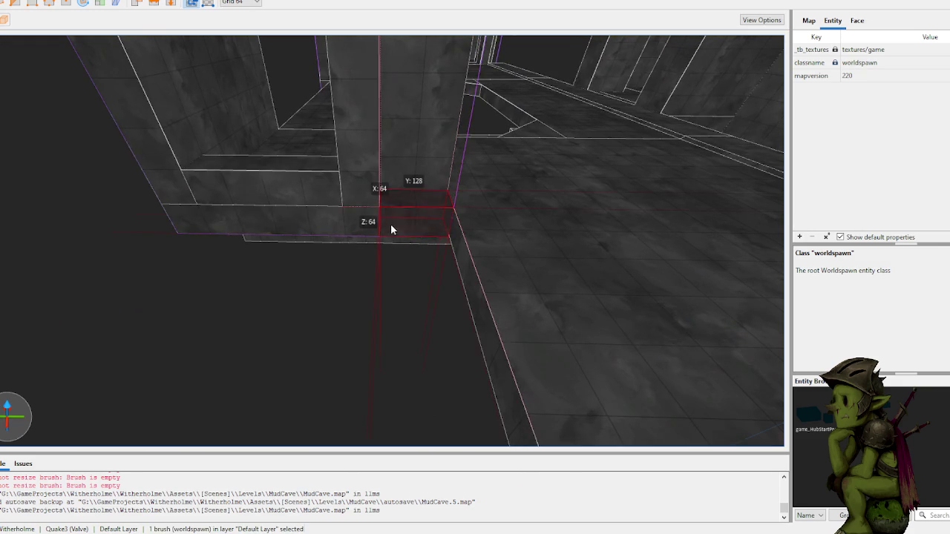
pyautogui.press('s')
pyautogui.press('Escape')
pyautogui.click(385, 257)
pyautogui.press('Escape')
pyautogui.moveTo(412, 339); pyautogui.dragTo(321, 310)
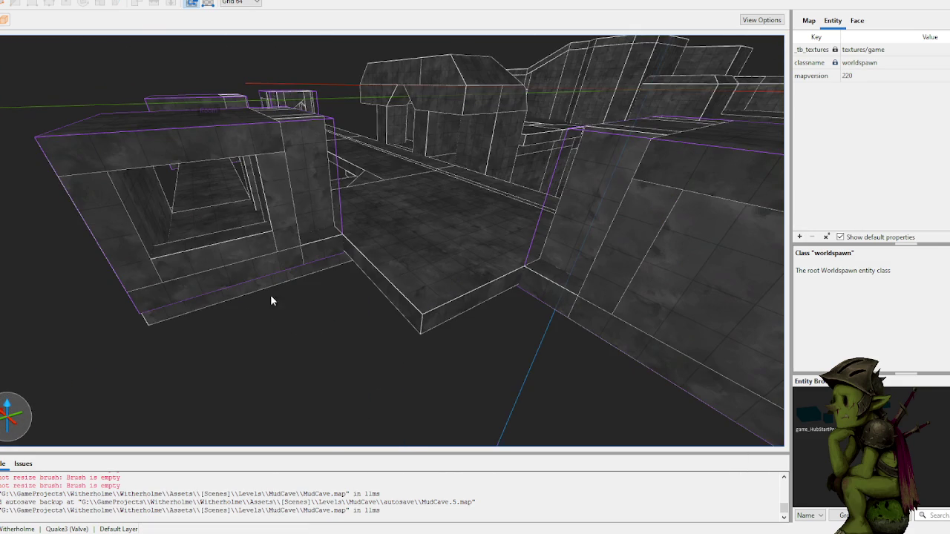
# - Draw a thin 512×320×64 slab beside the room floor, discarding an oversized first attempt
pyautogui.moveTo(134, 304)
pyautogui.mouseDown()
pyautogui.moveTo(318, 261)
pyautogui.moveTo(381, 301)
pyautogui.moveTo(403, 335)
pyautogui.mouseUp()
pyautogui.press('Escape')
pyautogui.moveTo(359, 295)
pyautogui.mouseDown()
pyautogui.moveTo(456, 293)
pyautogui.moveTo(576, 383)
pyautogui.mouseUp()
pyautogui.scroll(3, 341, 355)
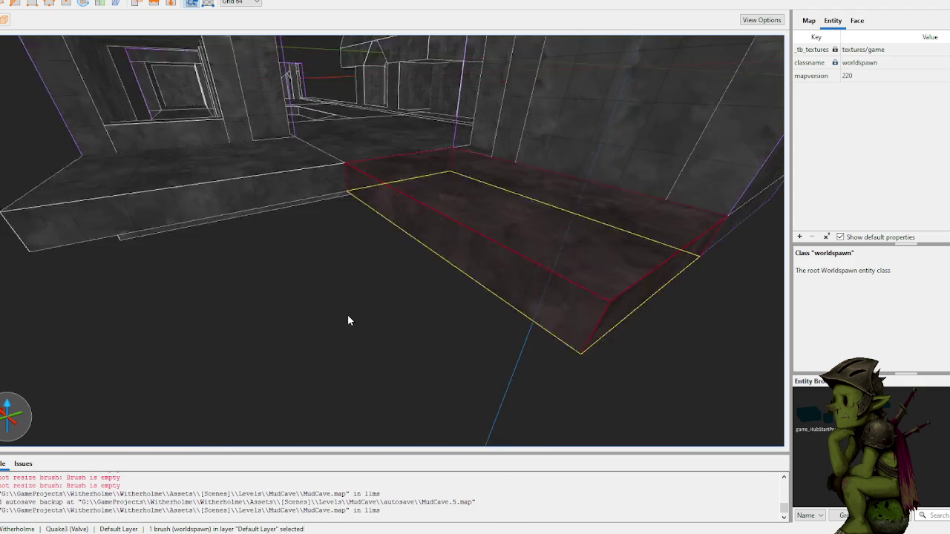
pyautogui.scroll(5, 348, 320)
pyautogui.scroll(3, 363, 153)
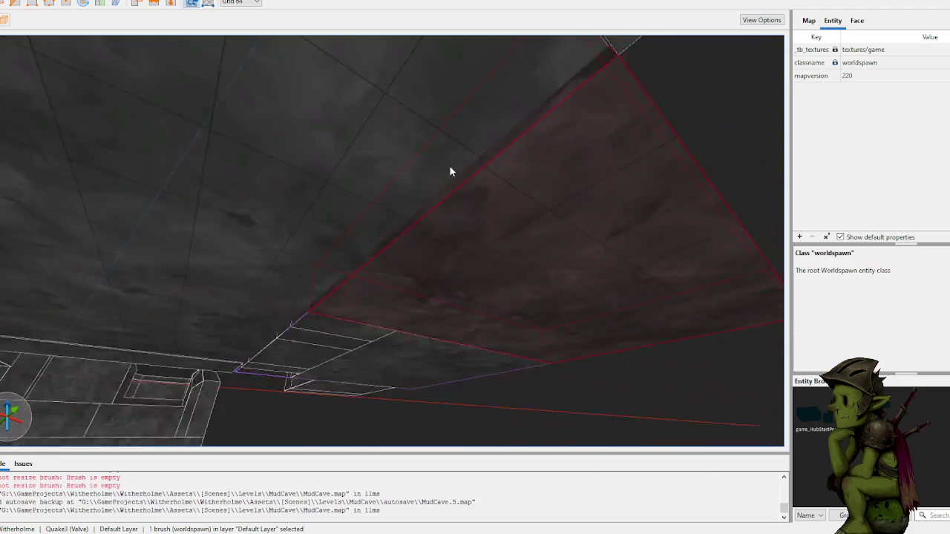
pyautogui.scroll(-5, 442, 169)
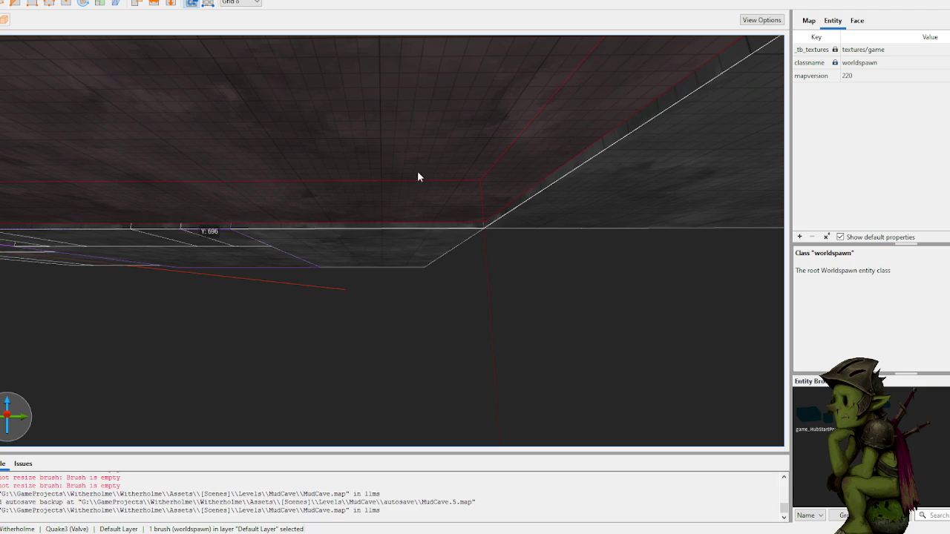
pyautogui.press('Escape')
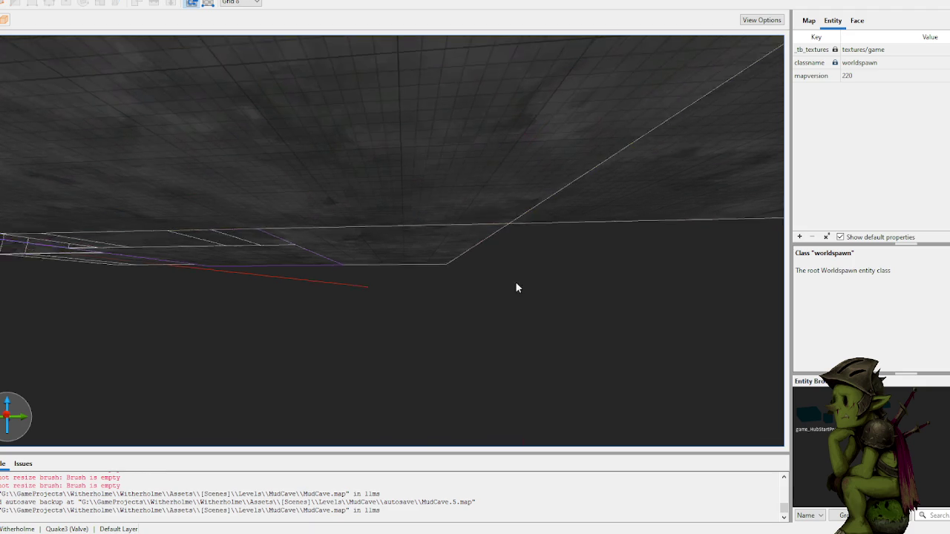
# - Select and inspect the ceiling block overhead, then deselect it
pyautogui.scroll(-3, 541, 285)
pyautogui.scroll(5, 419, 286)
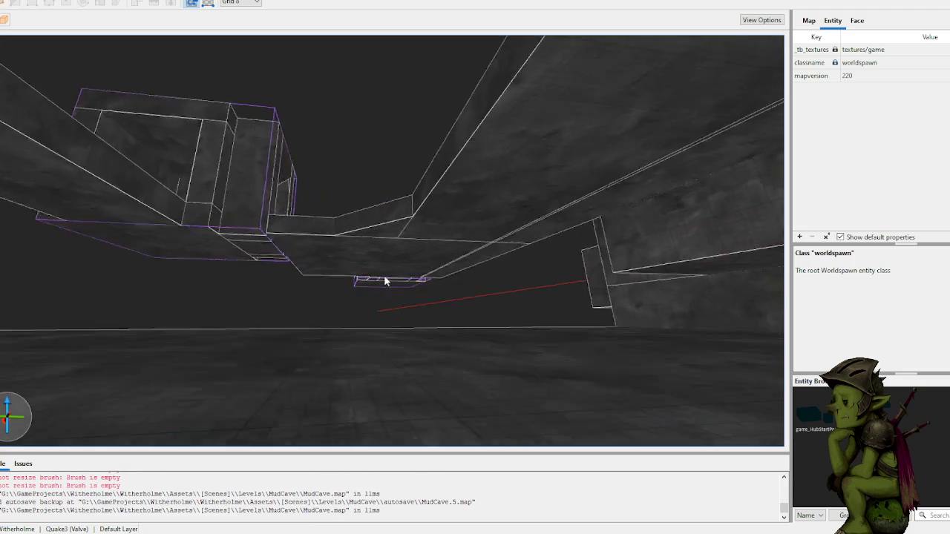
pyautogui.scroll(5, 385, 274)
pyautogui.click(389, 206)
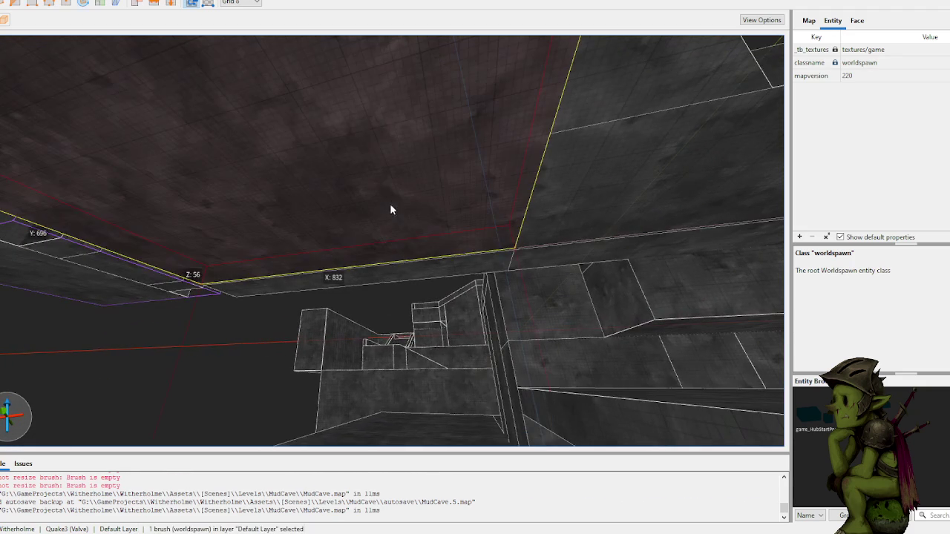
pyautogui.press('d')
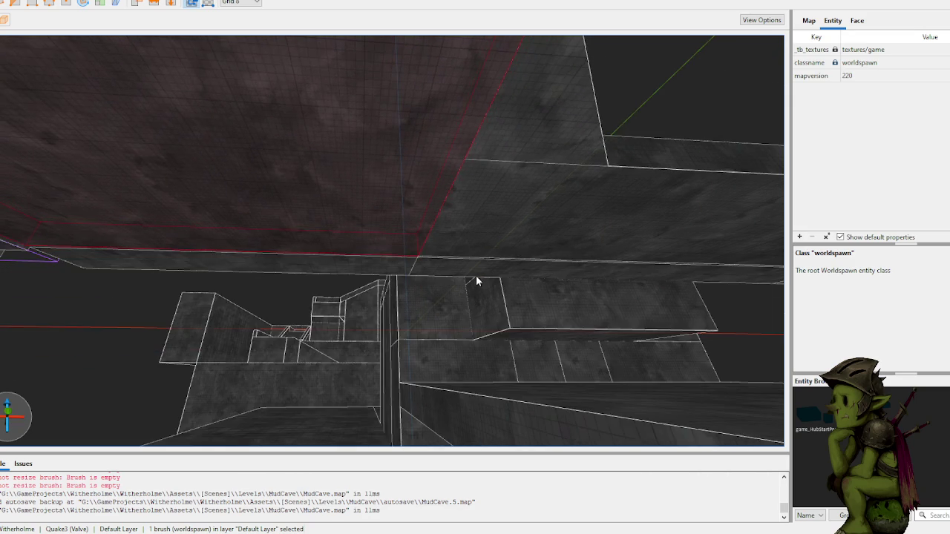
pyautogui.scroll(-5, 426, 289)
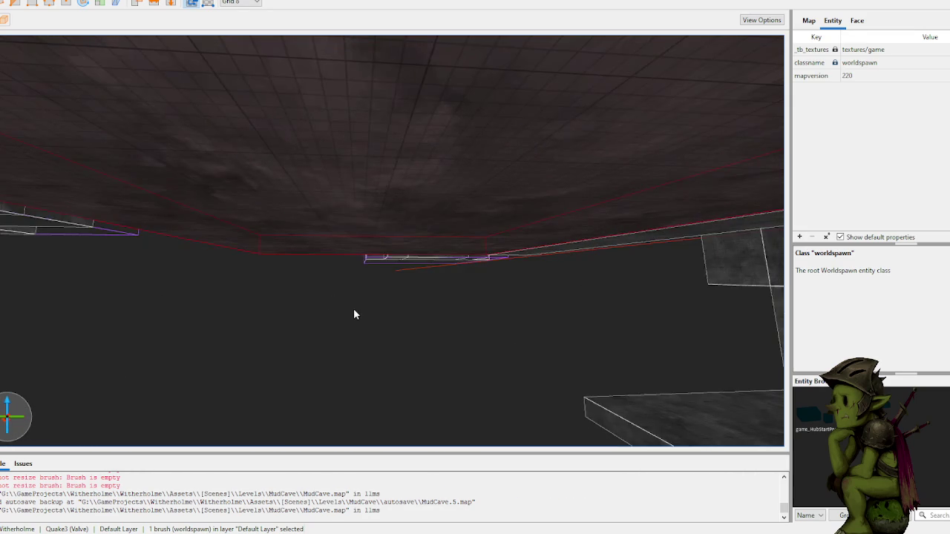
pyautogui.press('Escape')
pyautogui.scroll(4, 413, 295)
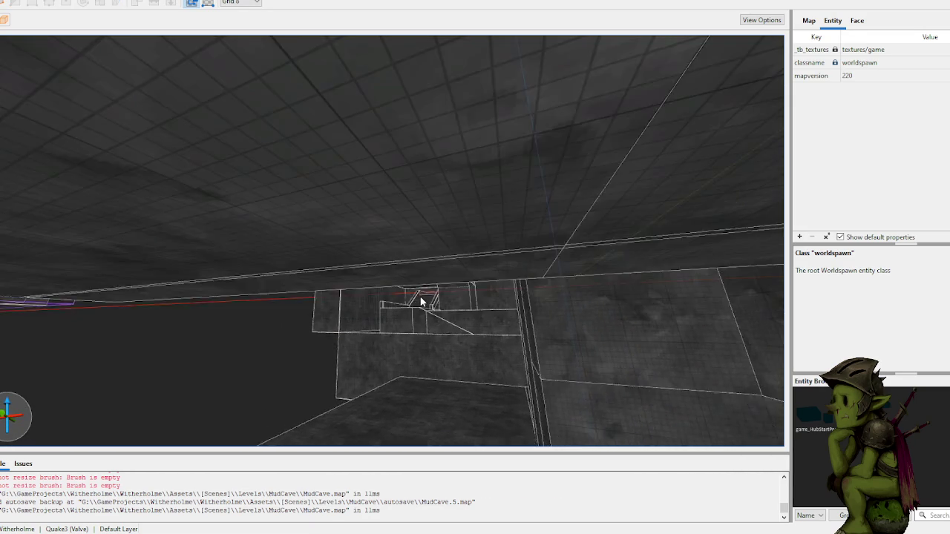
pyautogui.scroll(6, 384, 292)
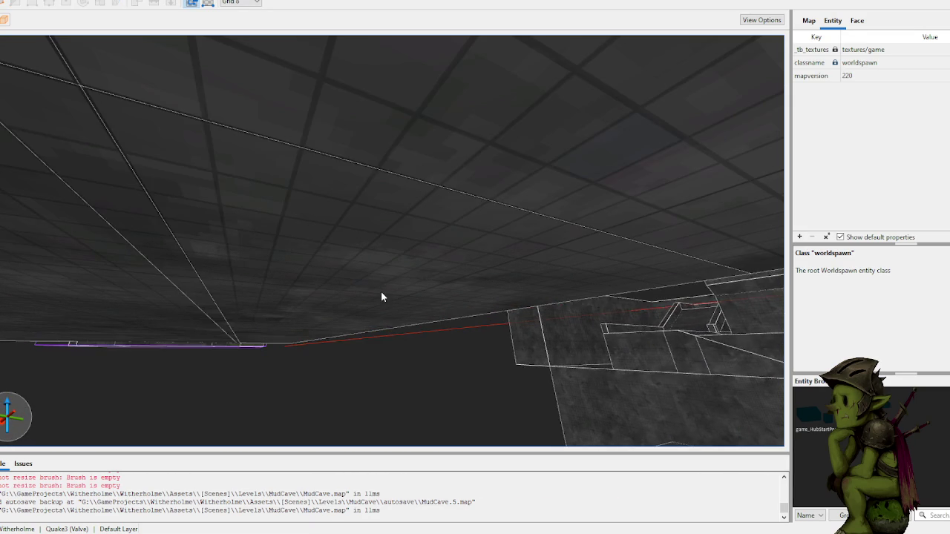
pyautogui.scroll(10, 375, 330)
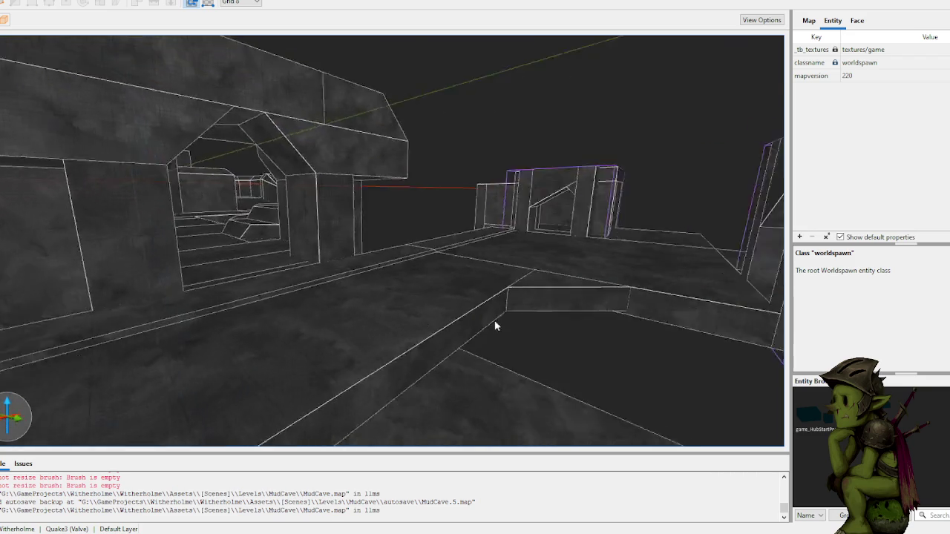
# - Switch to a 64-unit grid and check the cave floor block and the raised Room group
pyautogui.scroll(10, 499, 317)
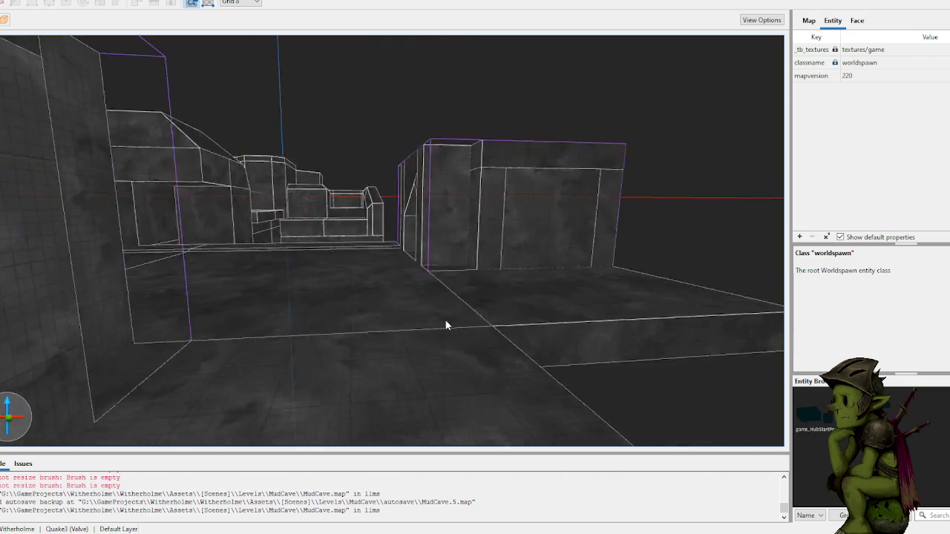
pyautogui.scroll(5, 387, 328)
pyautogui.press('+')
pyautogui.scroll(10, 340, 96)
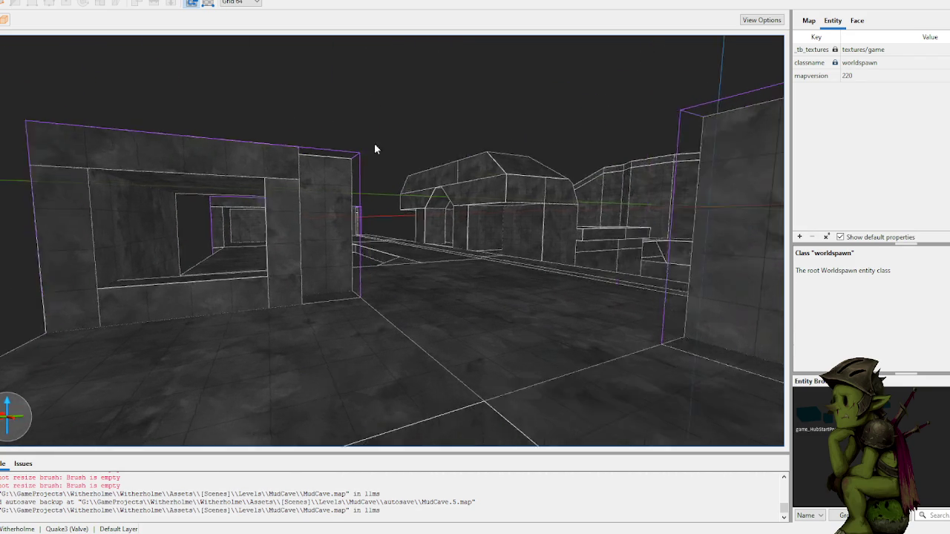
pyautogui.scroll(5, 441, 171)
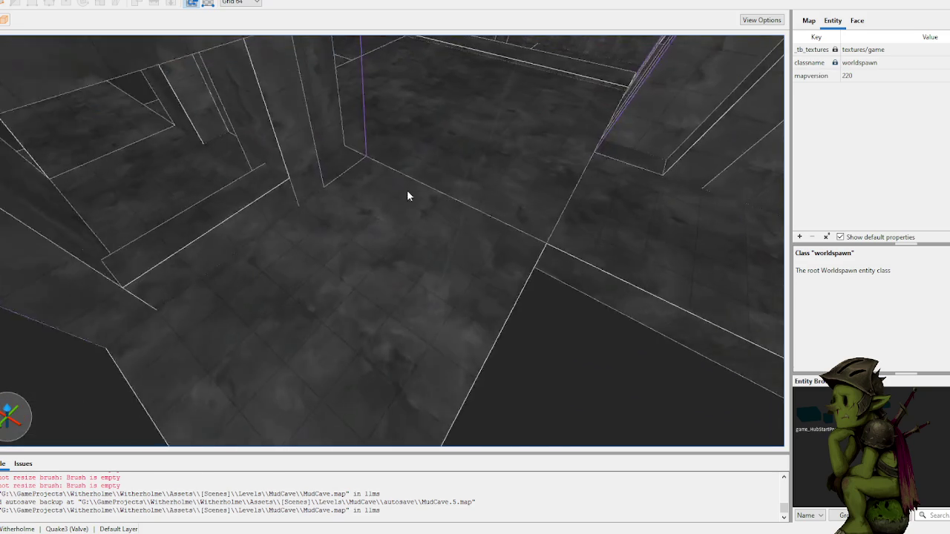
pyautogui.click(415, 280)
pyautogui.press('Escape')
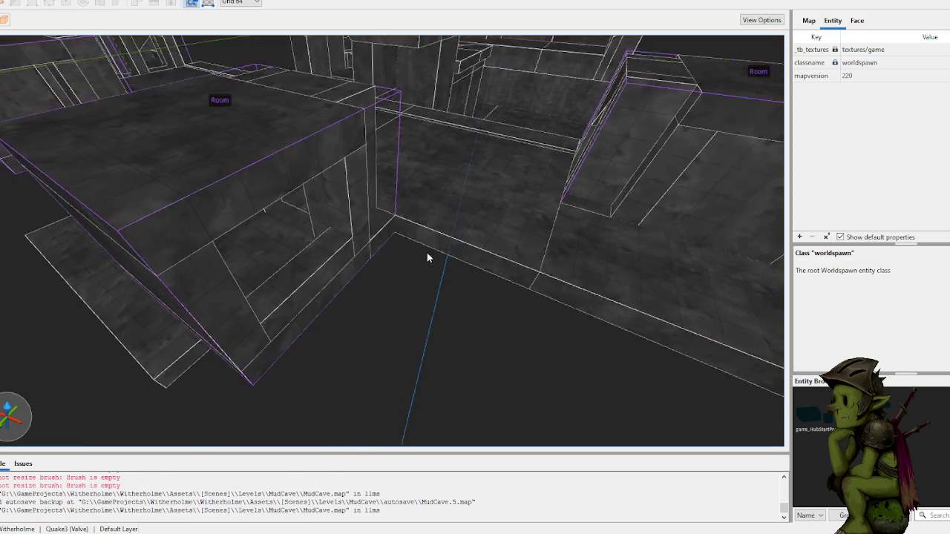
pyautogui.scroll(-10, 418, 256)
pyautogui.scroll(10, 407, 217)
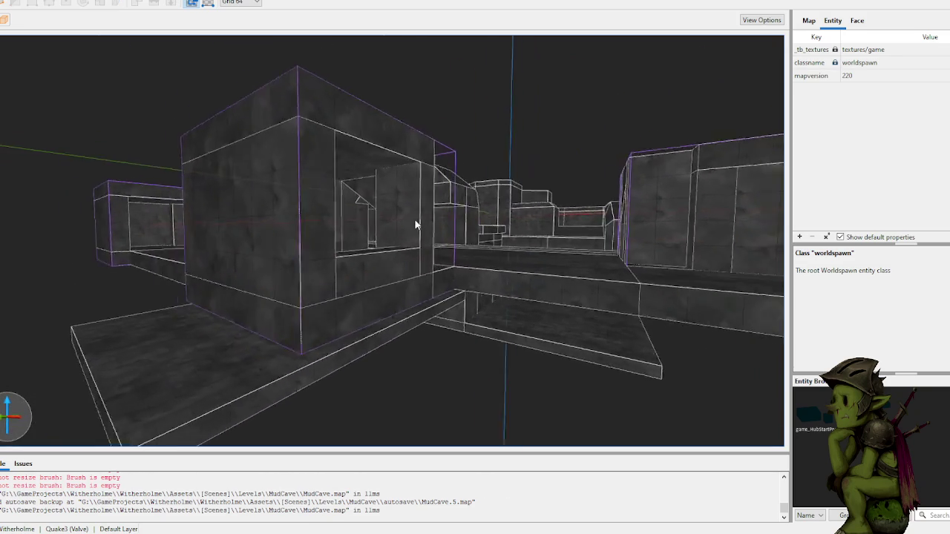
pyautogui.click(384, 231)
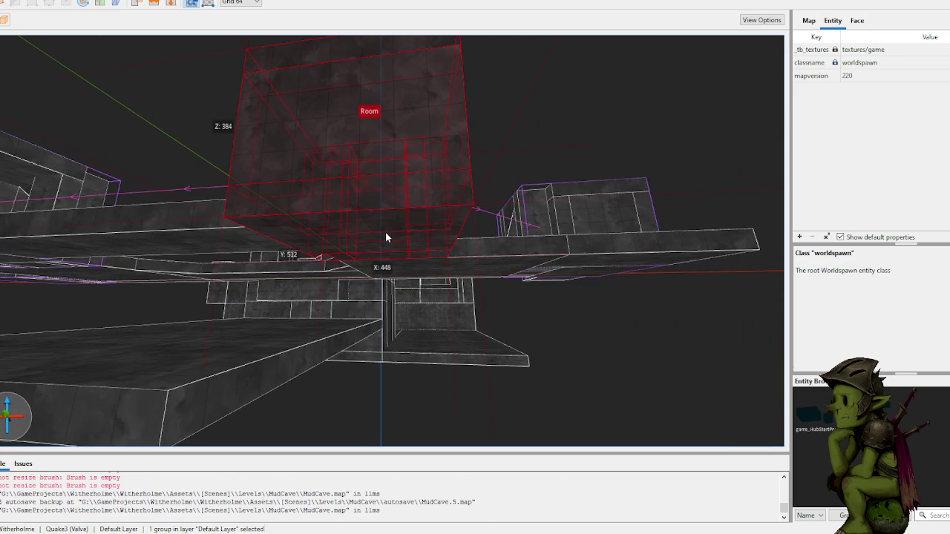
pyautogui.press('Escape')
# - Draw a support block below the Room, stretched to 448 units wide and made taller
pyautogui.click(250, 221)
pyautogui.moveTo(250, 221)
pyautogui.mouseDown()
pyautogui.moveTo(450, 234)
pyautogui.moveTo(435, 248)
pyautogui.moveTo(373, 237)
pyautogui.moveTo(430, 236)
pyautogui.moveTo(391, 240)
pyautogui.moveTo(392, 350)
pyautogui.mouseUp()
pyautogui.click(210, 355)
pyautogui.moveTo(210, 355)
pyautogui.mouseDown()
pyautogui.moveTo(193, 371)
pyautogui.moveTo(168, 374)
pyautogui.moveTo(367, 282)
pyautogui.moveTo(343, 283)
pyautogui.moveTo(399, 218)
pyautogui.mouseUp()
pyautogui.click(404, 204)
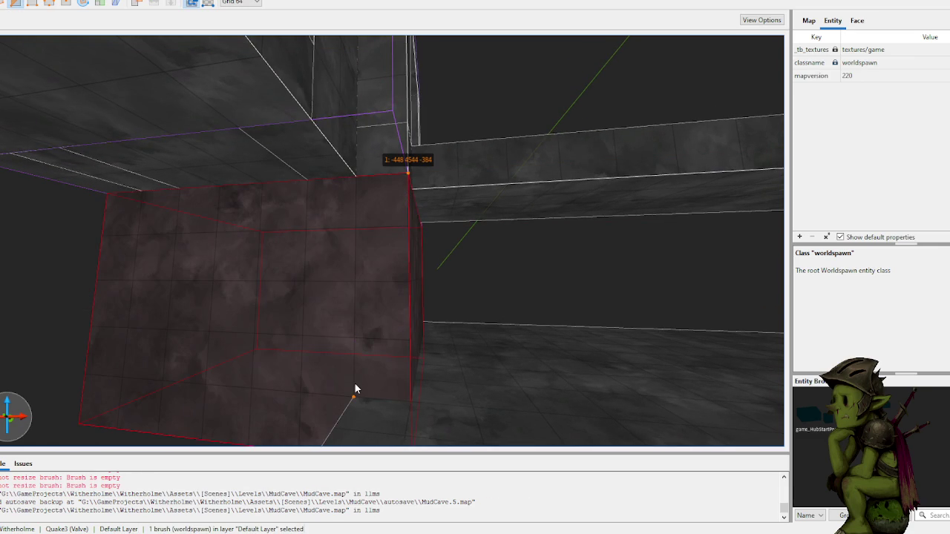
# - Slant the support block's right corner and shorten the front wall block by raising its bottom face
pyautogui.moveTo(355, 389); pyautogui.dragTo(352, 384)
pyautogui.press('Escape')
pyautogui.press('Escape')
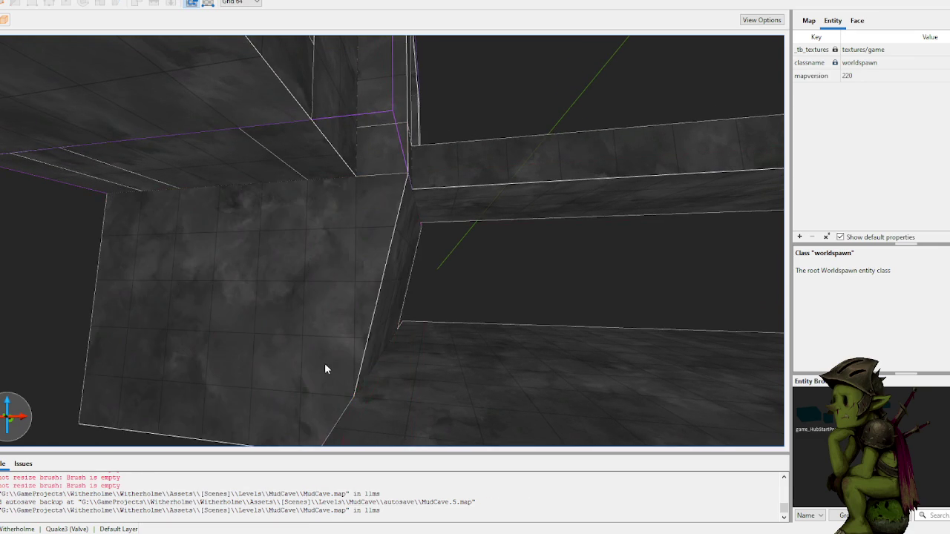
pyautogui.scroll(-5, 337, 371)
pyautogui.click(369, 270)
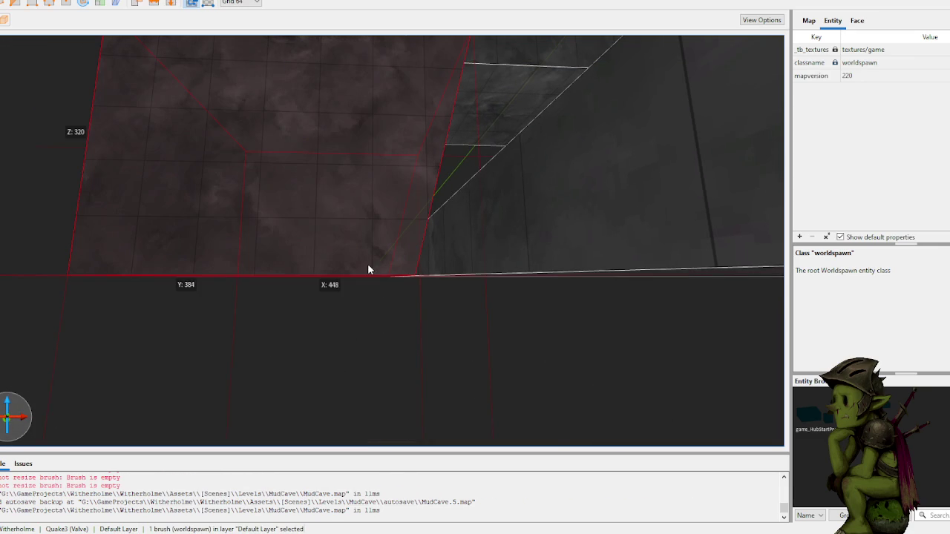
pyautogui.rightClick(387, 331)
pyautogui.scroll(5, 384, 332)
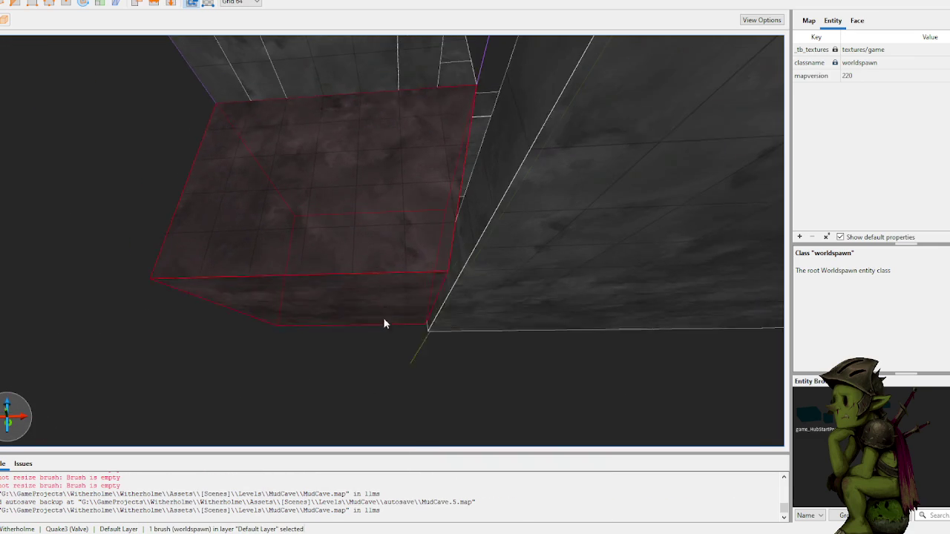
pyautogui.scroll(-3, 383, 327)
pyautogui.moveTo(380, 311); pyautogui.dragTo(380, 278)
pyautogui.scroll(-5, 317, 305)
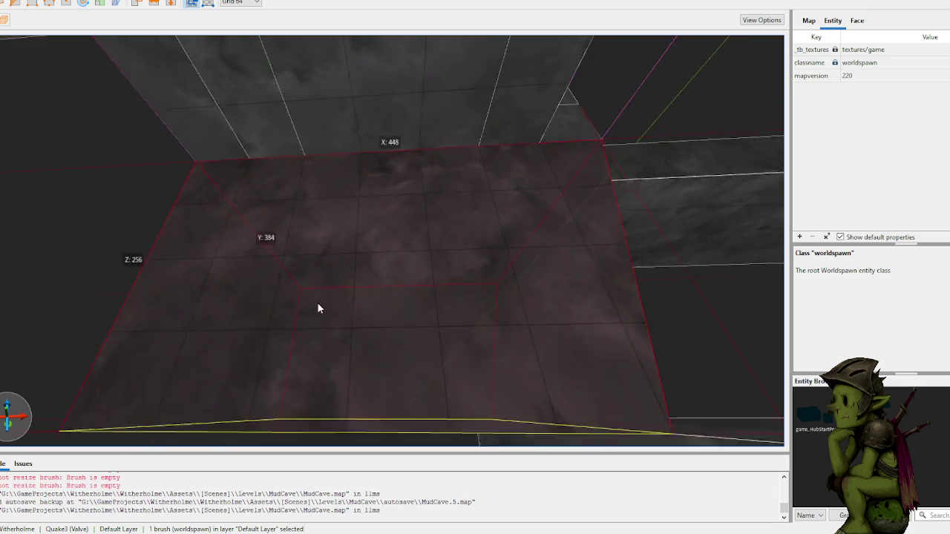
pyautogui.press('Escape')
# - Lengthen the small 320-unit block leftward into a strip along the ledge
pyautogui.scroll(5, 269, 328)
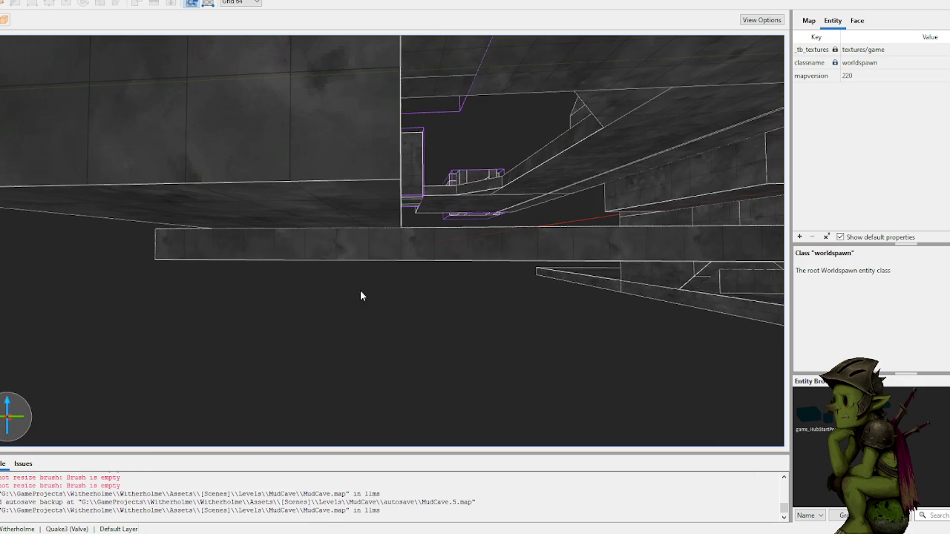
pyautogui.click(375, 243)
pyautogui.click(240, 253)
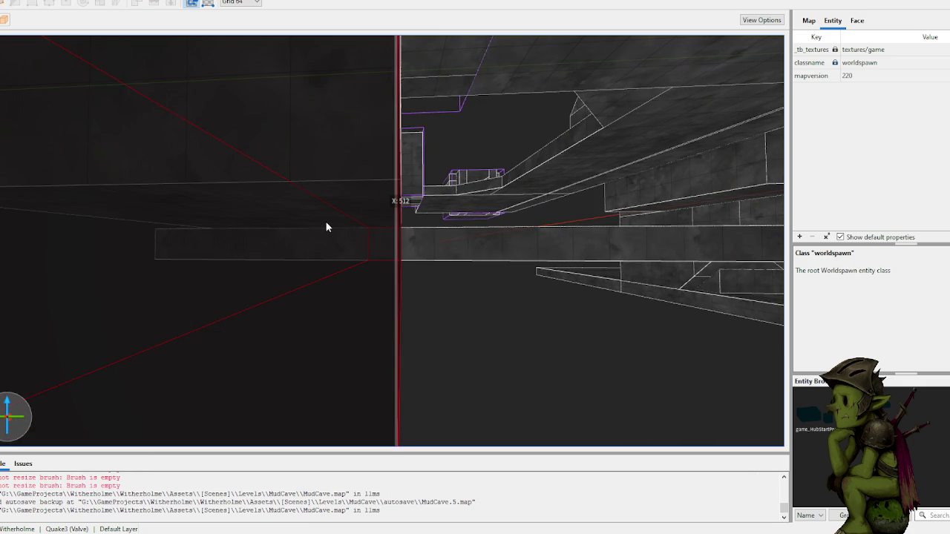
pyautogui.click(340, 239)
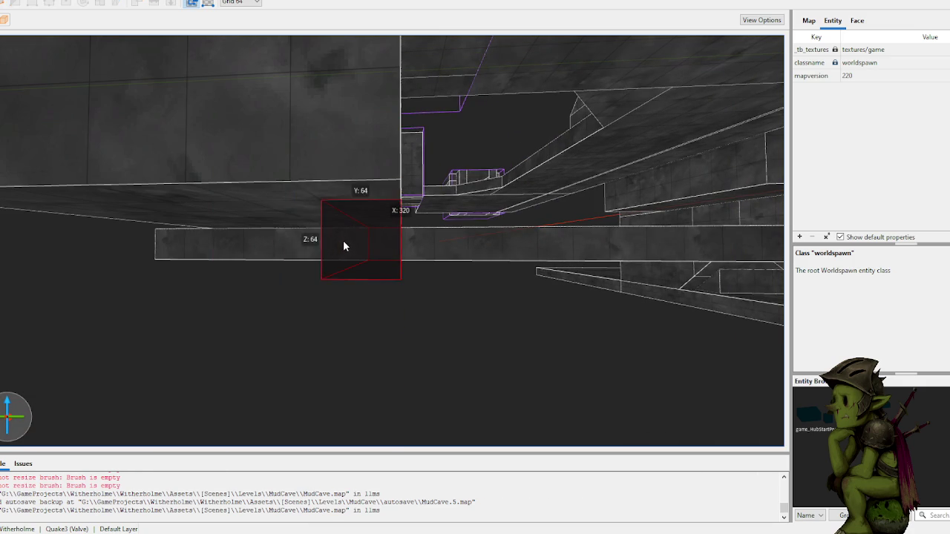
pyautogui.scroll(5, 342, 239)
pyautogui.moveTo(438, 243); pyautogui.dragTo(275, 244)
pyautogui.click(158, 336)
# - Zoom back out and select the lower right wall brush of the room
pyautogui.scroll(3, 344, 300)
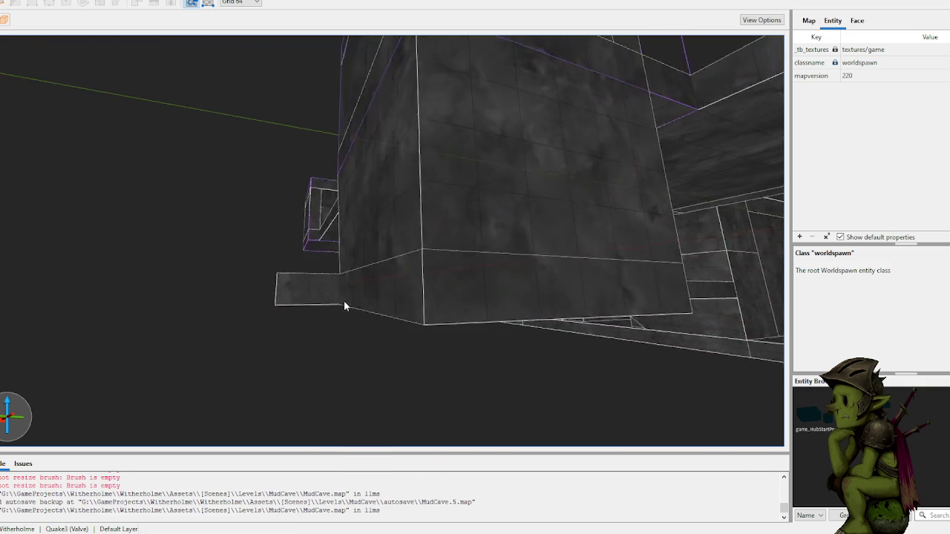
pyautogui.scroll(3, 344, 301)
pyautogui.scroll(3, 316, 323)
pyautogui.scroll(-5, 388, 339)
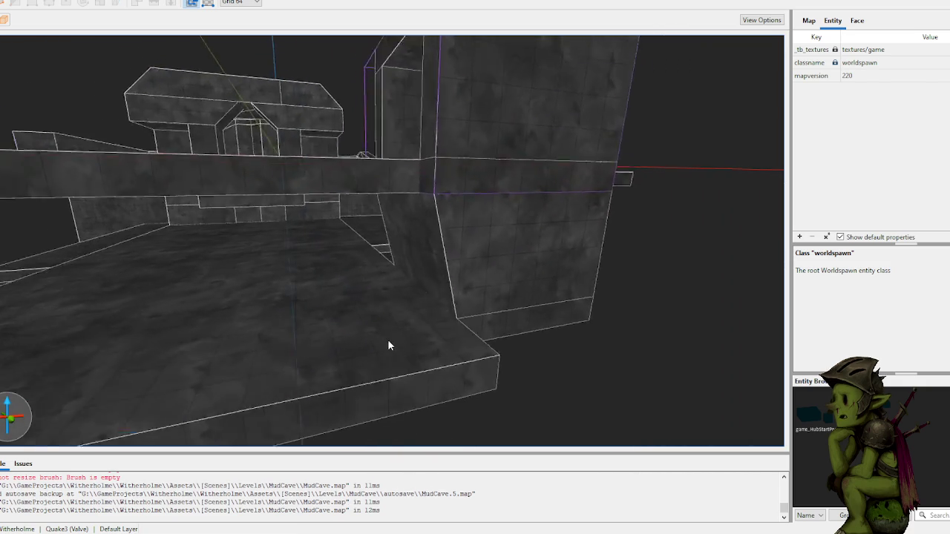
pyautogui.scroll(-8, 387, 340)
pyautogui.click(570, 340)
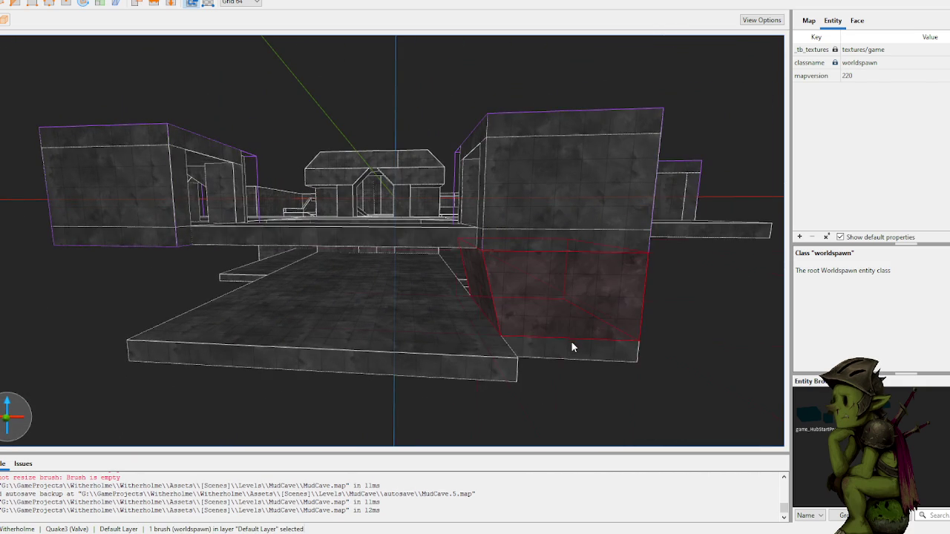
# - Duplicate the lower right wall block and position the copy on the room's left side
pyautogui.hotkey('ctrl', 'd')
pyautogui.moveTo(565, 324)
pyautogui.mouseDown()
pyautogui.moveTo(117, 302)
pyautogui.moveTo(145, 302)
pyautogui.mouseUp()
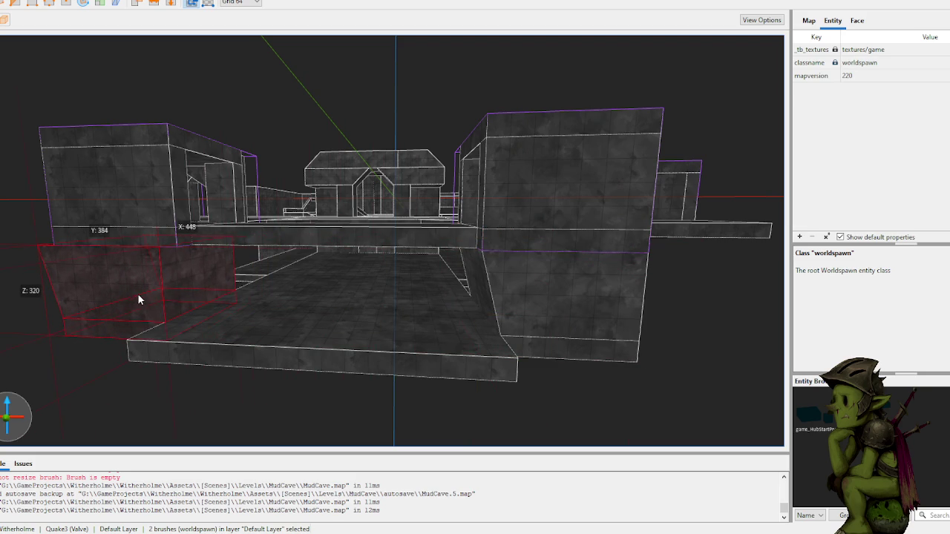
pyautogui.press('w')
pyautogui.press('a')
pyautogui.press('Left')
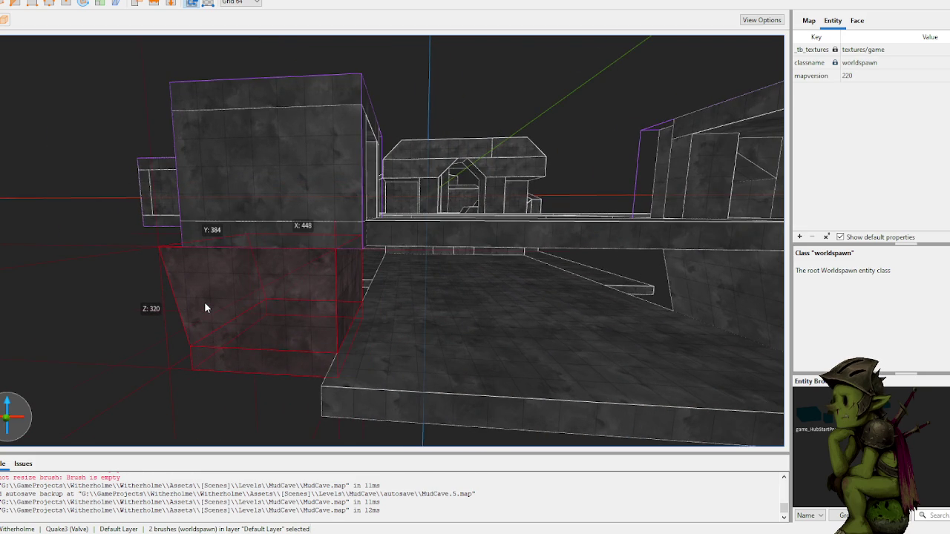
pyautogui.press('Down')
pyautogui.press('Down')
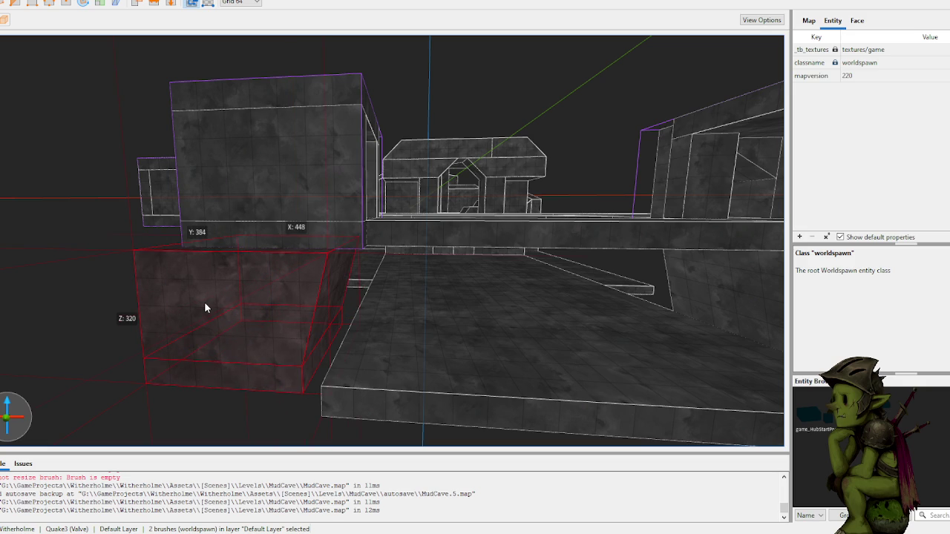
pyautogui.moveTo(206, 308); pyautogui.dragTo(221, 308)
pyautogui.scroll(10, 216, 321)
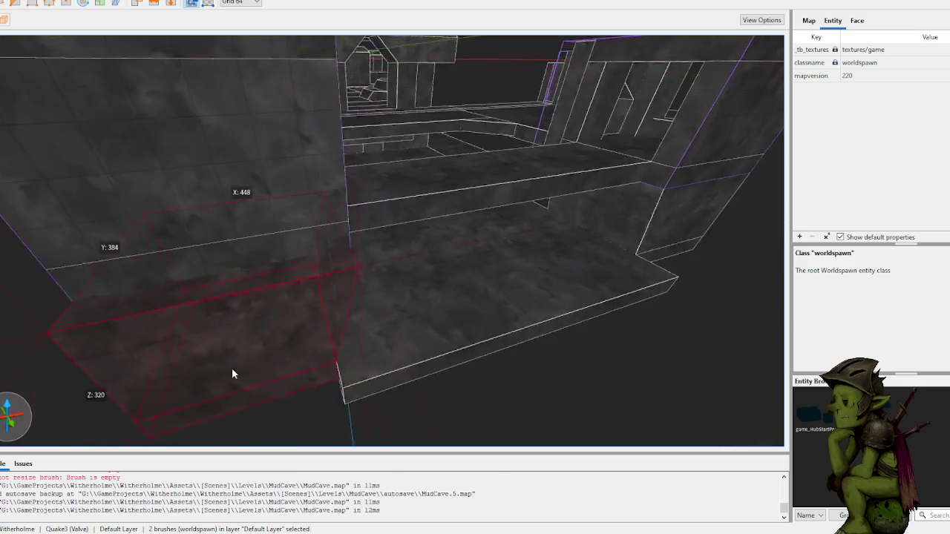
pyautogui.scroll(-5, 275, 375)
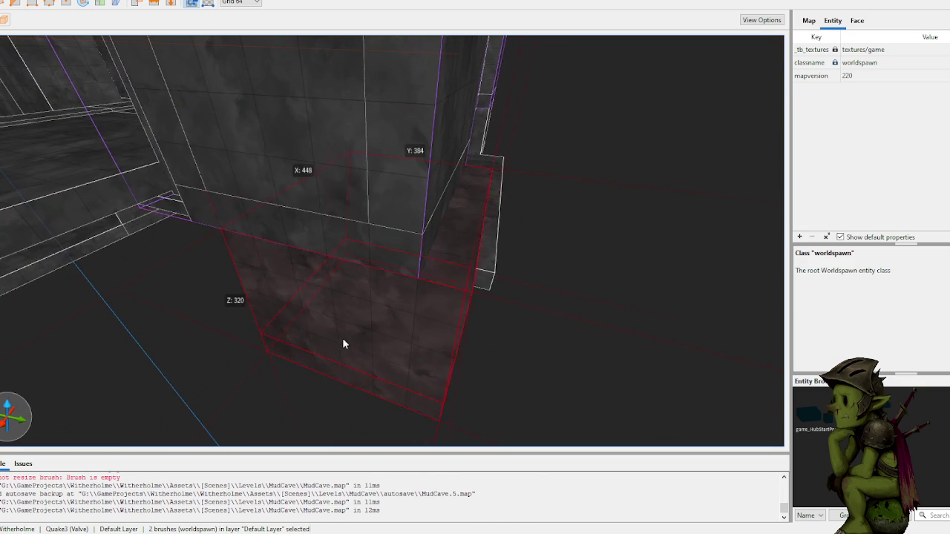
pyautogui.click(511, 386)
# - Select the right-hand corridor wall block and the block below it, and stretch them left
pyautogui.scroll(-10, 508, 358)
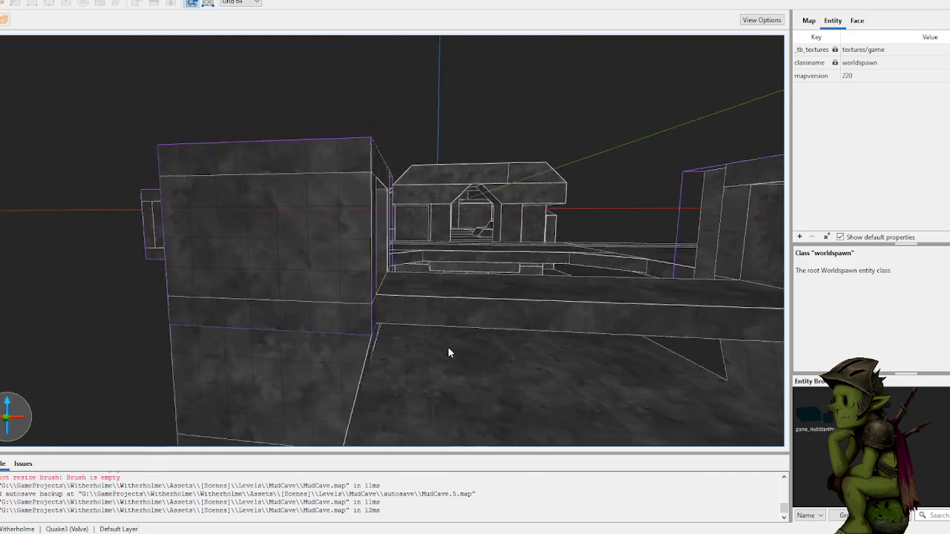
pyautogui.scroll(10, 331, 138)
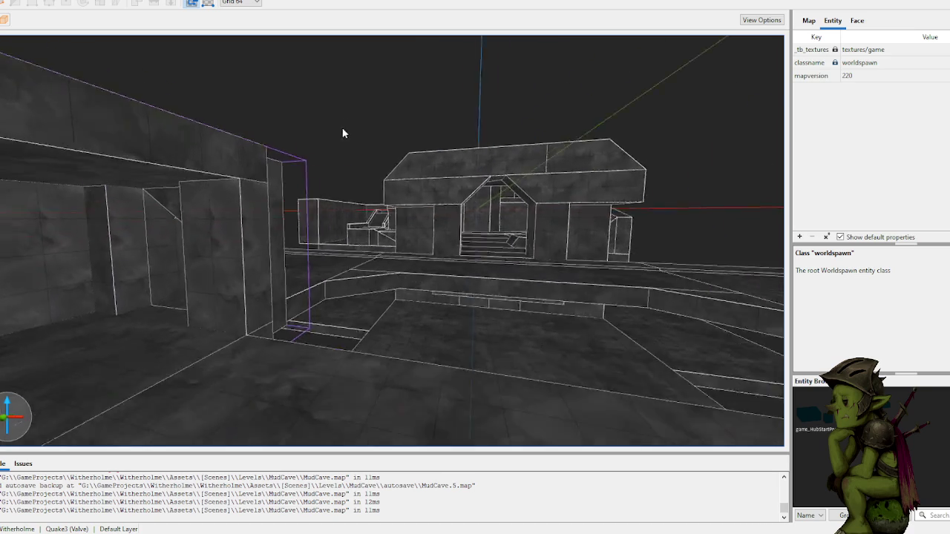
pyautogui.scroll(10, 379, 178)
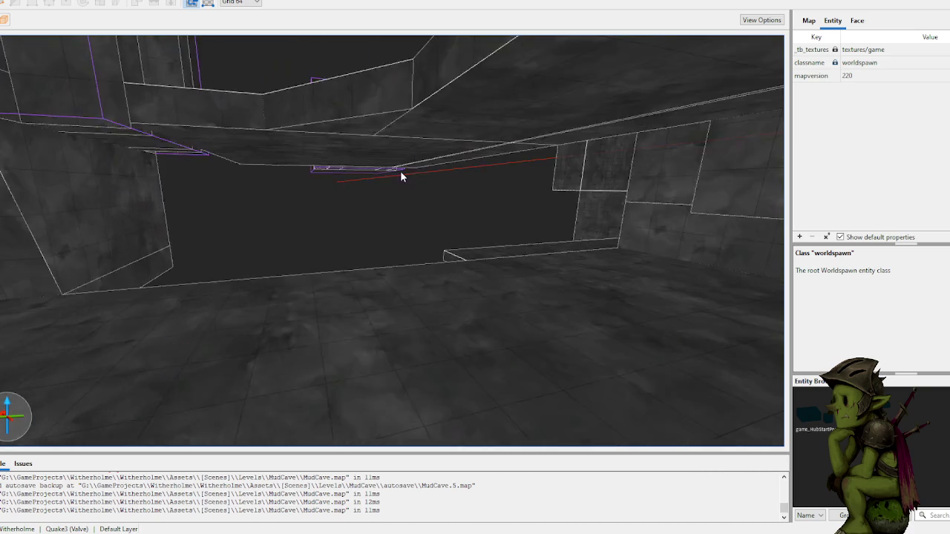
pyautogui.scroll(-10, 320, 170)
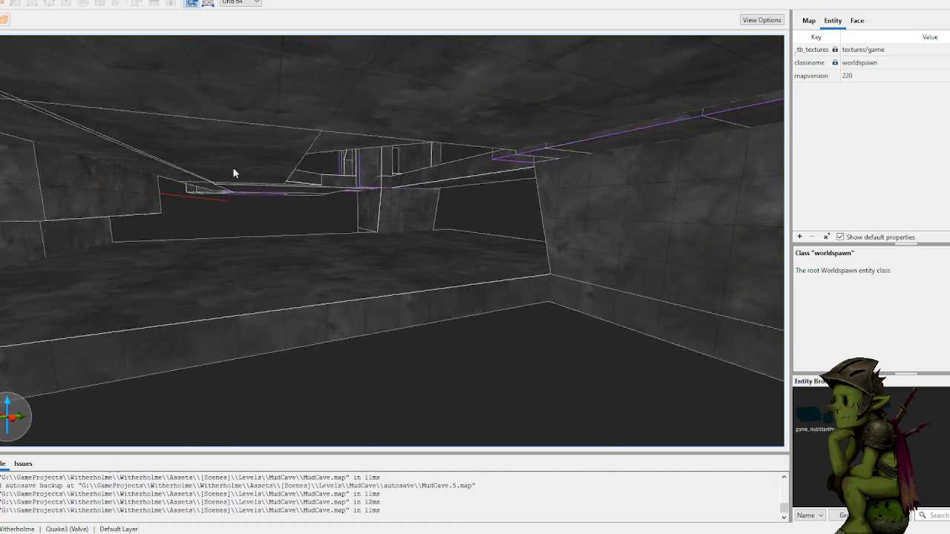
pyautogui.scroll(5, 209, 169)
pyautogui.click(466, 241)
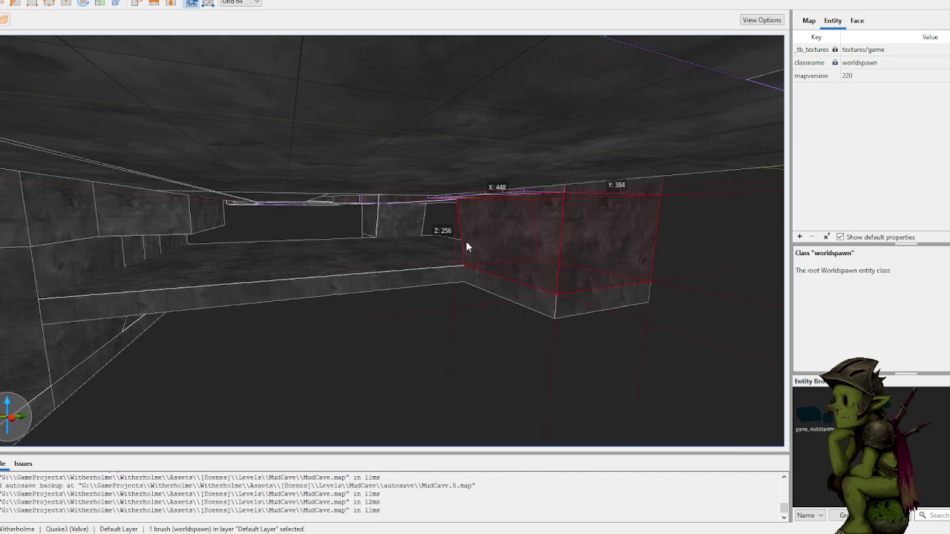
pyautogui.keyDown('ctrl'); pyautogui.click(504, 269); pyautogui.keyUp('ctrl')
pyautogui.moveTo(504, 268)
pyautogui.mouseDown()
pyautogui.moveTo(399, 259)
pyautogui.moveTo(53, 297)
pyautogui.moveTo(178, 288)
pyautogui.moveTo(206, 296)
pyautogui.moveTo(334, 241)
pyautogui.mouseUp()
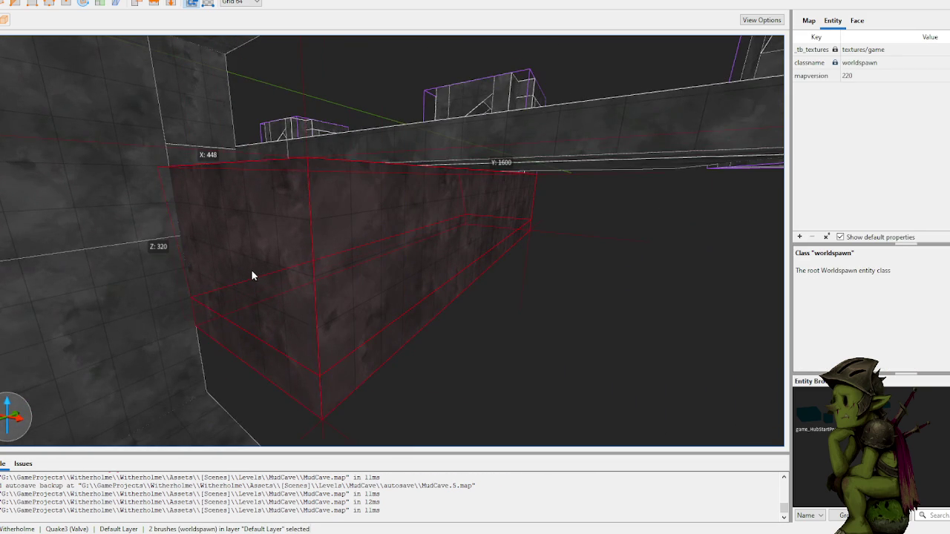
# - Stretch the corridor wall blocks far to the right into one long wall
pyautogui.scroll(5, 252, 270)
pyautogui.scroll(-5, 228, 268)
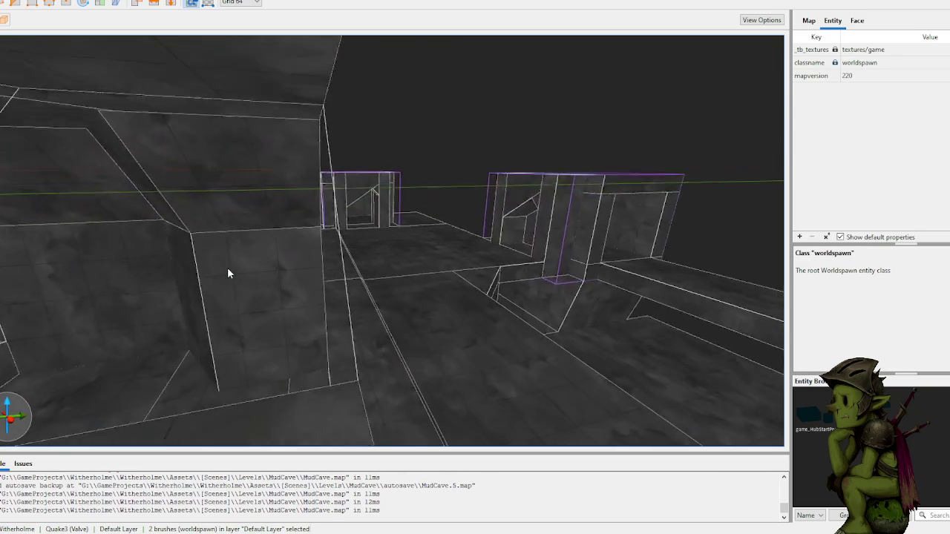
pyautogui.scroll(10, 232, 273)
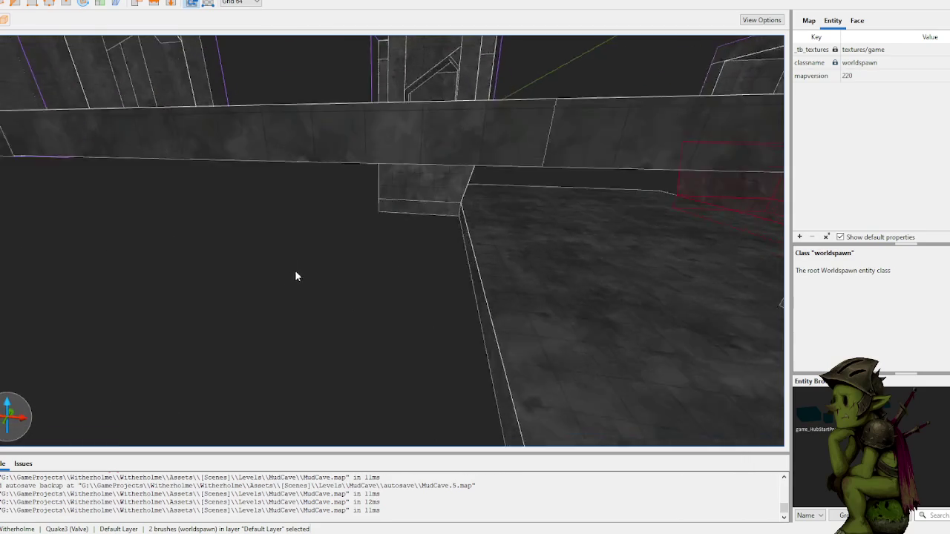
pyautogui.scroll(-5, 378, 253)
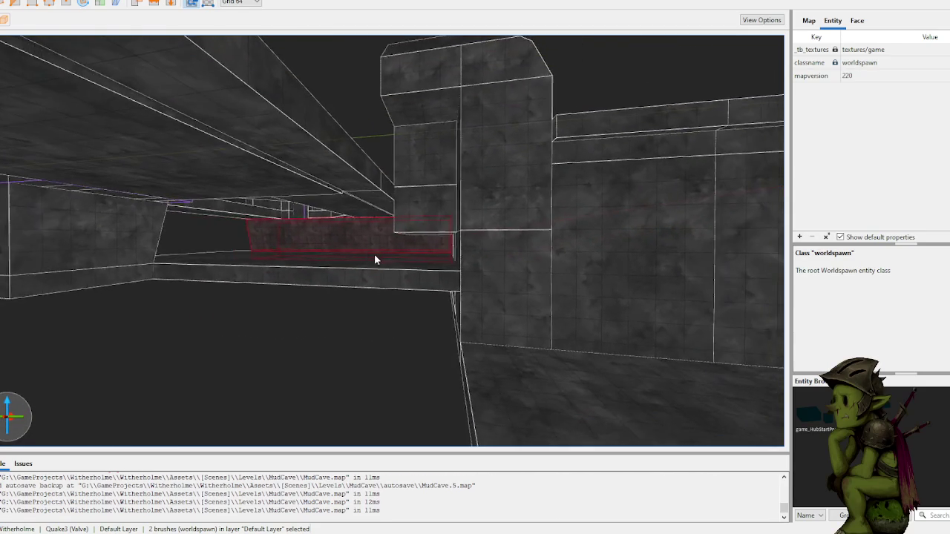
pyautogui.scroll(-10, 280, 348)
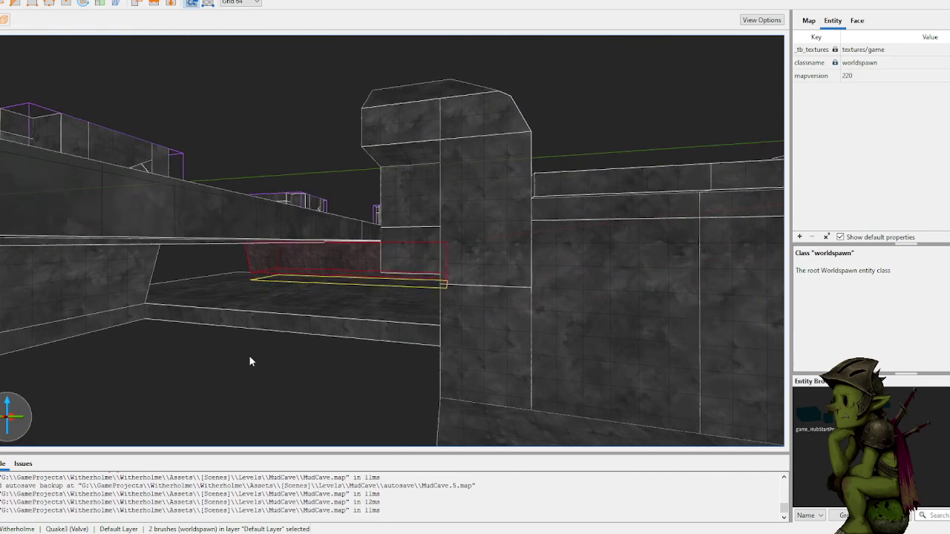
pyautogui.scroll(5, 289, 357)
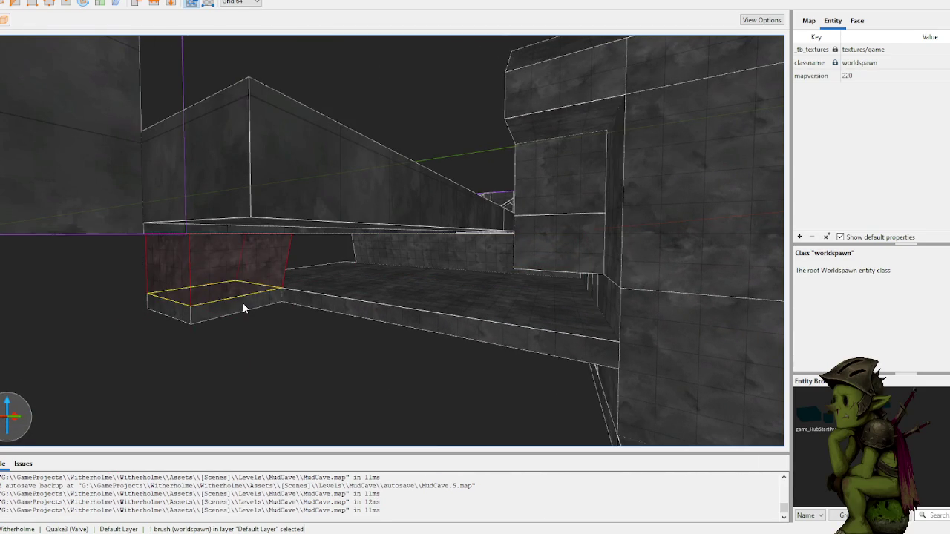
pyautogui.keyDown('shift'); pyautogui.click(243, 303); pyautogui.keyUp('shift')
pyautogui.click(244, 281)
pyautogui.moveTo(234, 269)
pyautogui.mouseDown()
pyautogui.moveTo(565, 334)
pyautogui.moveTo(603, 333)
pyautogui.mouseUp()
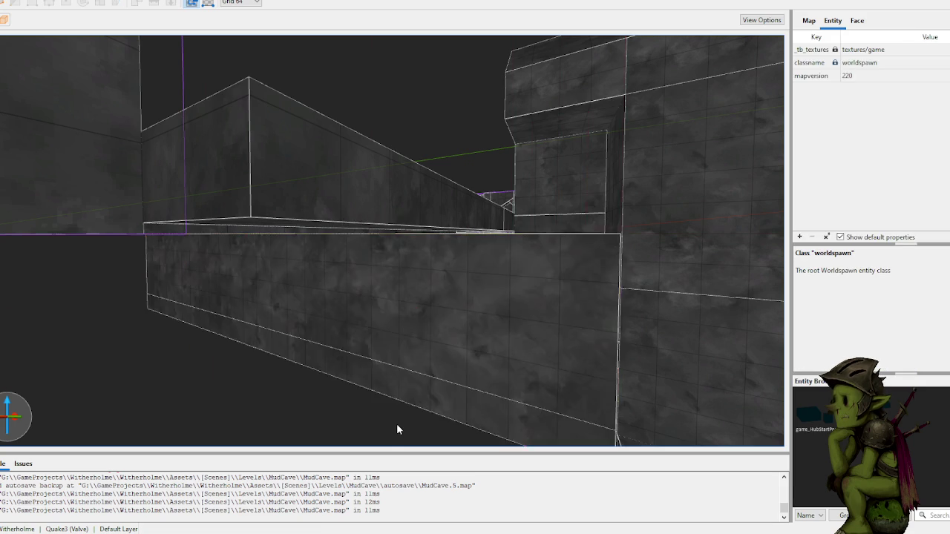
pyautogui.press('Escape')
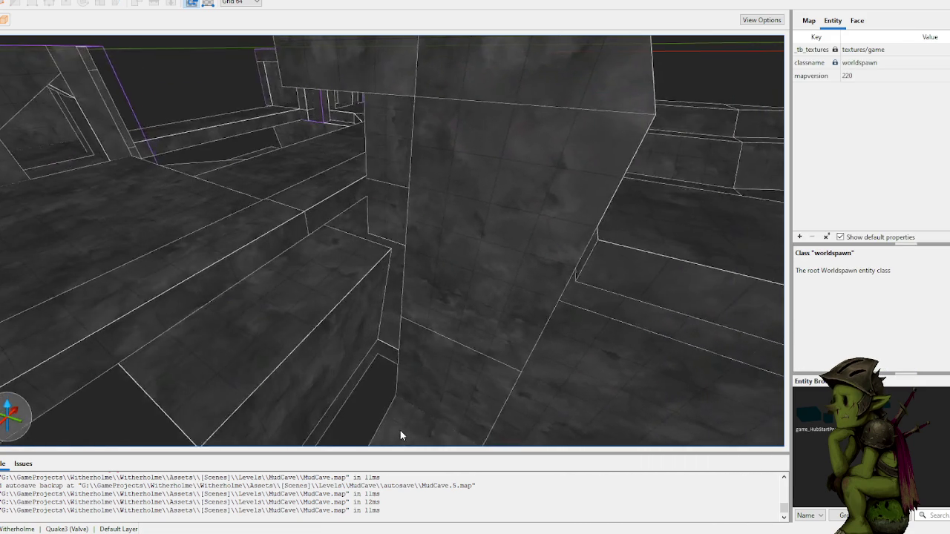
# - Select the block in the corridor corner, then clear the selection
pyautogui.click(384, 335)
pyautogui.keyDown('shift'); pyautogui.click(382, 339); pyautogui.keyUp('shift')
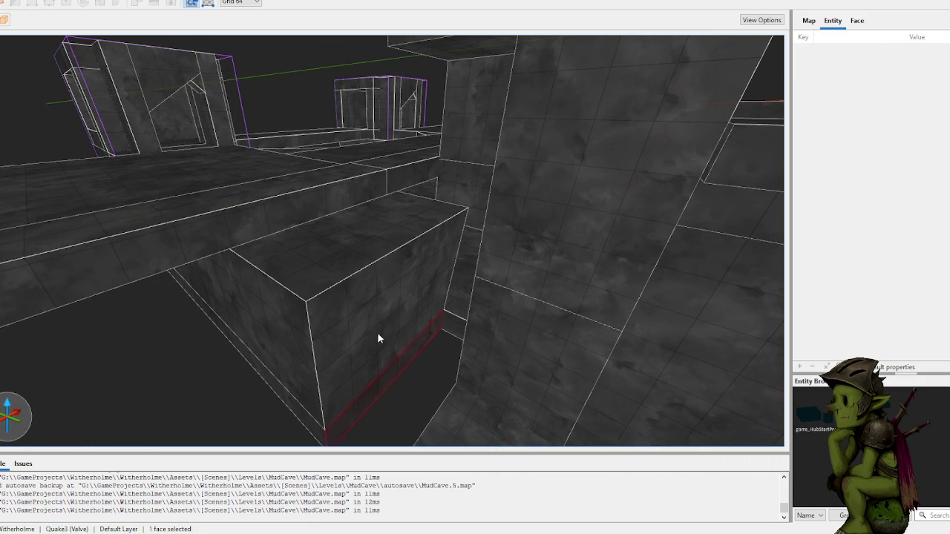
pyautogui.click(378, 332)
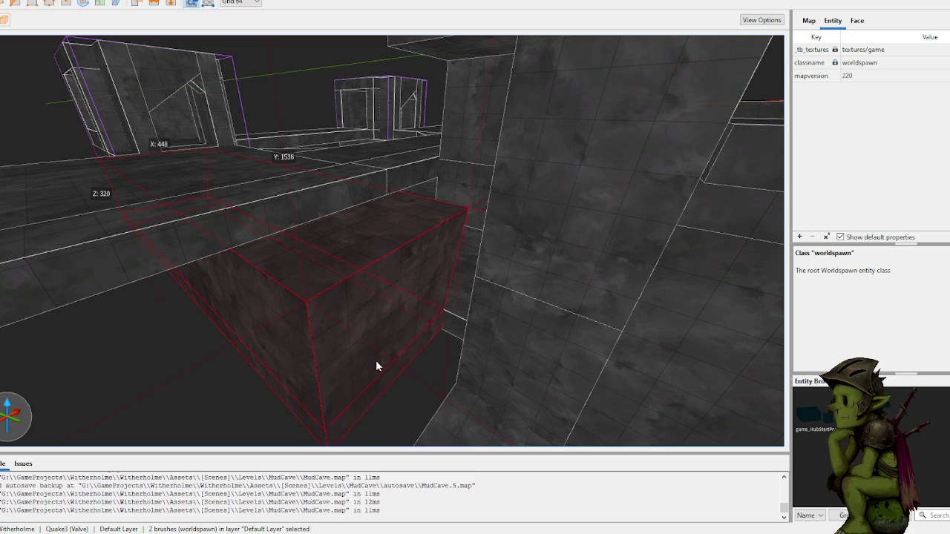
pyautogui.press('Escape')
# - Widen the wall block by dragging out its face
pyautogui.click(413, 202)
pyautogui.moveTo(414, 186)
pyautogui.mouseDown()
pyautogui.moveTo(376, 240)
pyautogui.moveTo(334, 247)
pyautogui.moveTo(395, 187)
pyautogui.mouseUp()
pyautogui.press('Escape')
pyautogui.moveTo(282, 111)
pyautogui.mouseDown()
pyautogui.moveTo(348, 195)
pyautogui.moveTo(458, 250)
pyautogui.moveTo(513, 257)
pyautogui.moveTo(483, 237)
pyautogui.moveTo(399, 248)
pyautogui.moveTo(435, 265)
pyautogui.moveTo(381, 253)
pyautogui.moveTo(427, 262)
pyautogui.moveTo(414, 339)
pyautogui.moveTo(426, 333)
pyautogui.moveTo(342, 357)
pyautogui.moveTo(520, 346)
pyautogui.moveTo(331, 359)
pyautogui.mouseUp()
pyautogui.moveTo(340, 297)
pyautogui.mouseDown()
pyautogui.moveTo(381, 363)
pyautogui.moveTo(424, 375)
pyautogui.moveTo(289, 370)
pyautogui.moveTo(276, 384)
pyautogui.moveTo(268, 364)
pyautogui.mouseUp()
# - Draw a new 64-unit-high step block on the floor beside the ledge and check it
pyautogui.moveTo(264, 318)
pyautogui.mouseDown()
pyautogui.moveTo(348, 290)
pyautogui.moveTo(398, 344)
pyautogui.moveTo(445, 325)
pyautogui.moveTo(511, 351)
pyautogui.moveTo(463, 350)
pyautogui.moveTo(317, 313)
pyautogui.moveTo(349, 300)
pyautogui.moveTo(335, 251)
pyautogui.moveTo(351, 255)
pyautogui.mouseUp()
pyautogui.scroll(-10, 350, 259)
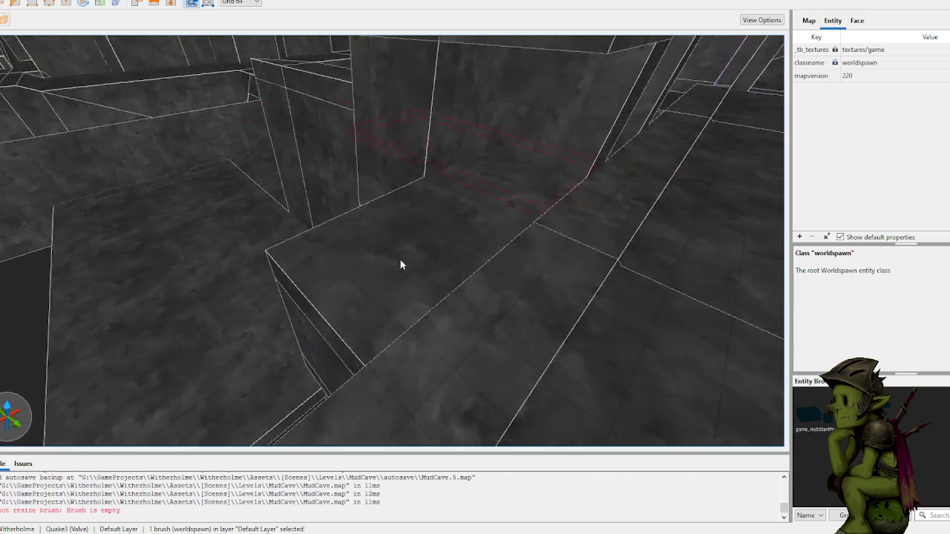
pyautogui.scroll(15, 400, 271)
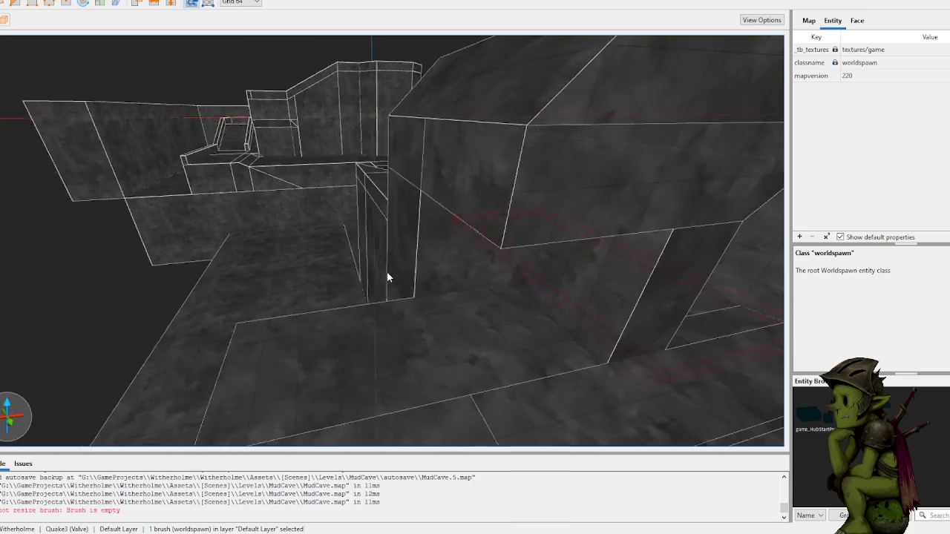
pyautogui.scroll(15, 379, 278)
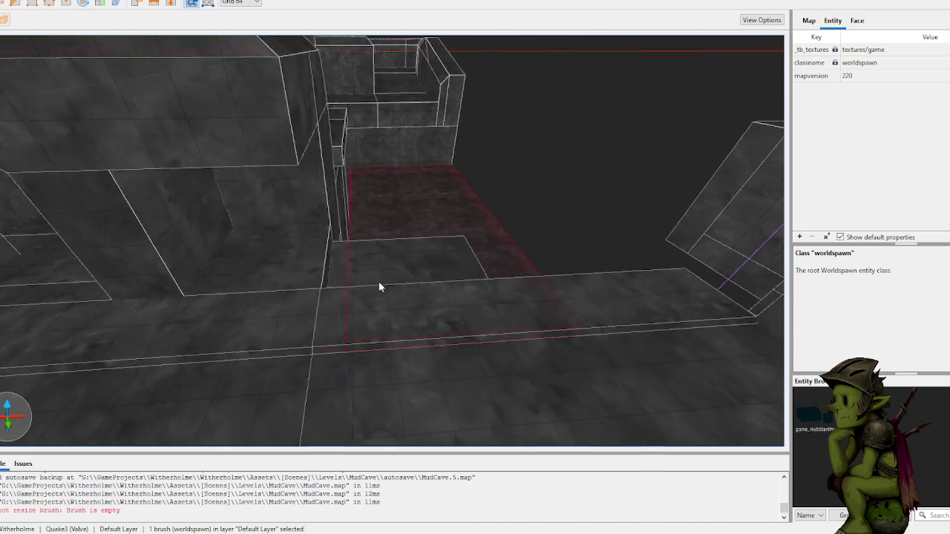
pyautogui.scroll(-10, 371, 286)
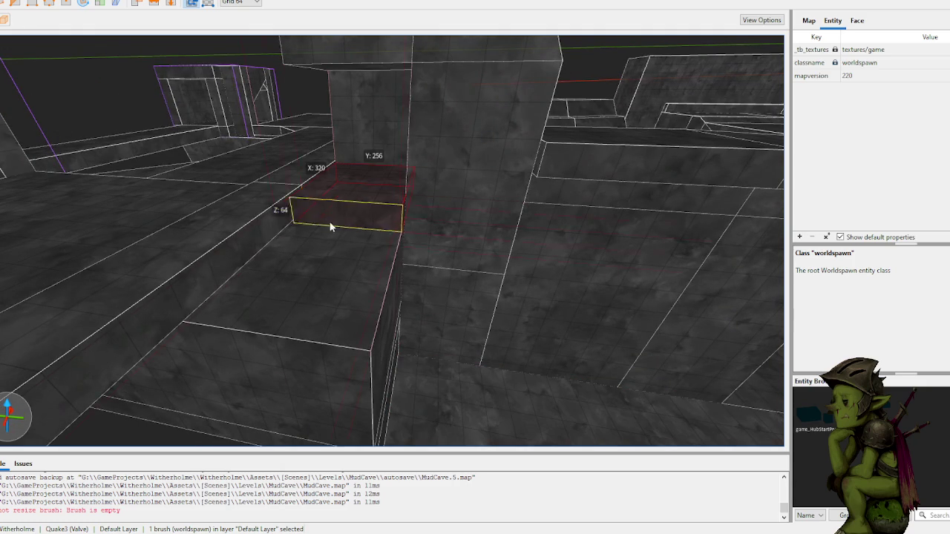
pyautogui.moveTo(205, 421); pyautogui.dragTo(205, 375)
pyautogui.moveTo(304, 281)
pyautogui.mouseDown()
pyautogui.moveTo(293, 247)
pyautogui.moveTo(312, 236)
pyautogui.moveTo(373, 242)
pyautogui.moveTo(348, 250)
pyautogui.moveTo(388, 276)
pyautogui.moveTo(370, 283)
pyautogui.moveTo(339, 267)
pyautogui.moveTo(361, 255)
pyautogui.moveTo(424, 261)
pyautogui.moveTo(396, 53)
pyautogui.moveTo(320, 140)
pyautogui.moveTo(353, 147)
pyautogui.moveTo(403, 178)
pyautogui.moveTo(394, 220)
pyautogui.moveTo(420, 142)
pyautogui.moveTo(423, 236)
pyautogui.moveTo(416, 215)
pyautogui.mouseUp()
pyautogui.click(375, 266)
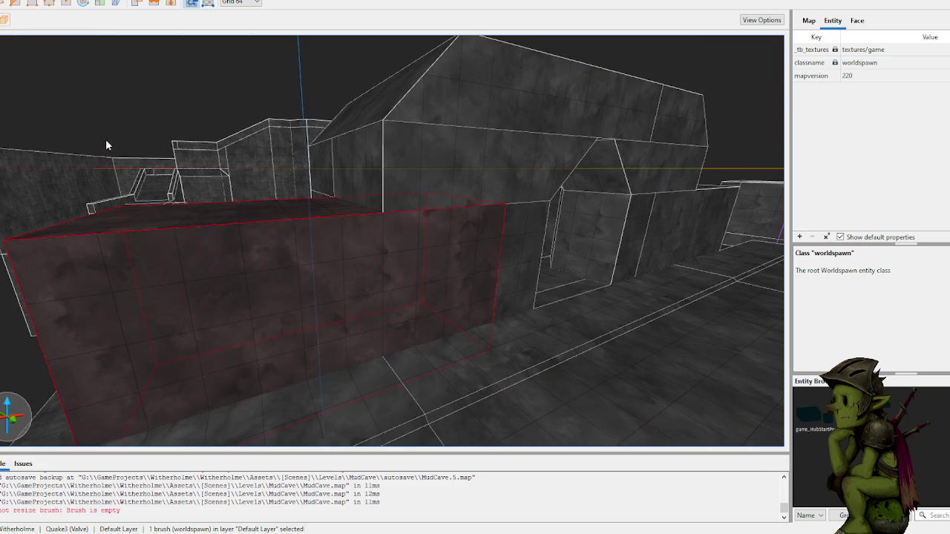
pyautogui.moveTo(195, 138)
pyautogui.mouseDown()
pyautogui.moveTo(239, 132)
pyautogui.moveTo(229, 265)
pyautogui.moveTo(269, 250)
pyautogui.moveTo(325, 202)
pyautogui.moveTo(429, 259)
pyautogui.mouseUp()
pyautogui.keyDown('shift'); pyautogui.click(311, 237); pyautogui.keyUp('shift')
pyautogui.keyDown('shift'); pyautogui.click(477, 296); pyautogui.keyUp('shift')
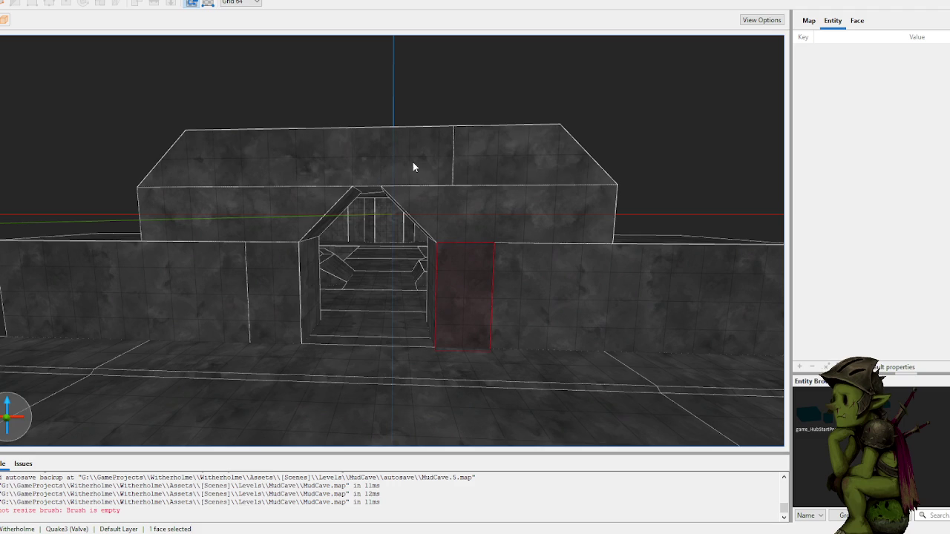
pyautogui.press('s')
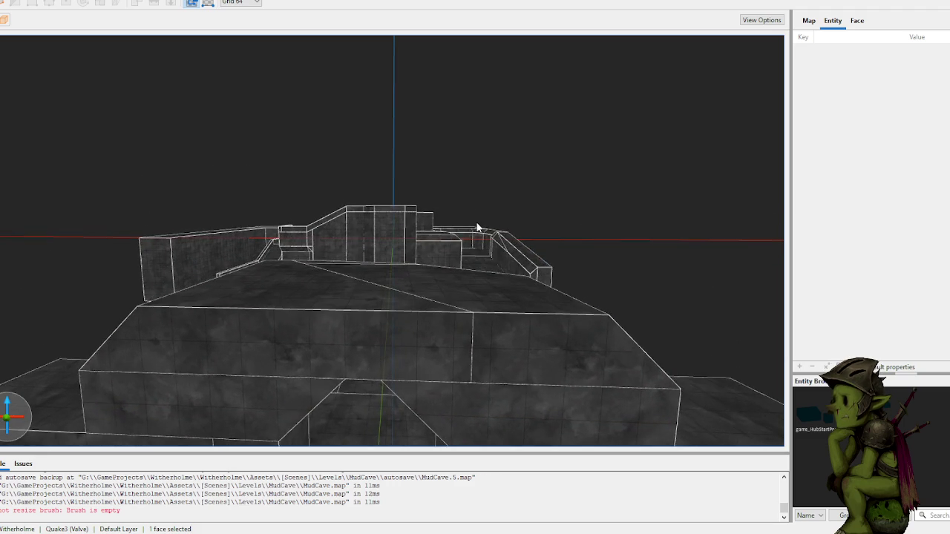
pyautogui.scroll(2, 479, 236)
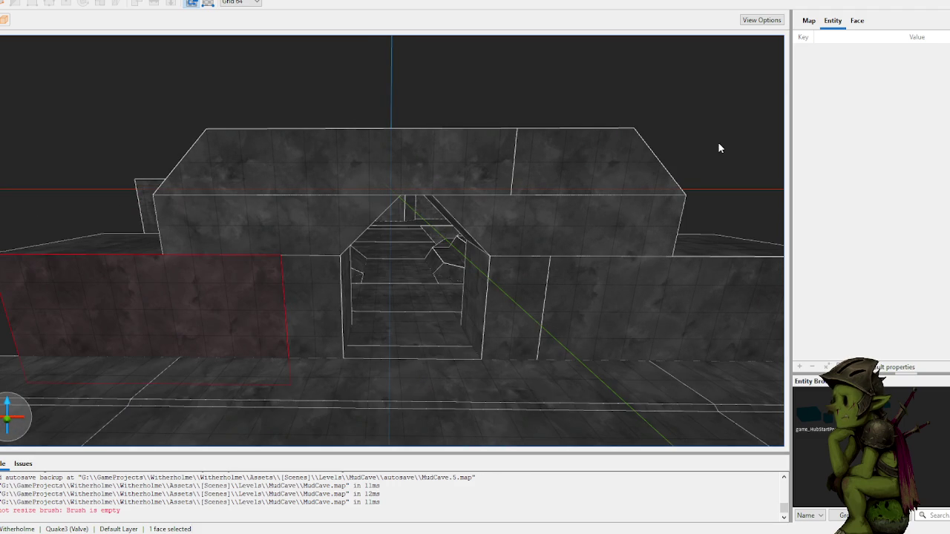
pyautogui.press('d')
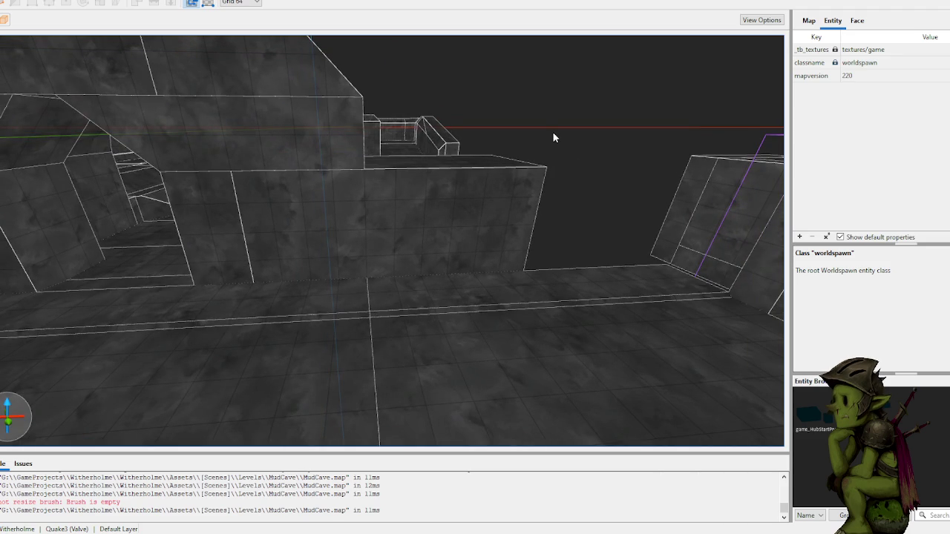
pyautogui.press('d')
pyautogui.press('w')
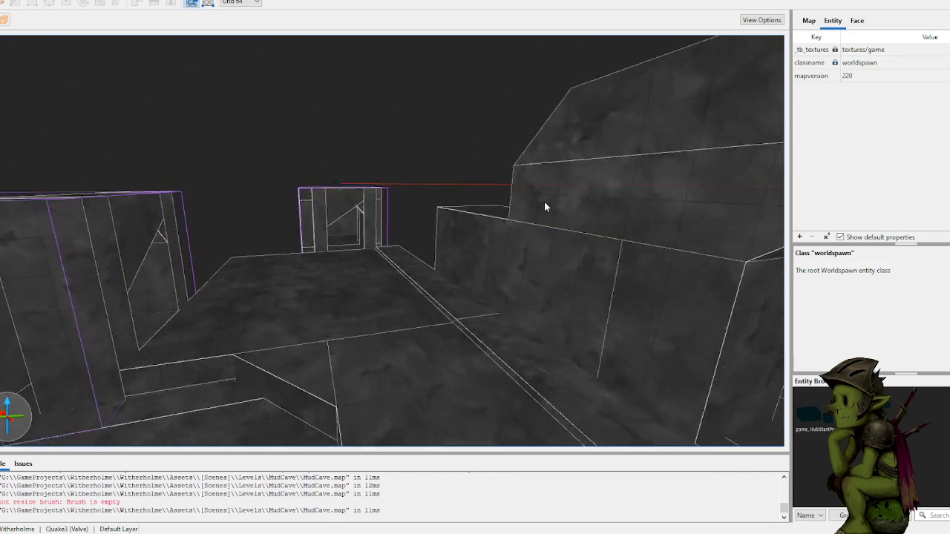
pyautogui.press('s')
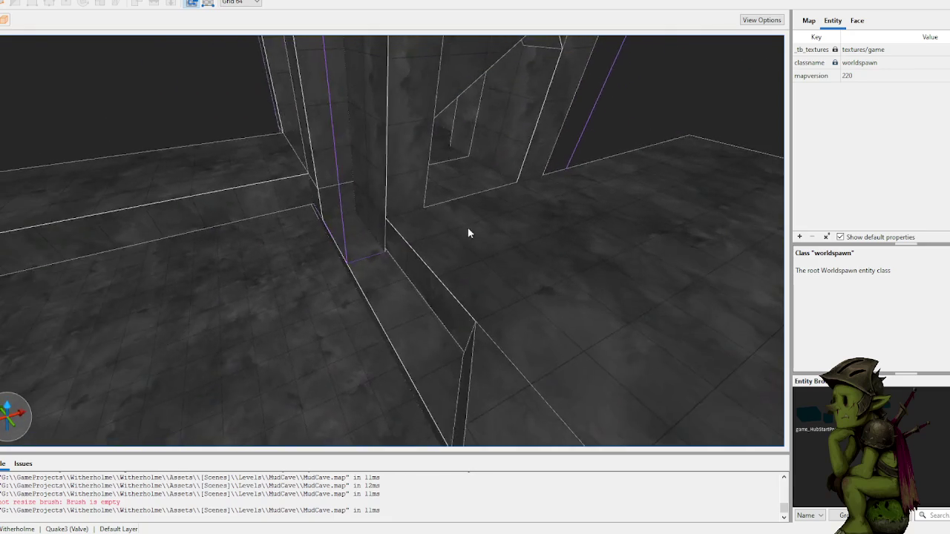
pyautogui.press('w')
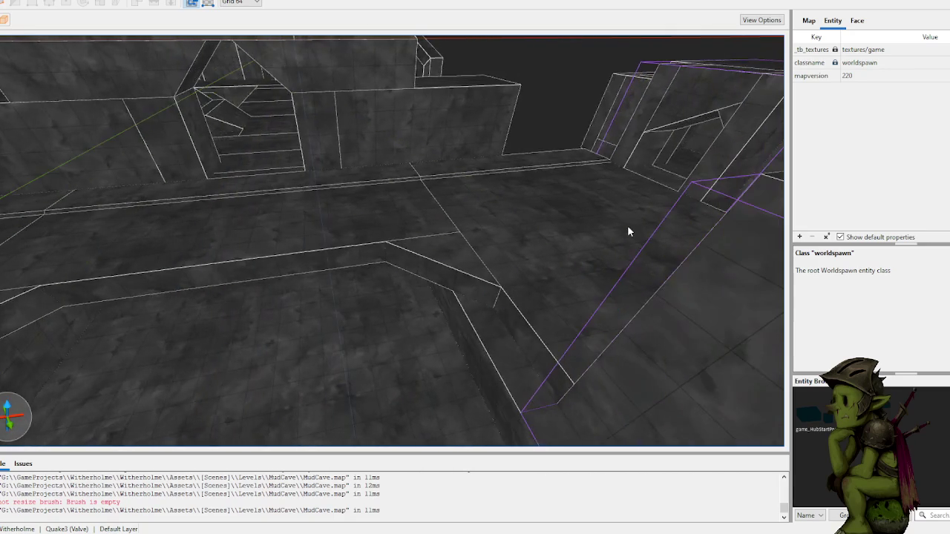
pyautogui.press('w')
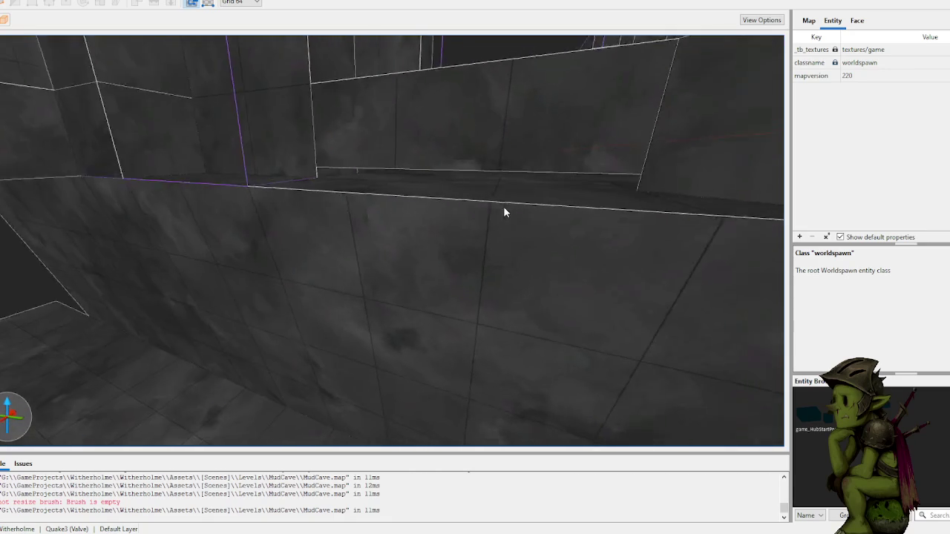
pyautogui.press('w')
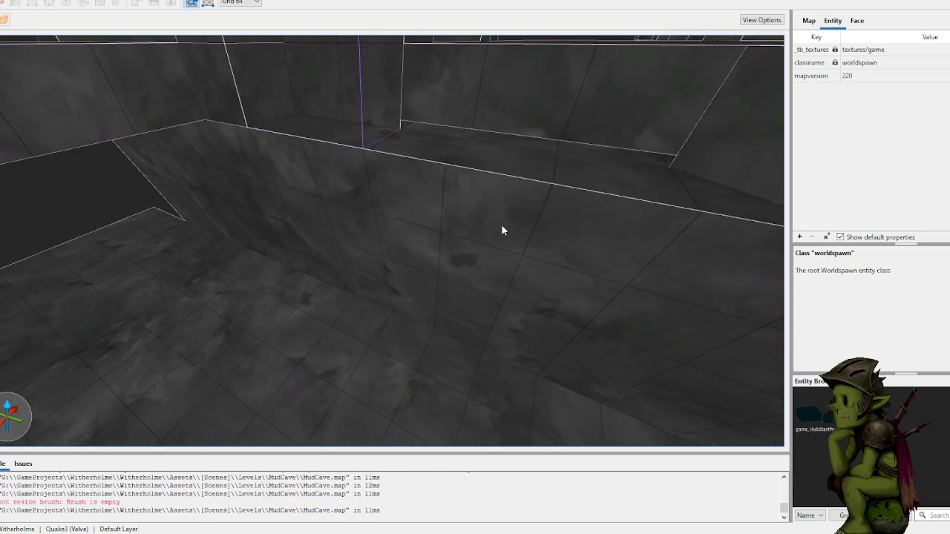
pyautogui.press('w')
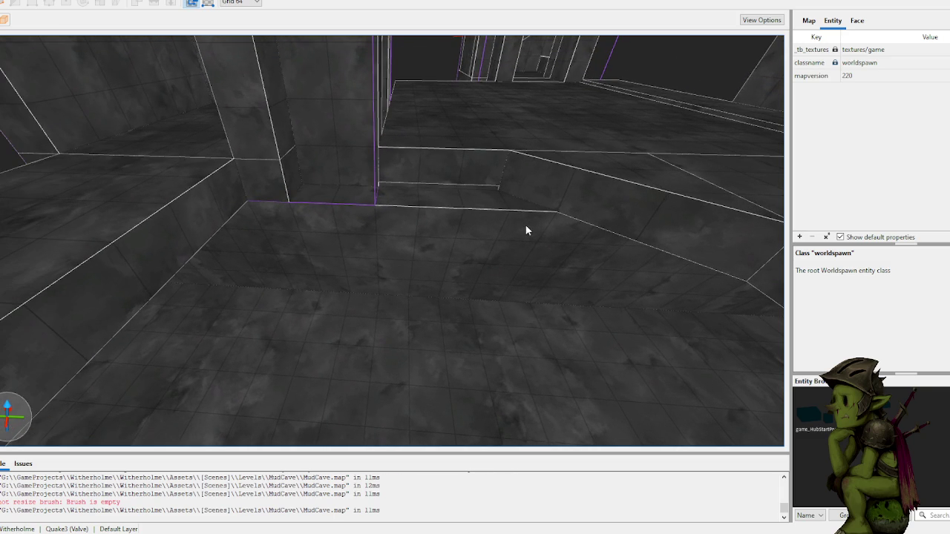
pyautogui.press('w')
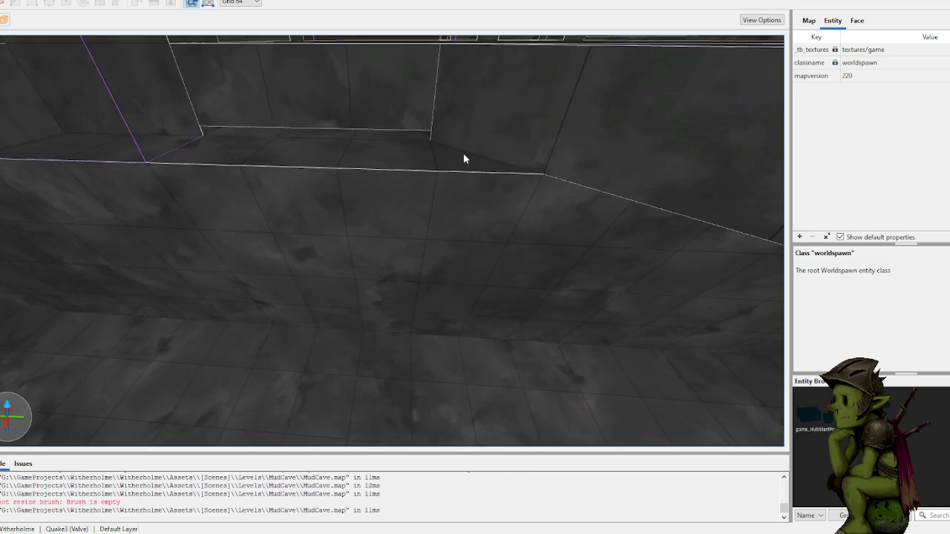
pyautogui.press('w')
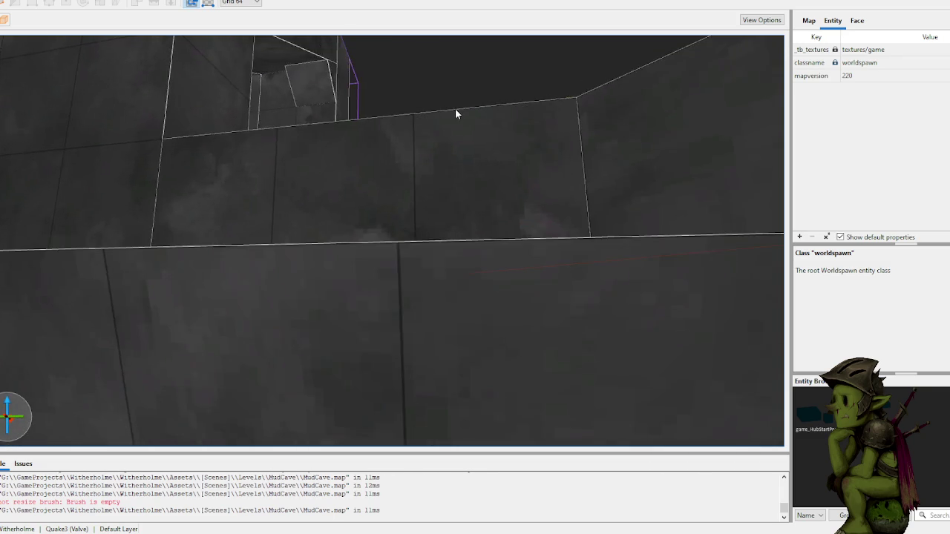
pyautogui.click(450, 130)
pyautogui.rightClick(450, 132)
pyautogui.press('Escape')
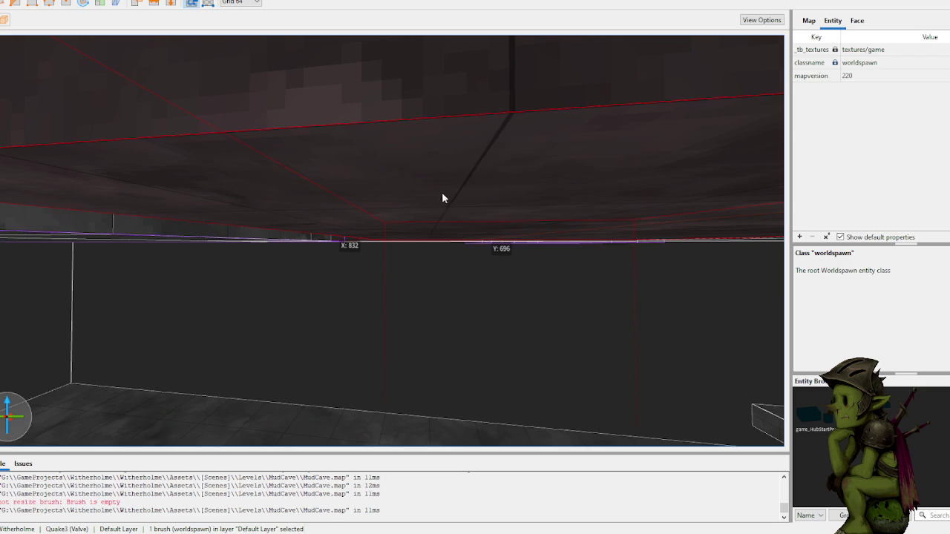
pyautogui.press('s')
pyautogui.click(440, 197)
pyautogui.press('w')
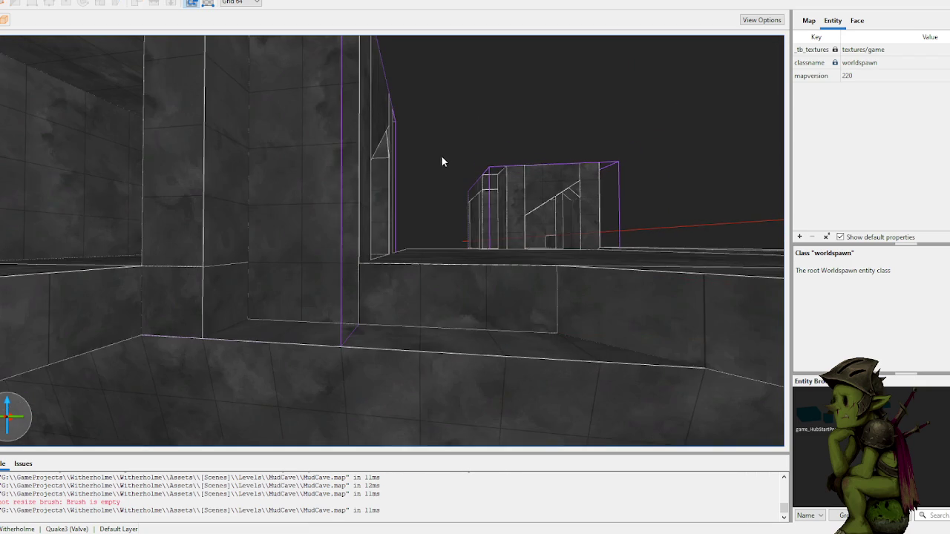
pyautogui.press('s')
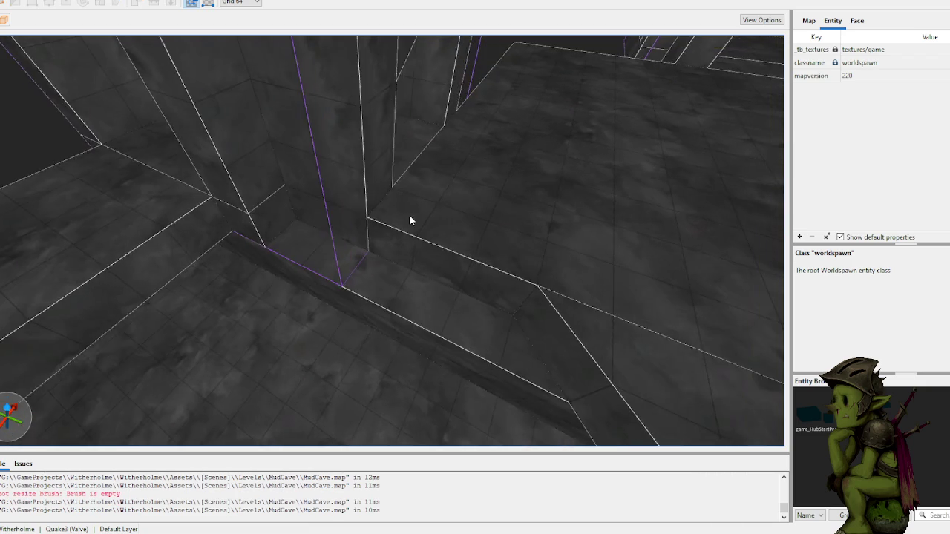
pyautogui.press('w')
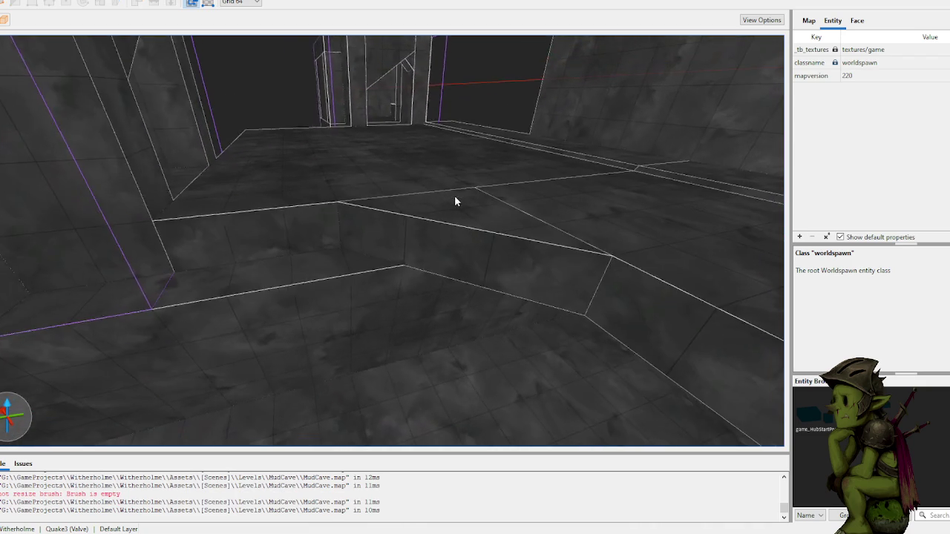
pyautogui.press('s')
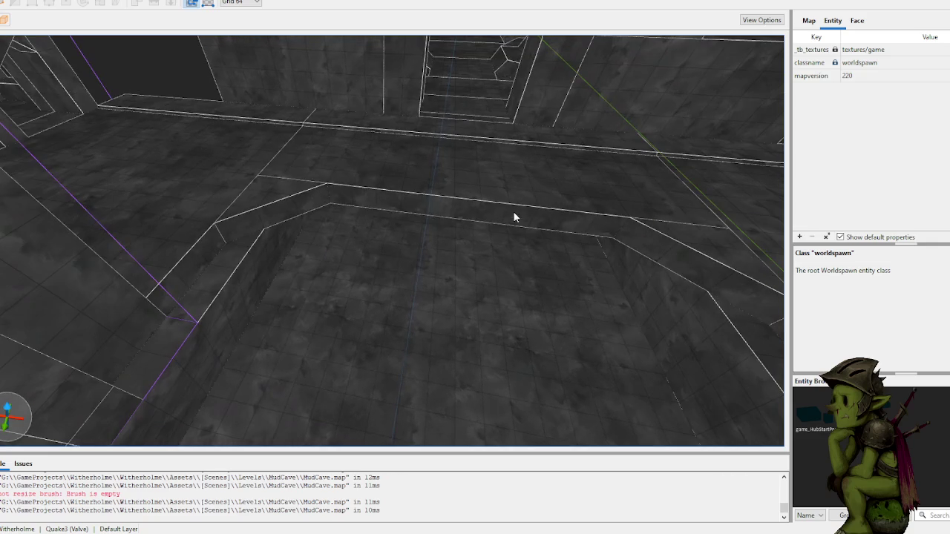
pyautogui.moveTo(290, 201)
pyautogui.mouseDown()
pyautogui.moveTo(309, 212)
pyautogui.moveTo(381, 203)
pyautogui.moveTo(502, 215)
pyautogui.moveTo(527, 206)
pyautogui.mouseUp()
pyautogui.hotkey('ctrl', 'z')
pyautogui.moveTo(586, 276); pyautogui.dragTo(646, 345)
pyautogui.moveTo(566, 257)
pyautogui.mouseDown()
pyautogui.moveTo(469, 255)
pyautogui.moveTo(494, 239)
pyautogui.moveTo(465, 264)
pyautogui.mouseUp()
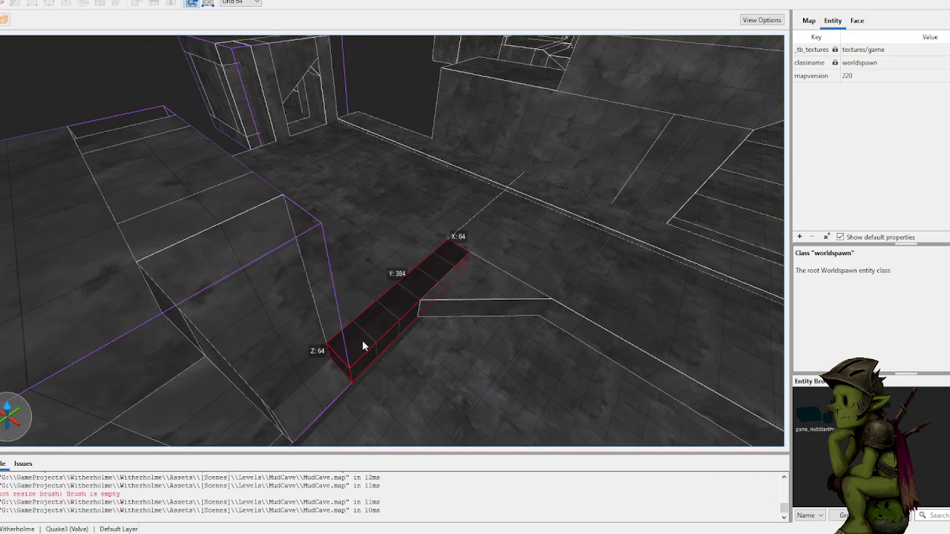
pyautogui.hotkey('ctrl', 'z')
pyautogui.moveTo(381, 152)
pyautogui.mouseDown()
pyautogui.moveTo(419, 230)
pyautogui.moveTo(507, 210)
pyautogui.moveTo(551, 218)
pyautogui.moveTo(480, 111)
pyautogui.moveTo(490, 168)
pyautogui.moveTo(452, 156)
pyautogui.moveTo(484, 155)
pyautogui.moveTo(441, 155)
pyautogui.moveTo(471, 146)
pyautogui.moveTo(488, 155)
pyautogui.moveTo(371, 137)
pyautogui.moveTo(558, 140)
pyautogui.moveTo(543, 148)
pyautogui.moveTo(422, 142)
pyautogui.moveTo(429, 136)
pyautogui.moveTo(435, 166)
pyautogui.moveTo(411, 131)
pyautogui.moveTo(383, 380)
pyautogui.moveTo(375, 246)
pyautogui.moveTo(185, 239)
pyautogui.moveTo(501, 261)
pyautogui.moveTo(433, 239)
pyautogui.moveTo(272, 251)
pyautogui.moveTo(359, 231)
pyautogui.moveTo(333, 240)
pyautogui.moveTo(423, 248)
pyautogui.moveTo(254, 267)
pyautogui.moveTo(394, 257)
pyautogui.moveTo(284, 253)
pyautogui.moveTo(367, 239)
pyautogui.moveTo(483, 259)
pyautogui.moveTo(483, 250)
pyautogui.moveTo(427, 239)
pyautogui.mouseUp()
pyautogui.click(422, 142)
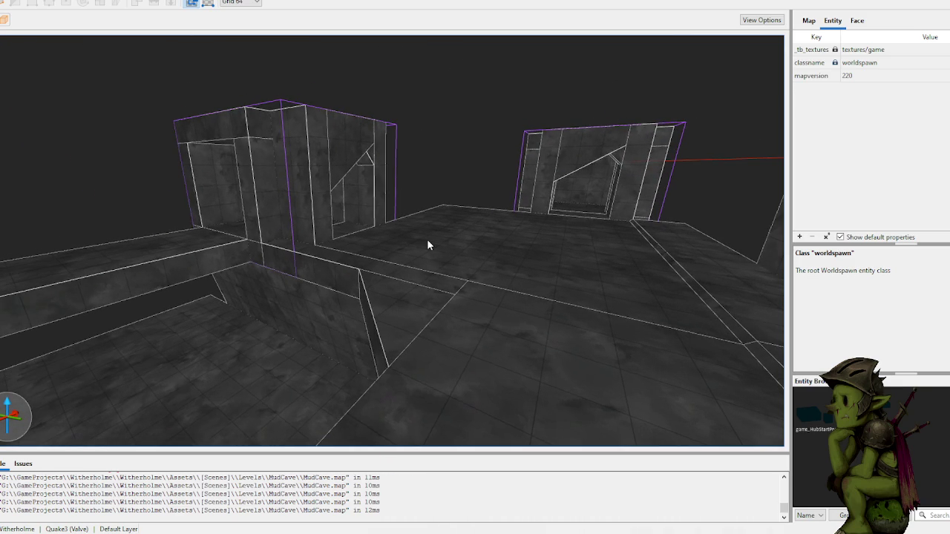
# - Orbit and zoom around the street between the houses to inspect the doorway and house walls
pyautogui.moveTo(486, 228)
pyautogui.mouseDown()
pyautogui.moveTo(337, 227)
pyautogui.moveTo(391, 218)
pyautogui.moveTo(356, 226)
pyautogui.mouseUp()
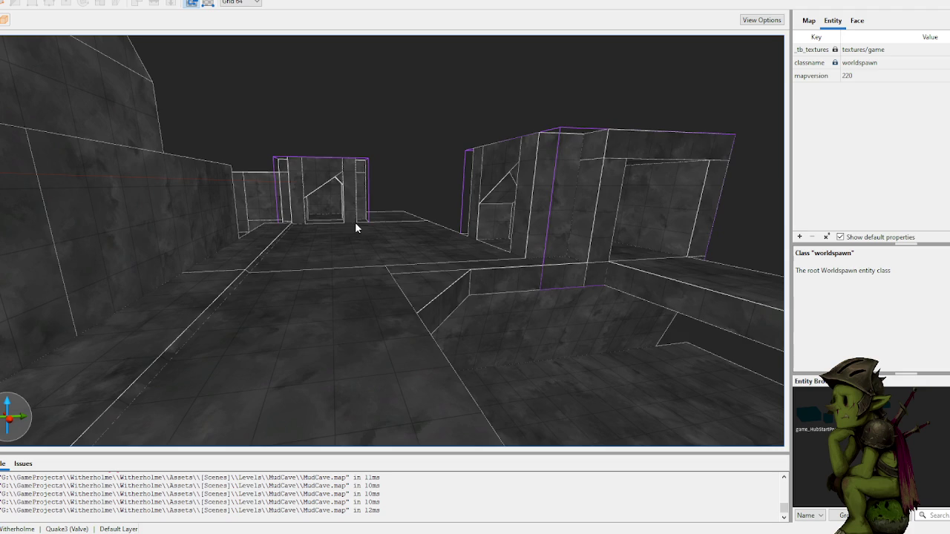
pyautogui.scroll(5, 387, 200)
pyautogui.scroll(5, 383, 196)
pyautogui.moveTo(383, 196); pyautogui.dragTo(316, 219)
pyautogui.moveTo(537, 231)
pyautogui.mouseDown()
pyautogui.moveTo(423, 246)
pyautogui.moveTo(438, 214)
pyautogui.mouseUp()
pyautogui.scroll(-5, 435, 210)
pyautogui.scroll(10, 404, 206)
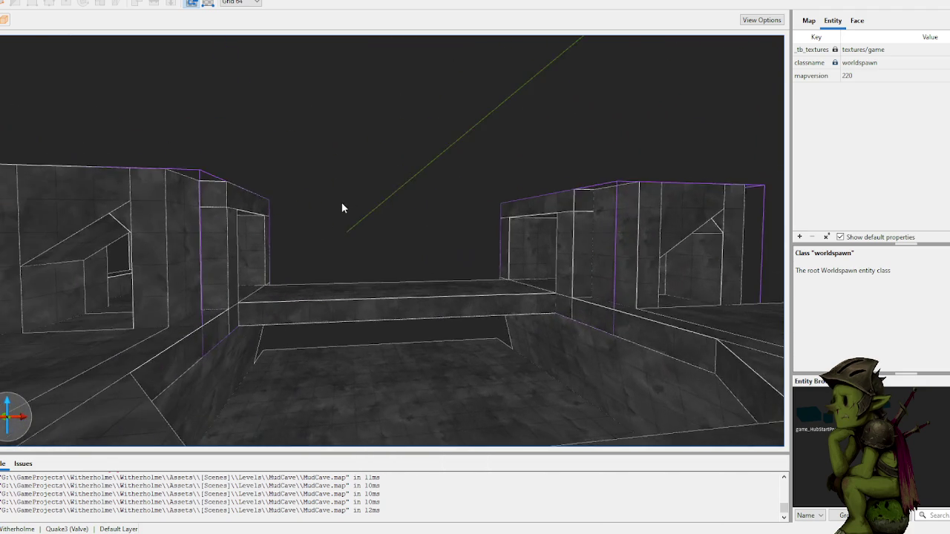
pyautogui.moveTo(341, 208); pyautogui.dragTo(347, 217)
pyautogui.moveTo(402, 260)
pyautogui.mouseDown()
pyautogui.moveTo(556, 214)
pyautogui.moveTo(513, 233)
pyautogui.mouseUp()
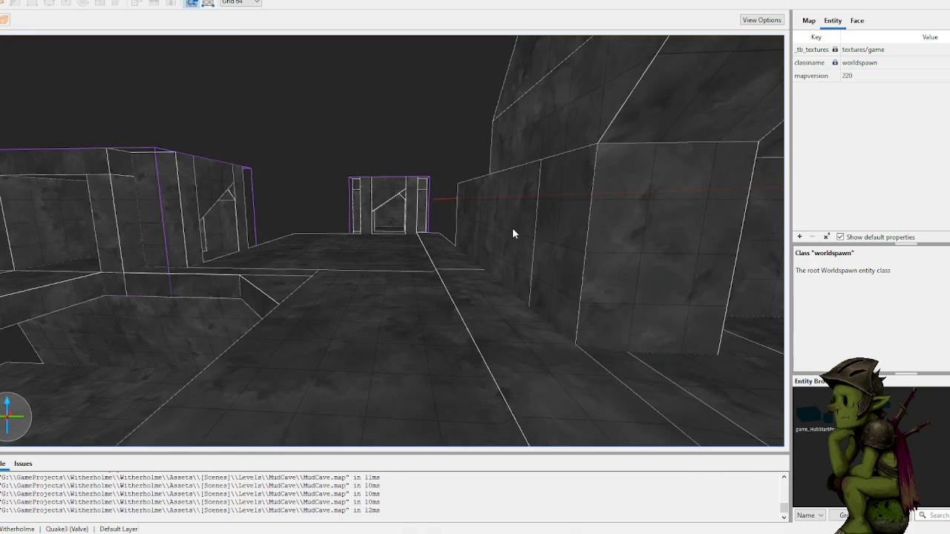
pyautogui.scroll(5, 513, 233)
pyautogui.scroll(-2, 512, 233)
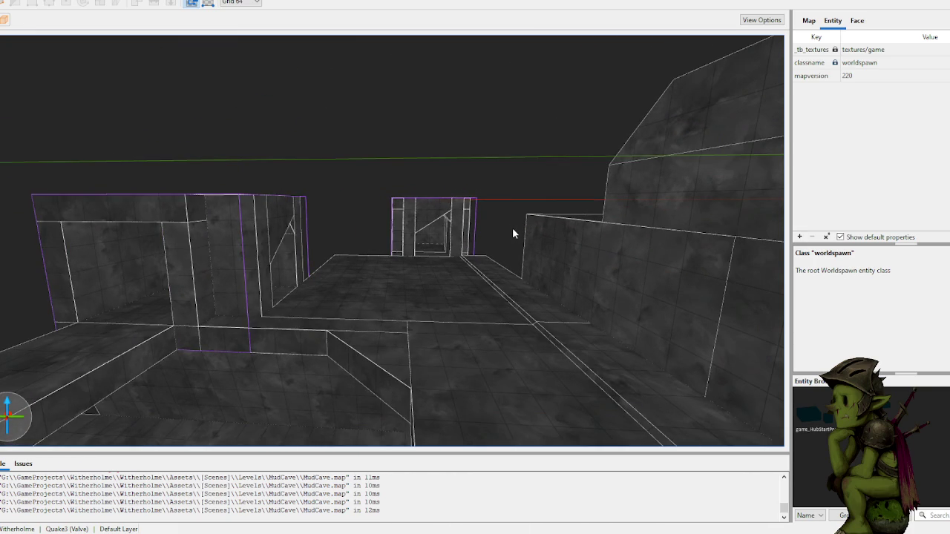
pyautogui.moveTo(468, 239)
pyautogui.mouseDown()
pyautogui.moveTo(479, 254)
pyautogui.moveTo(516, 245)
pyautogui.mouseUp()
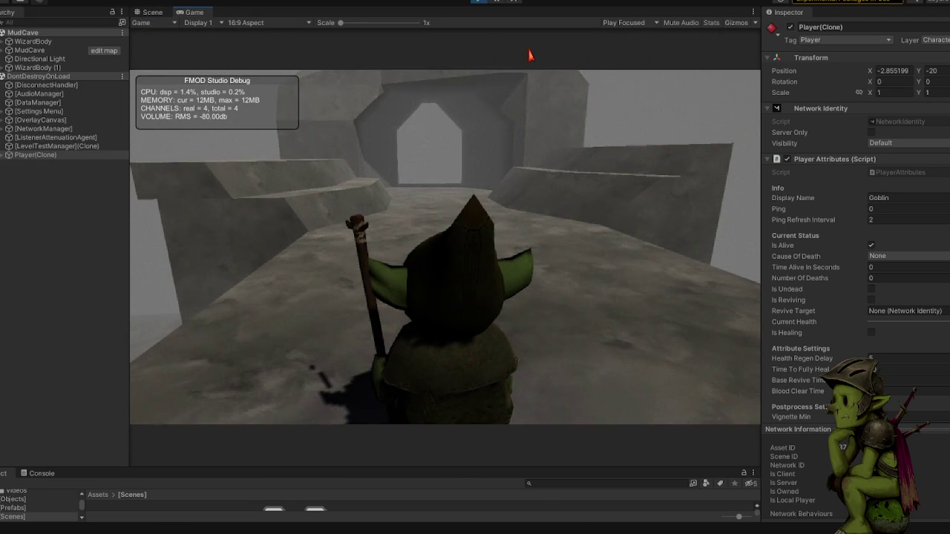
# - Walk the goblin toward the archway, pause and resume play, then walk into the archway
pyautogui.press('w')
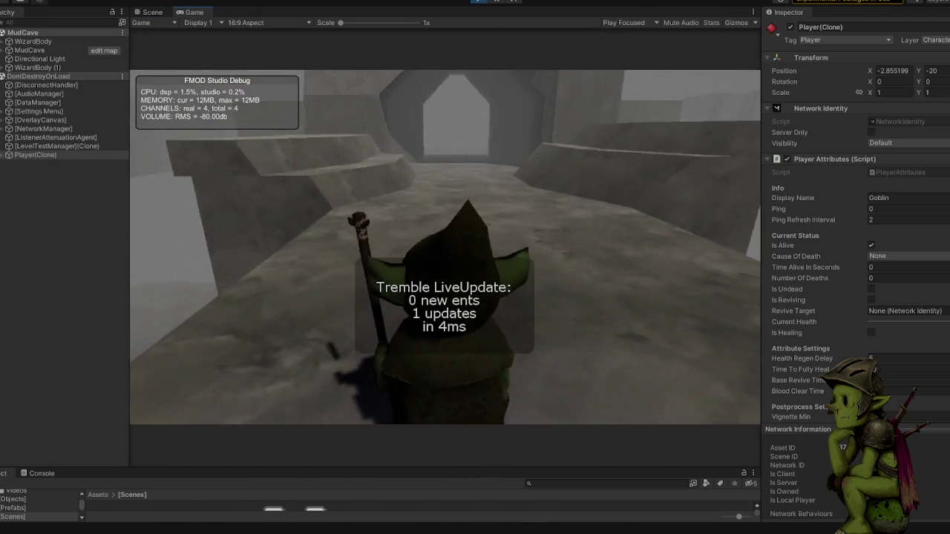
pyautogui.press('w')
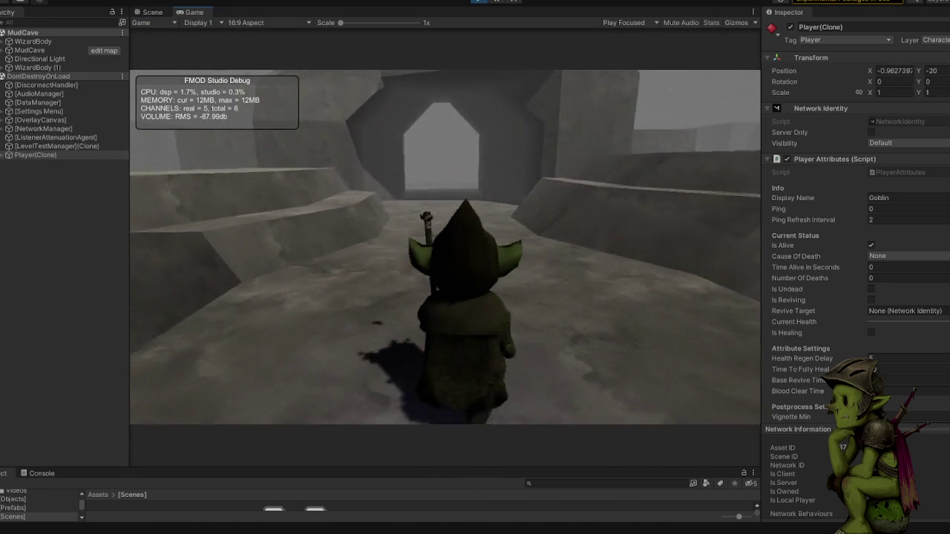
pyautogui.press('w')
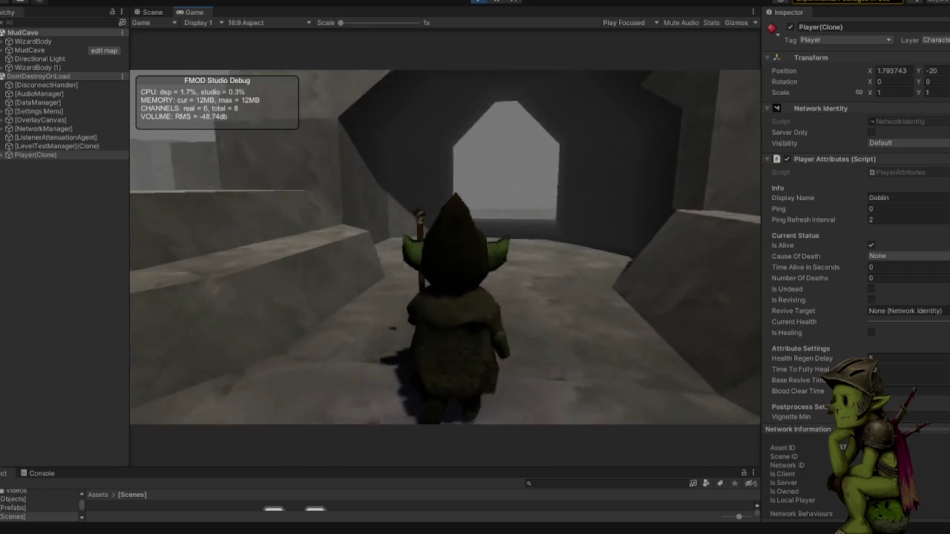
pyautogui.press('Escape')
pyautogui.press('Escape')
pyautogui.click(66, 148)
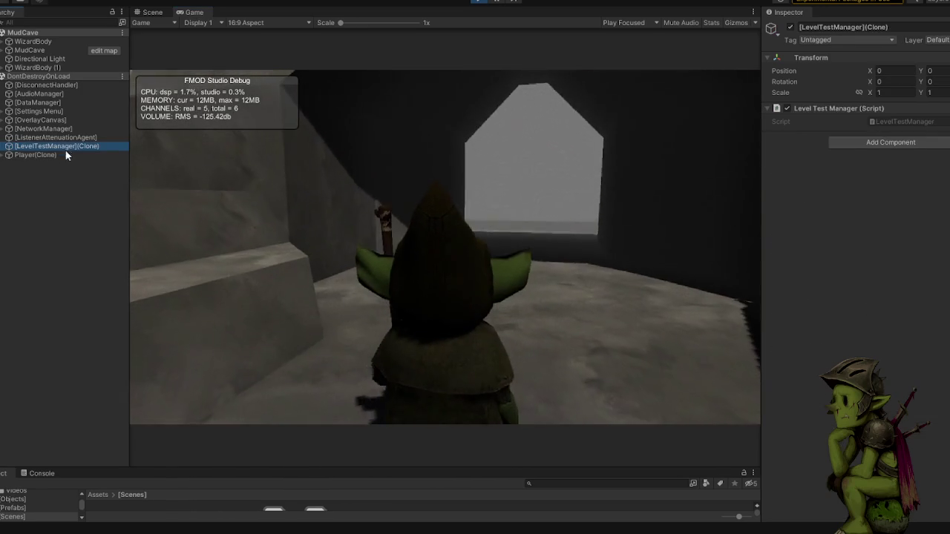
pyautogui.press('w')
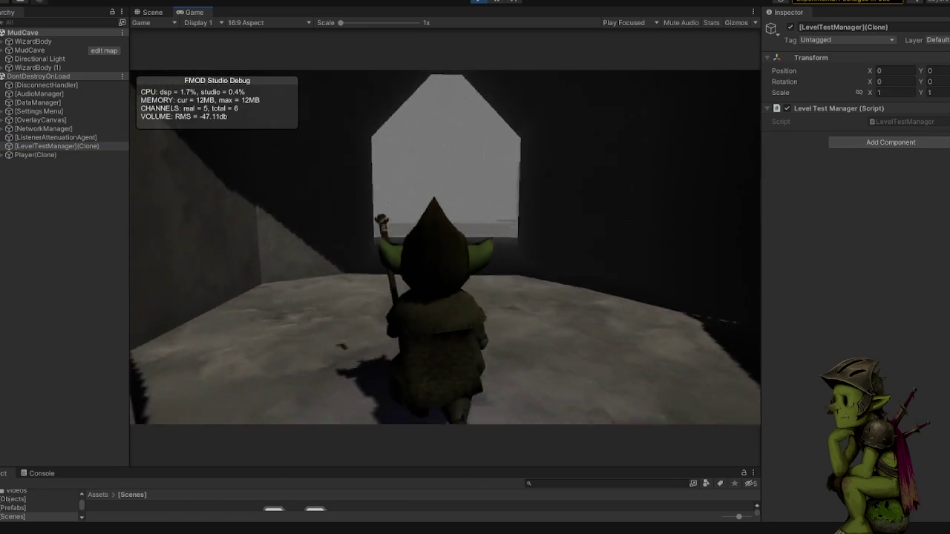
pyautogui.press('w')
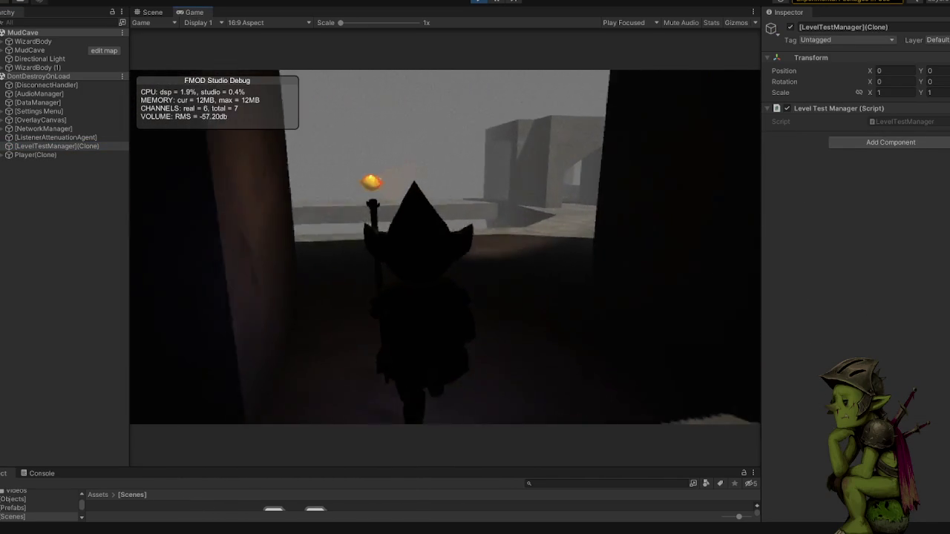
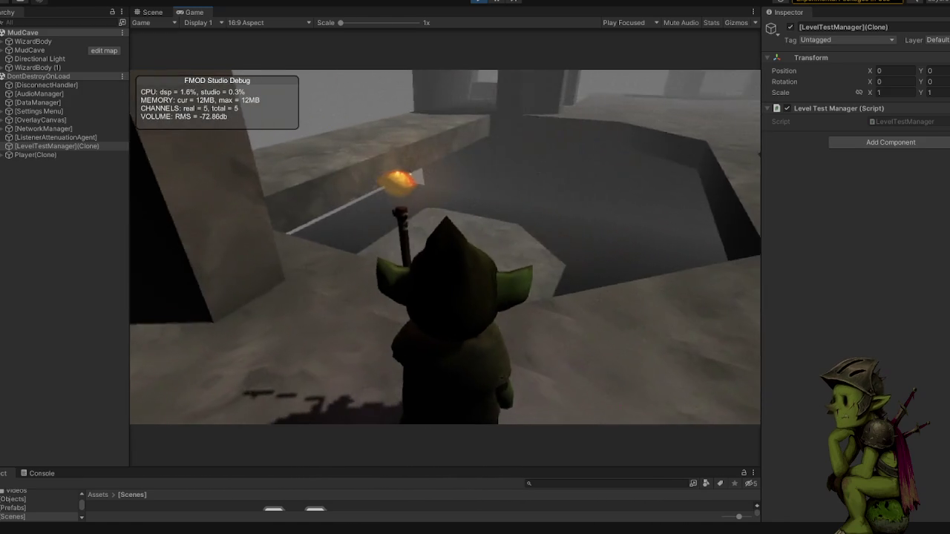
# - Walk the wizard forward along the ledge and across the cave floor toward the lit archway
pyautogui.press('w')
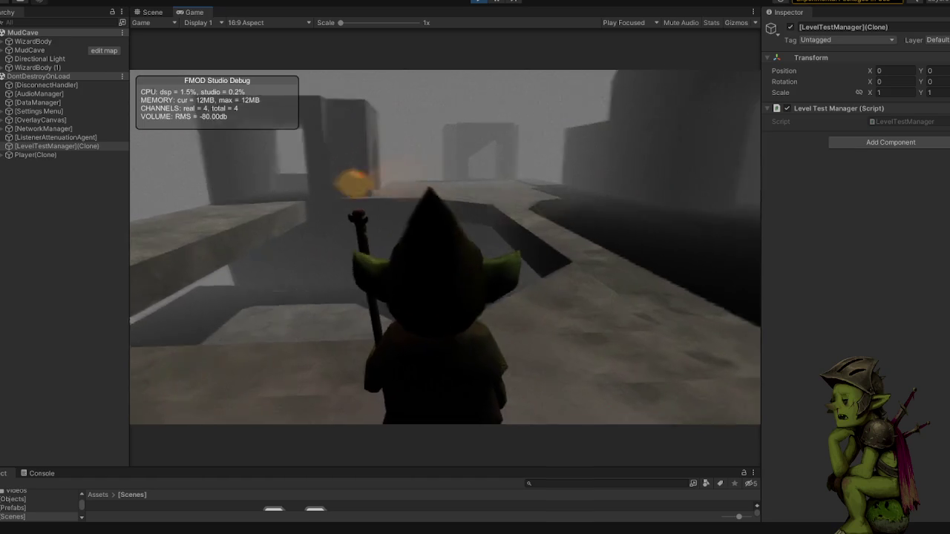
pyautogui.press('w')
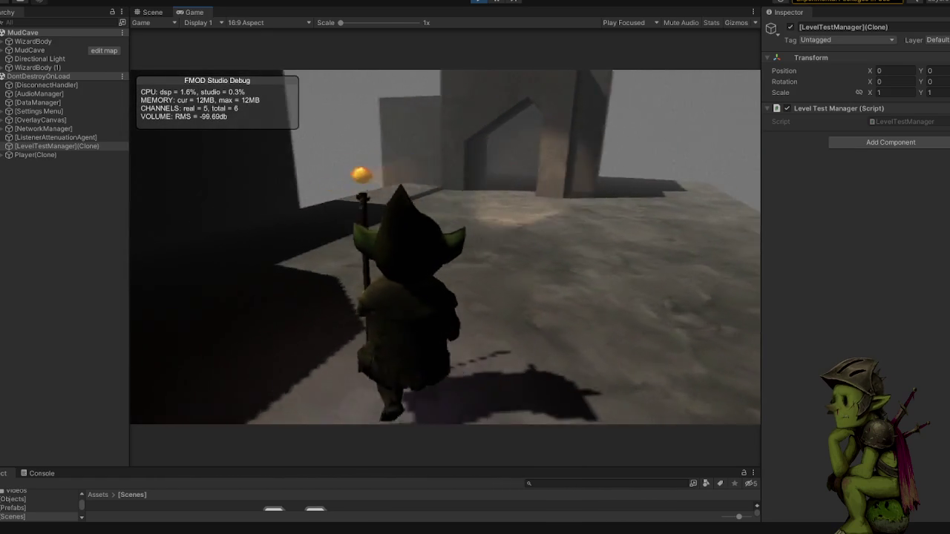
pyautogui.press('w')
pyautogui.press('w')
pyautogui.press('w')
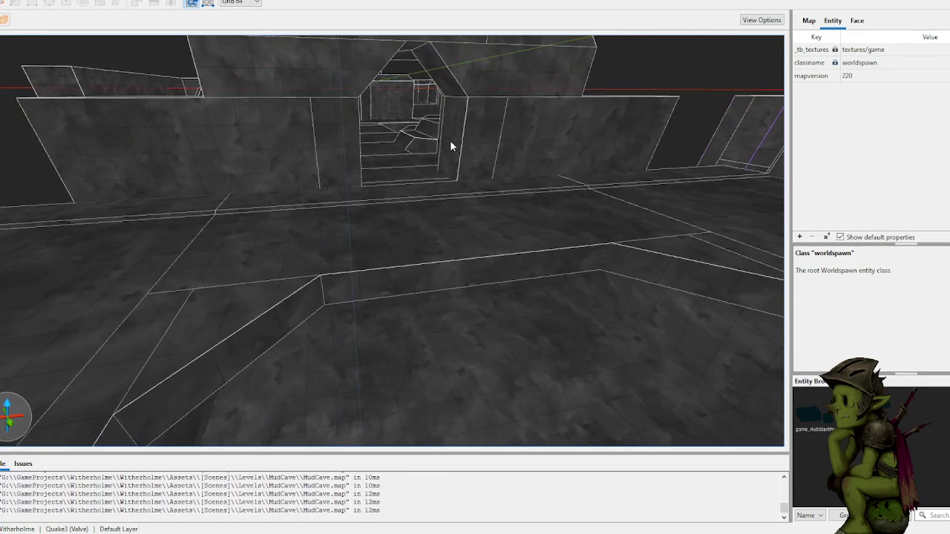
# - Select the small sloped brush, another floor brush and the Room group, and drag them closer together
pyautogui.click(452, 283)
pyautogui.click(441, 254)
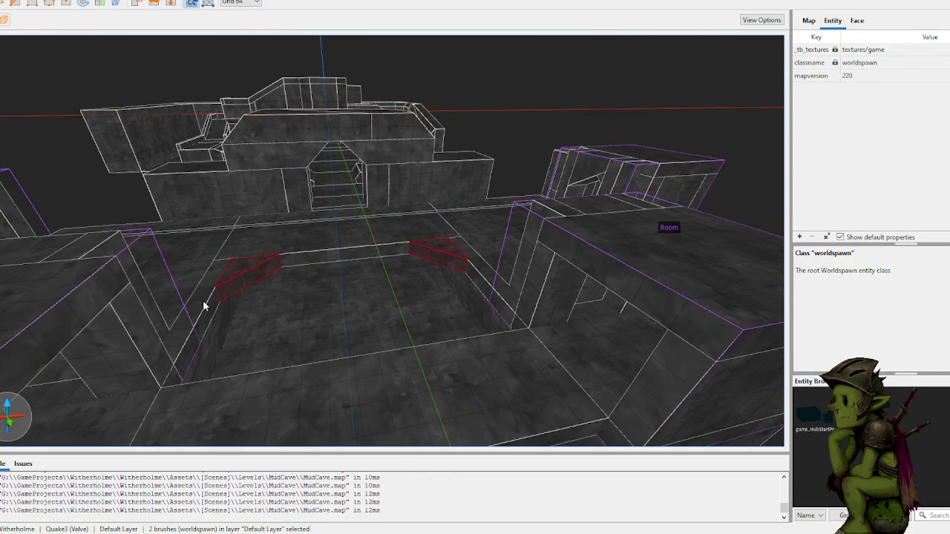
pyautogui.keyDown('ctrl'); pyautogui.click(543, 293); pyautogui.keyUp('ctrl')
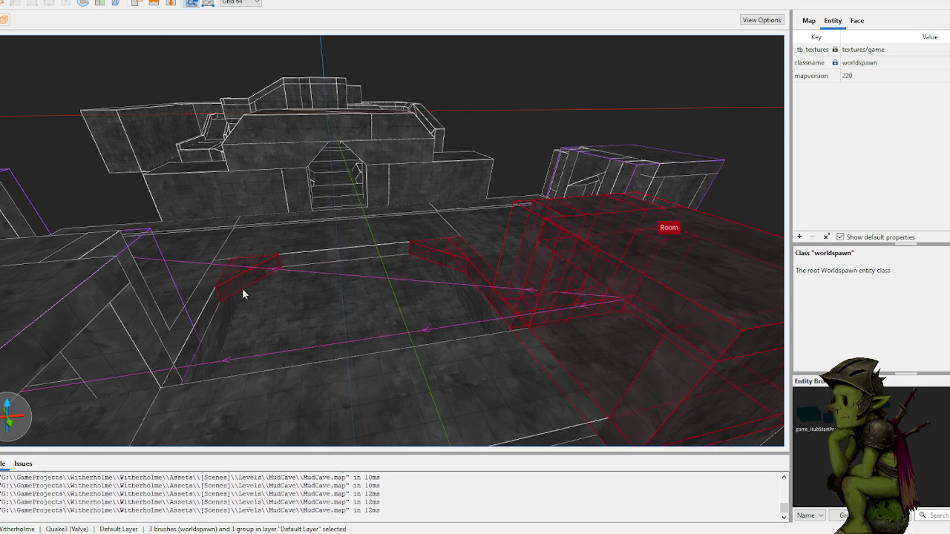
pyautogui.keyDown('ctrl'); pyautogui.click(298, 276); pyautogui.keyUp('ctrl')
pyautogui.scroll(5, 301, 292)
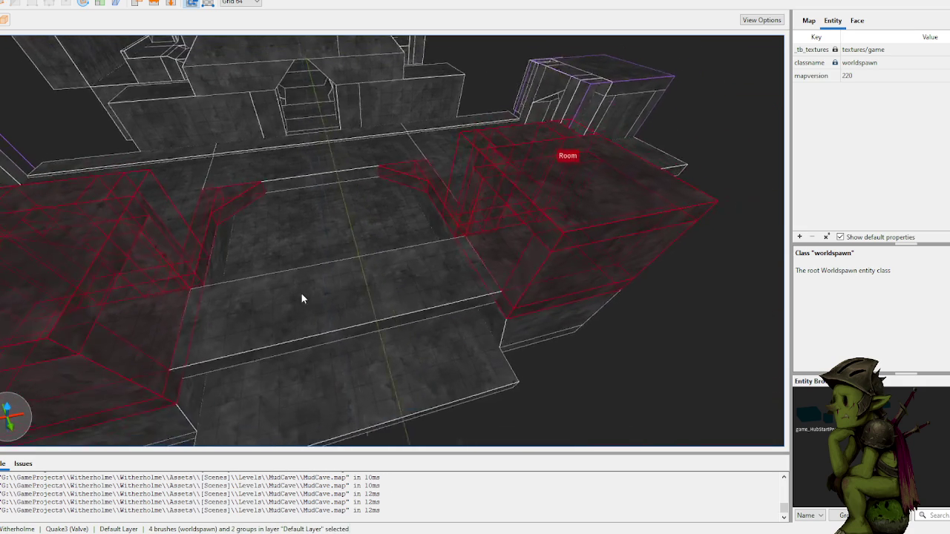
pyautogui.moveTo(403, 304)
pyautogui.mouseDown()
pyautogui.moveTo(438, 437)
pyautogui.moveTo(462, 432)
pyautogui.mouseUp()
# - Lengthen a single floor brush from 504 to 696 units, then deselect it
pyautogui.click(438, 269)
pyautogui.moveTo(400, 314); pyautogui.dragTo(365, 358)
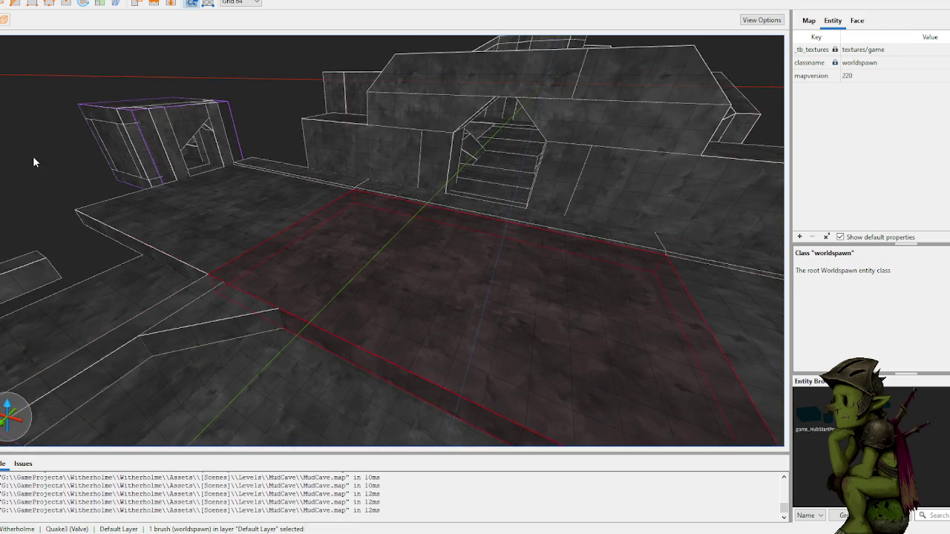
pyautogui.click(32, 156)
# - Widen the floor platform by extending its side face outward
pyautogui.press('w')
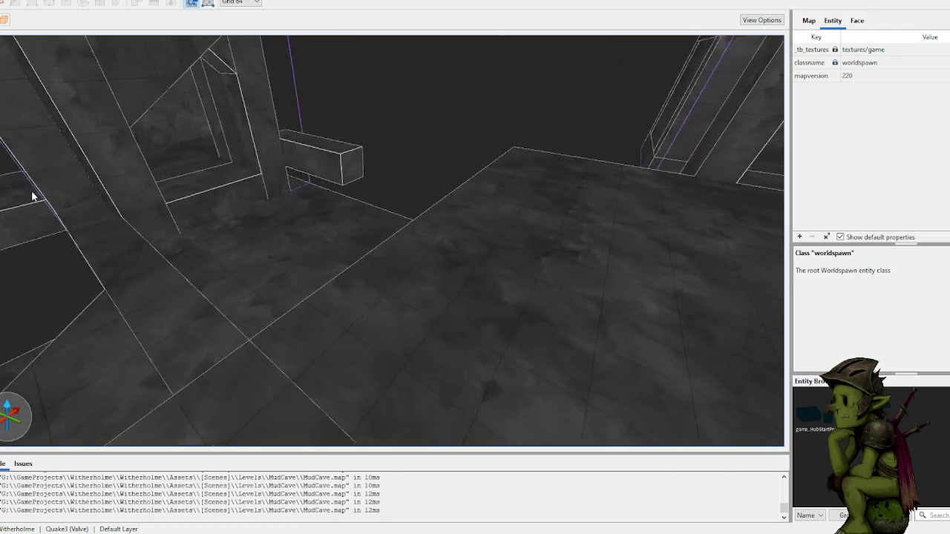
pyautogui.press('w')
pyautogui.click(502, 266)
pyautogui.moveTo(369, 283); pyautogui.dragTo(306, 293)
# - Move the small box brush beside the wall
pyautogui.click(356, 200)
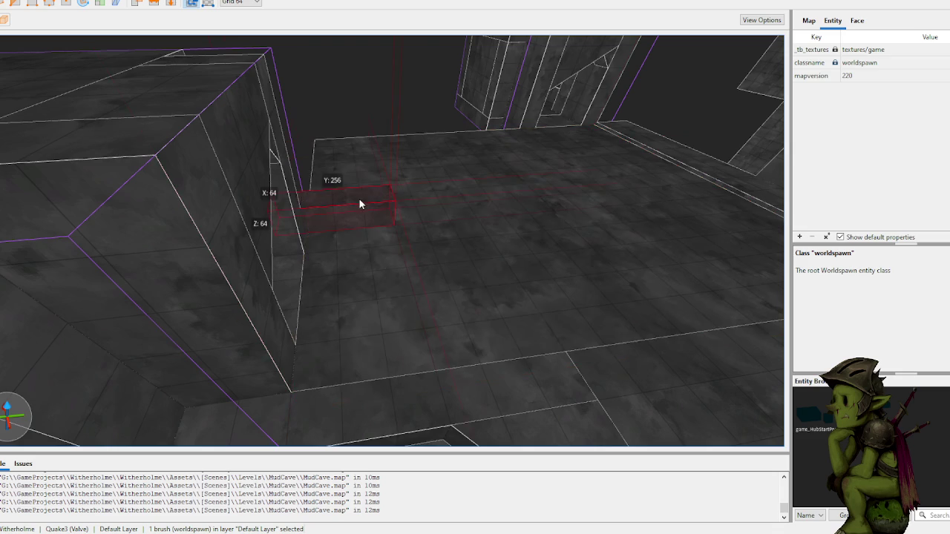
pyautogui.press('w')
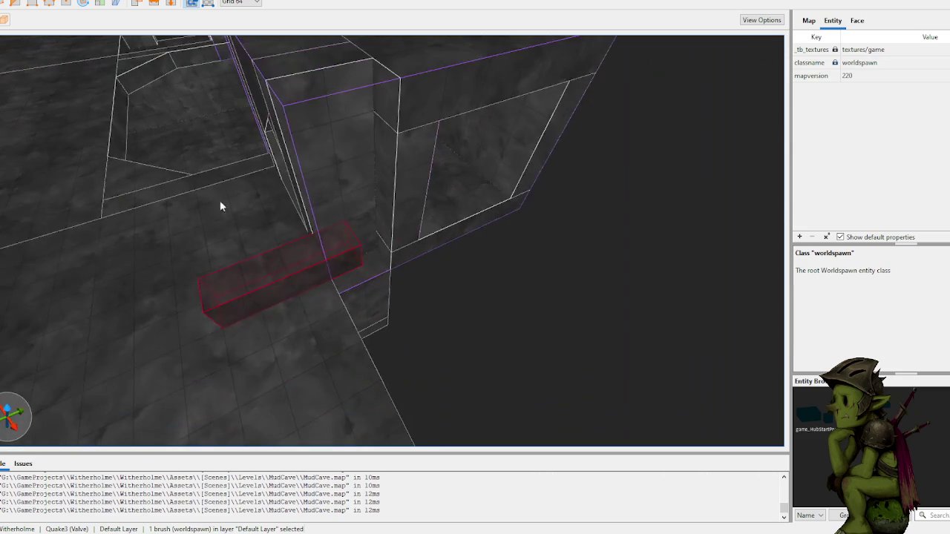
pyautogui.moveTo(289, 269); pyautogui.dragTo(442, 216)
pyautogui.click(509, 219)
# - Extend the room's floor brush until Y reads 1080 units
pyautogui.press('s')
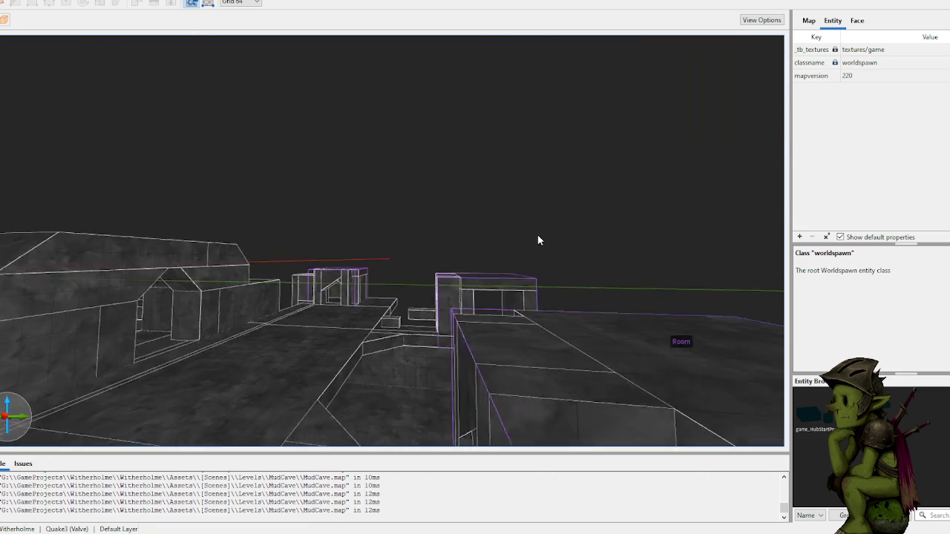
pyautogui.press('w')
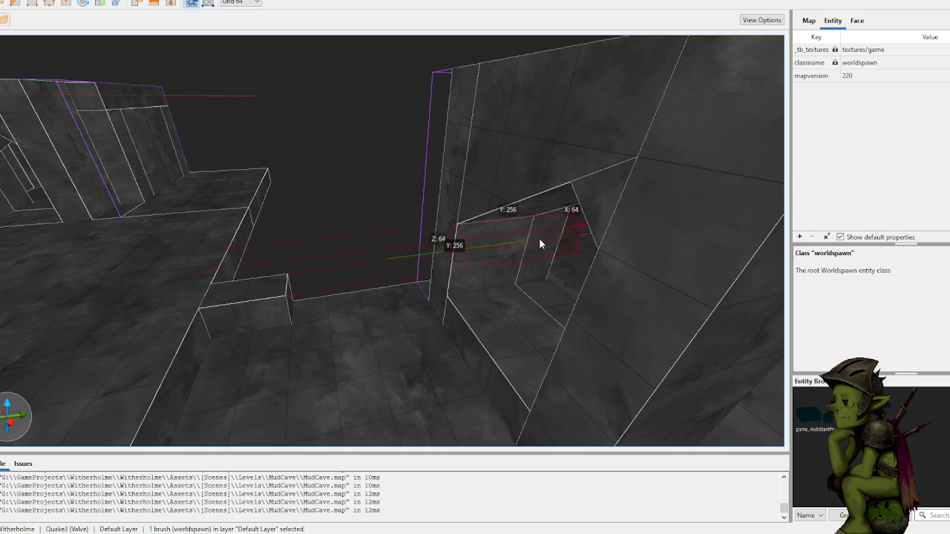
pyautogui.press('w')
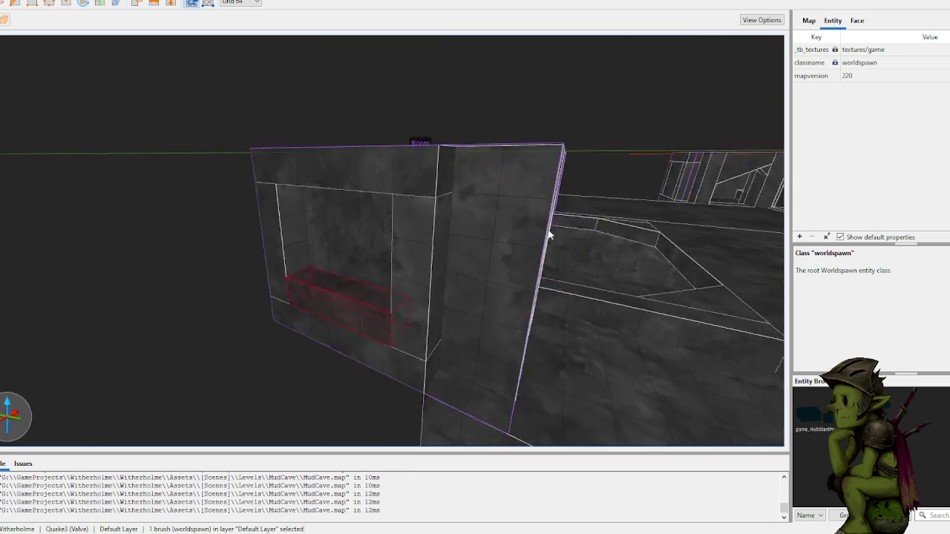
pyautogui.press('w')
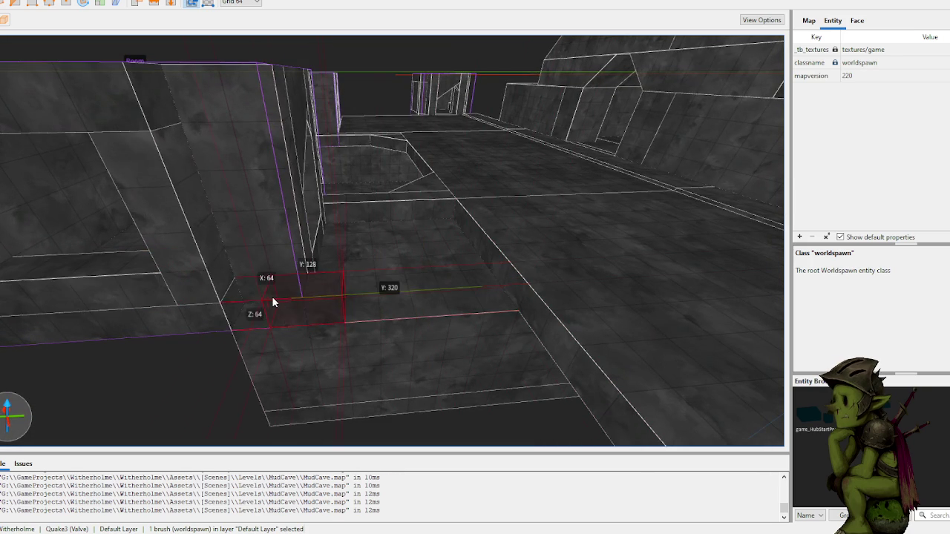
pyautogui.moveTo(476, 278); pyautogui.dragTo(317, 292)
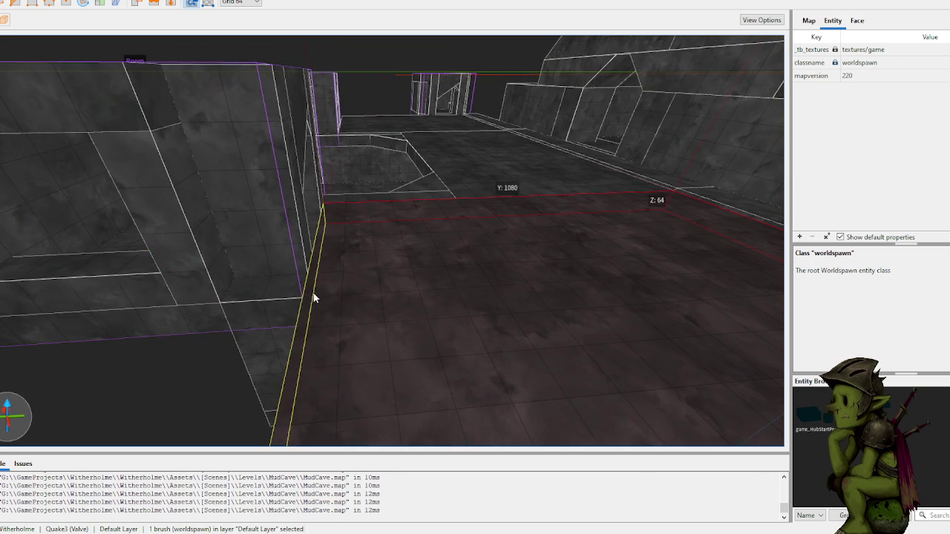
pyautogui.click(182, 399)
# - Raise the view above the floor and select the Room group
pyautogui.press('w')
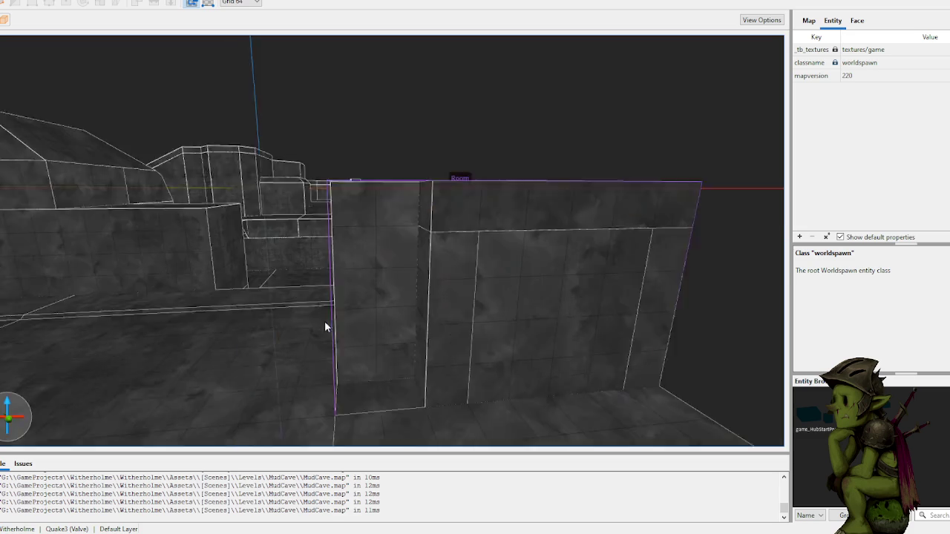
pyautogui.press('s')
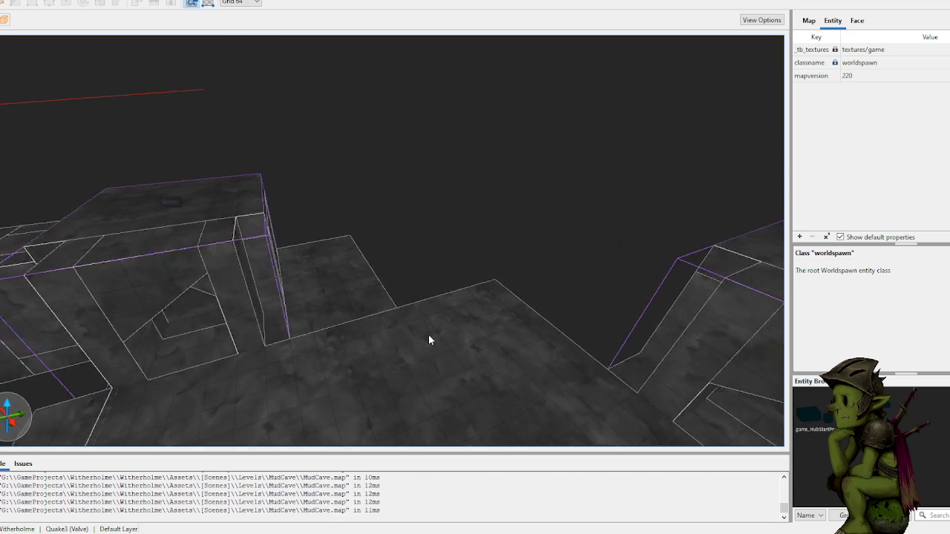
pyautogui.click(232, 258)
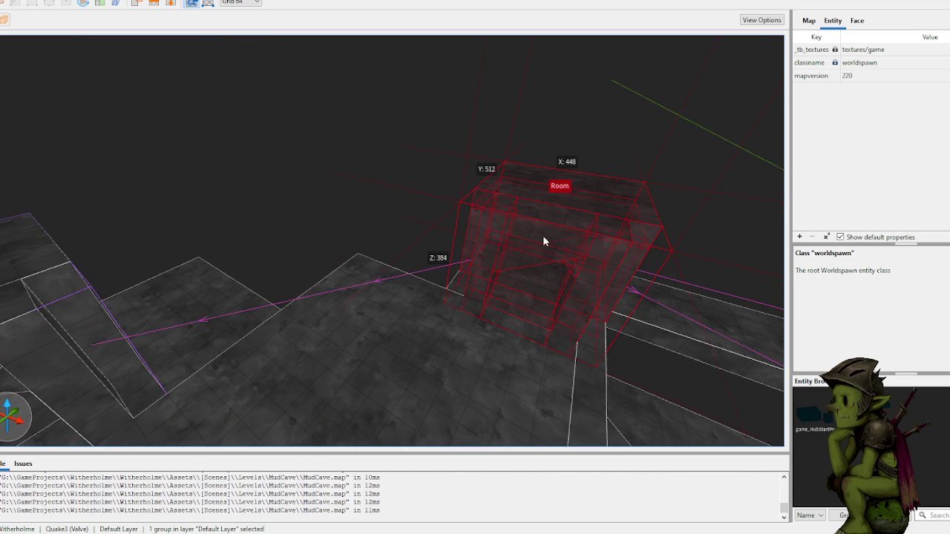
# - Move the Room group left off the box, rotate it 90° about Z, and nudge it 128 units left
pyautogui.moveTo(542, 237); pyautogui.dragTo(305, 182)
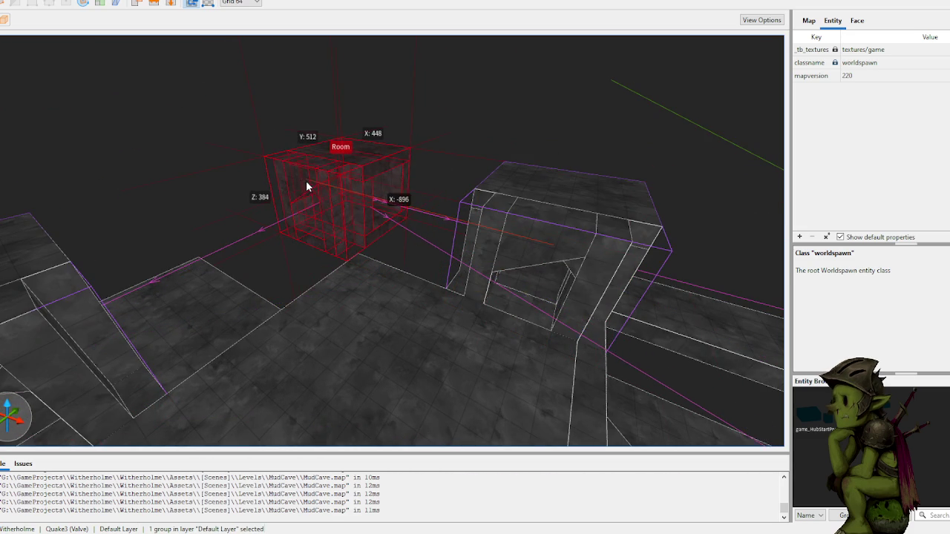
pyautogui.hotkey('ctrl', 'u')
pyautogui.press('r')
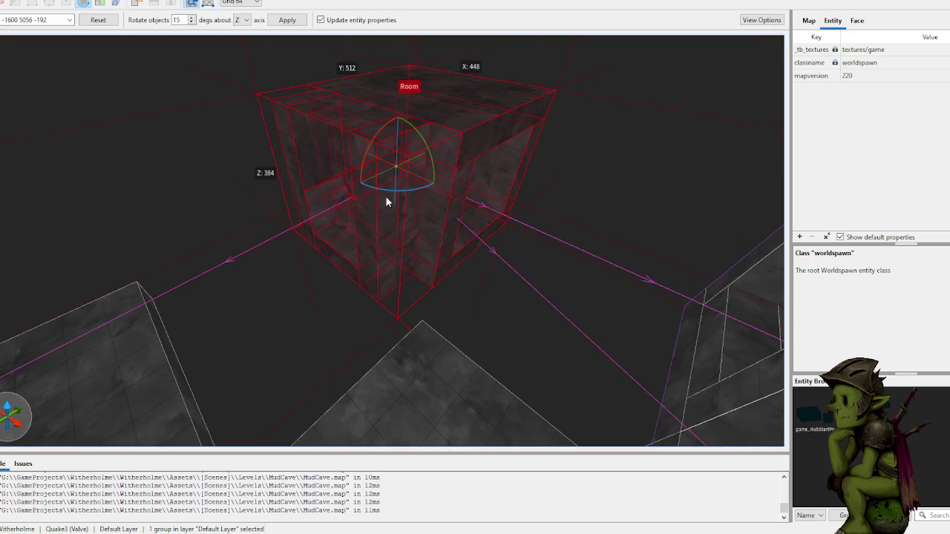
pyautogui.moveTo(419, 188); pyautogui.dragTo(481, 184)
pyautogui.press('r')
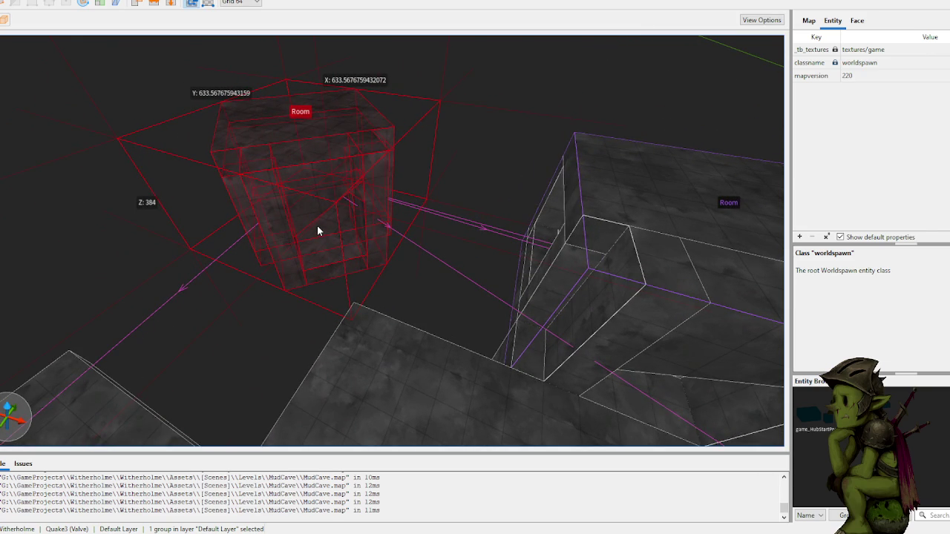
pyautogui.hotkey('ctrl', 'z')
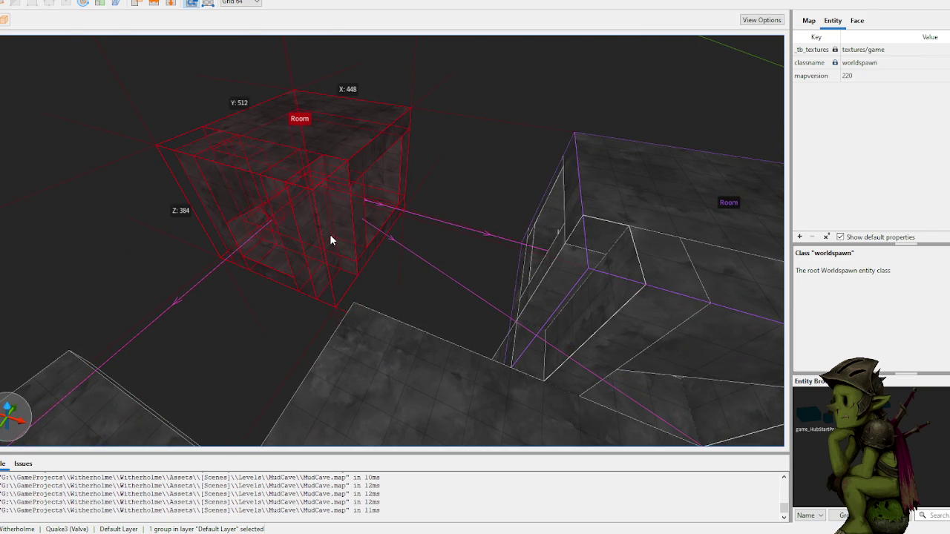
pyautogui.press('r')
pyautogui.moveTo(306, 211)
pyautogui.mouseDown()
pyautogui.moveTo(441, 206)
pyautogui.moveTo(471, 189)
pyautogui.moveTo(435, 216)
pyautogui.mouseUp()
pyautogui.press('Escape')
pyautogui.press('Escape')
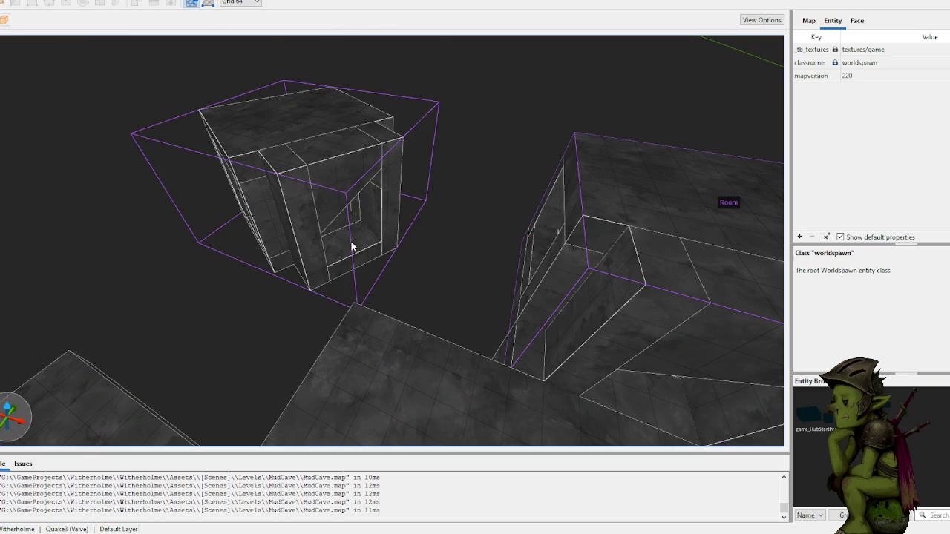
pyautogui.click(345, 252)
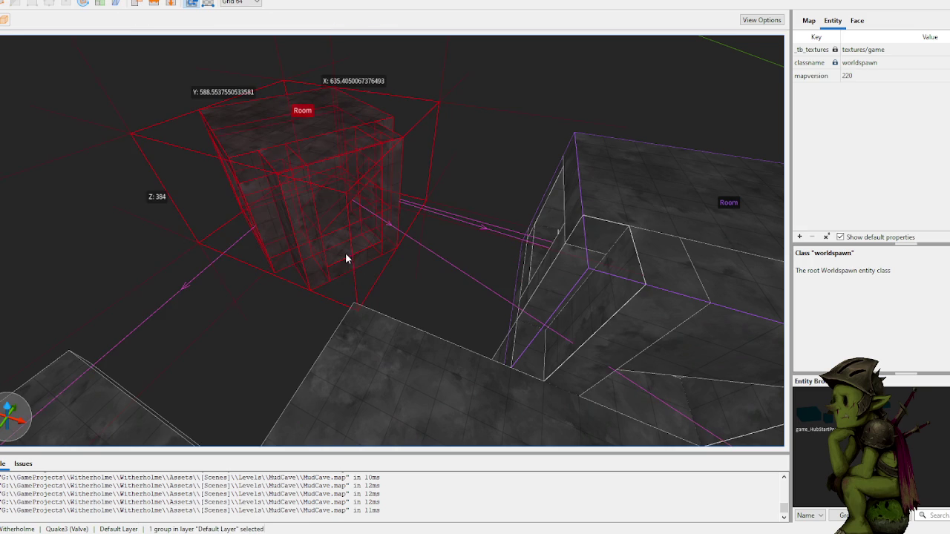
pyautogui.moveTo(344, 250); pyautogui.dragTo(307, 243)
# - Draw a new 448-wide floor brush stretching 1472 units along X beneath the Room group
pyautogui.press('Escape')
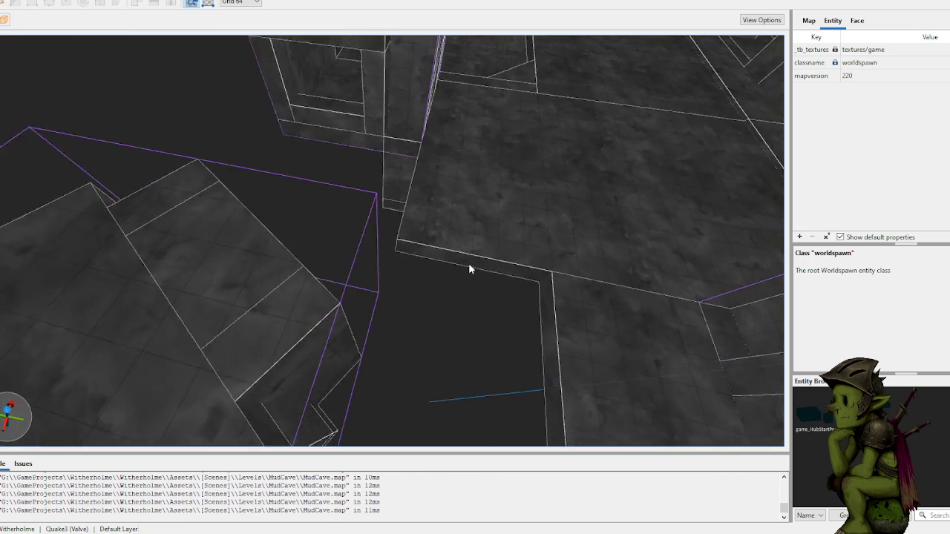
pyautogui.moveTo(444, 181)
pyautogui.mouseDown()
pyautogui.moveTo(435, 174)
pyautogui.moveTo(446, 193)
pyautogui.mouseUp()
pyautogui.keyDown('shift'); pyautogui.moveTo(401, 249); pyautogui.dragTo(29, 349); pyautogui.keyUp('shift')
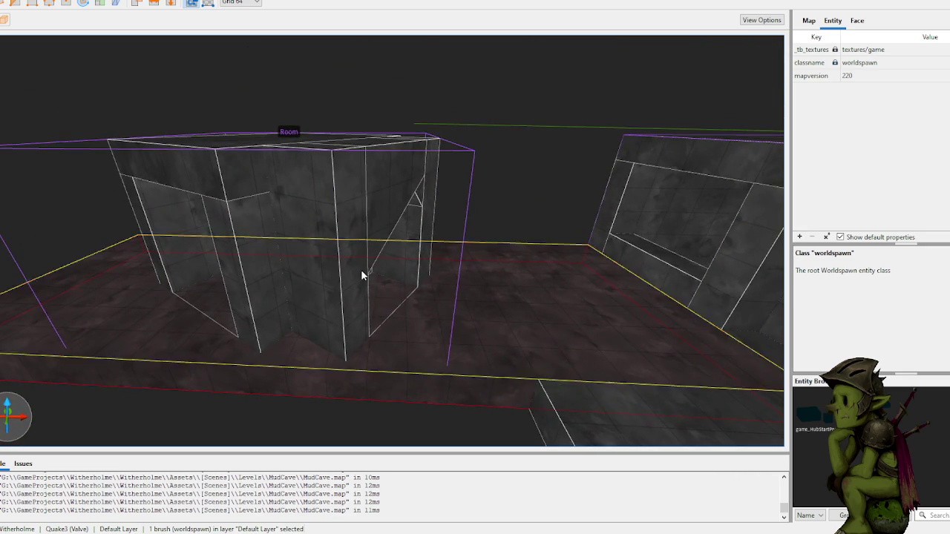
pyautogui.scroll(5, 361, 270)
pyautogui.scroll(-4, 385, 275)
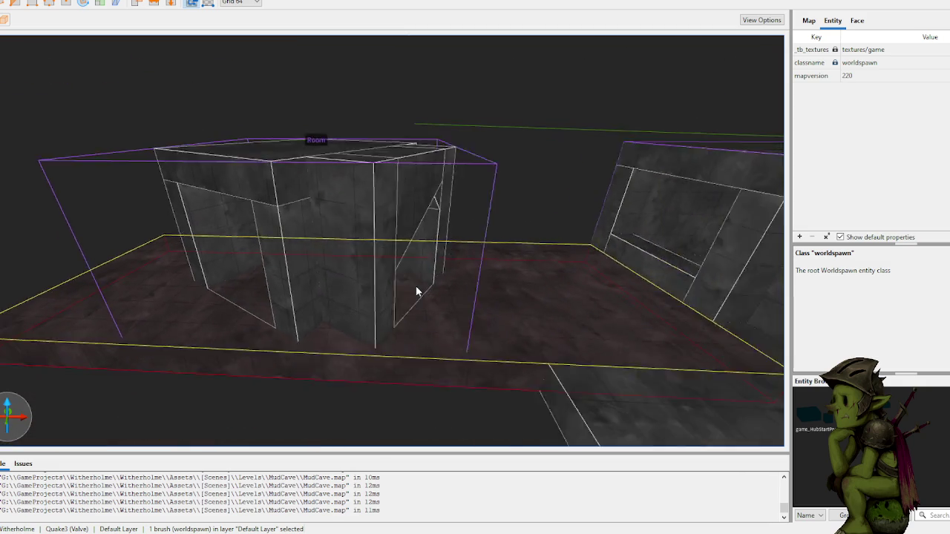
pyautogui.click(377, 287)
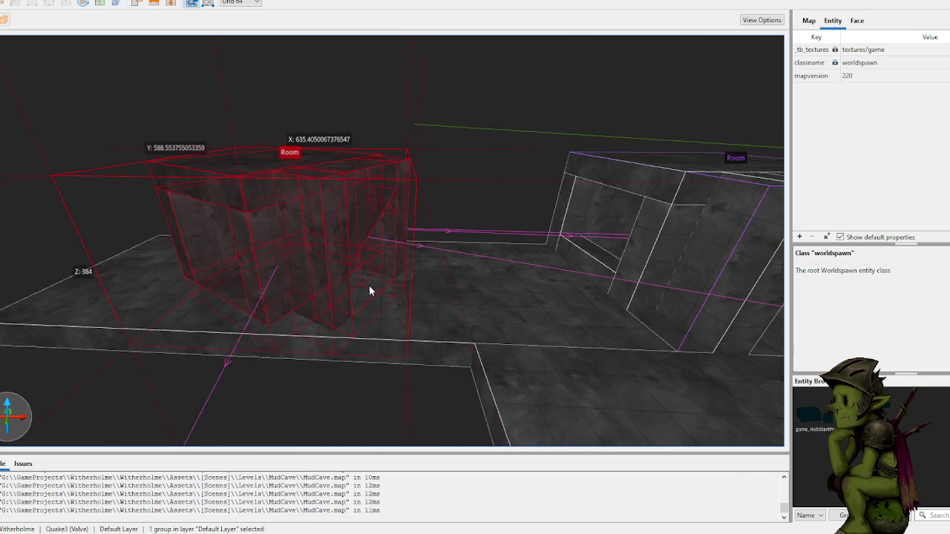
pyautogui.click(464, 161)
pyautogui.click(330, 207)
pyautogui.click(501, 147)
pyautogui.scroll(4, 439, 180)
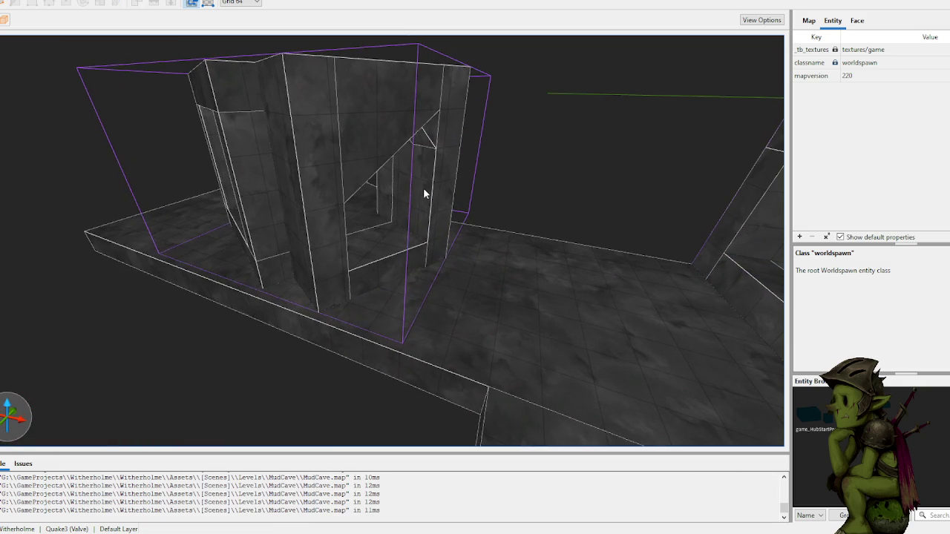
pyautogui.scroll(3, 419, 237)
pyautogui.moveTo(419, 245); pyautogui.dragTo(395, 245)
pyautogui.moveTo(455, 249)
pyautogui.mouseDown()
pyautogui.moveTo(475, 236)
pyautogui.moveTo(437, 245)
pyautogui.mouseUp()
pyautogui.click(475, 236)
pyautogui.scroll(5, 390, 259)
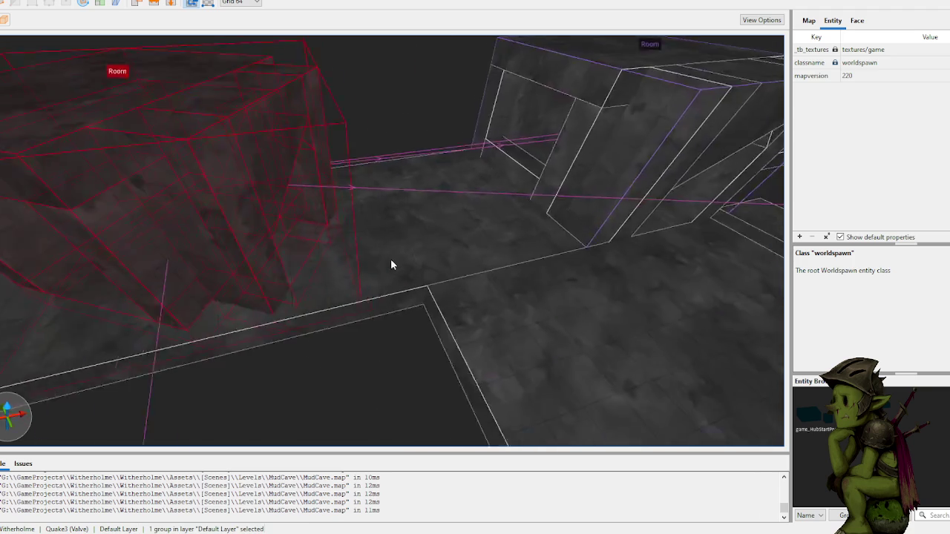
pyautogui.click(406, 274)
pyautogui.scroll(10, 394, 286)
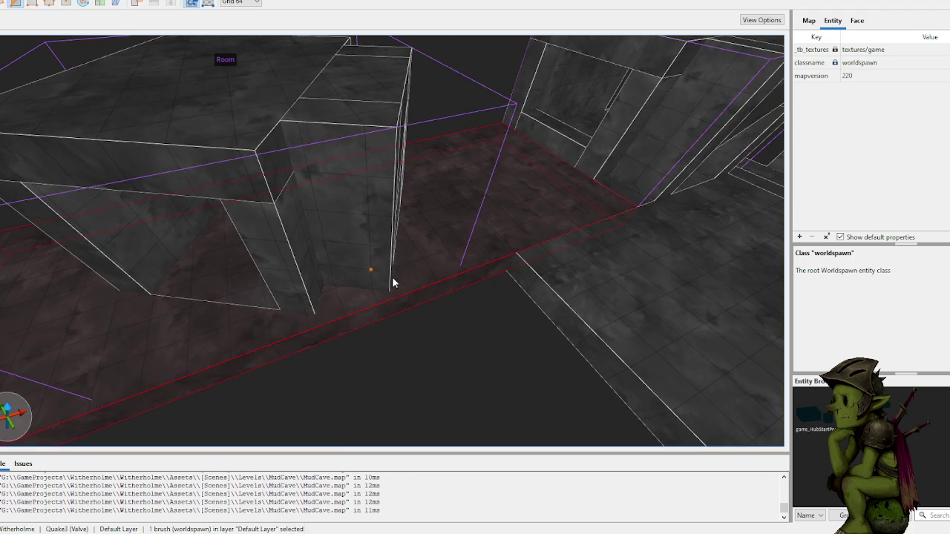
pyautogui.moveTo(332, 275); pyautogui.dragTo(308, 303)
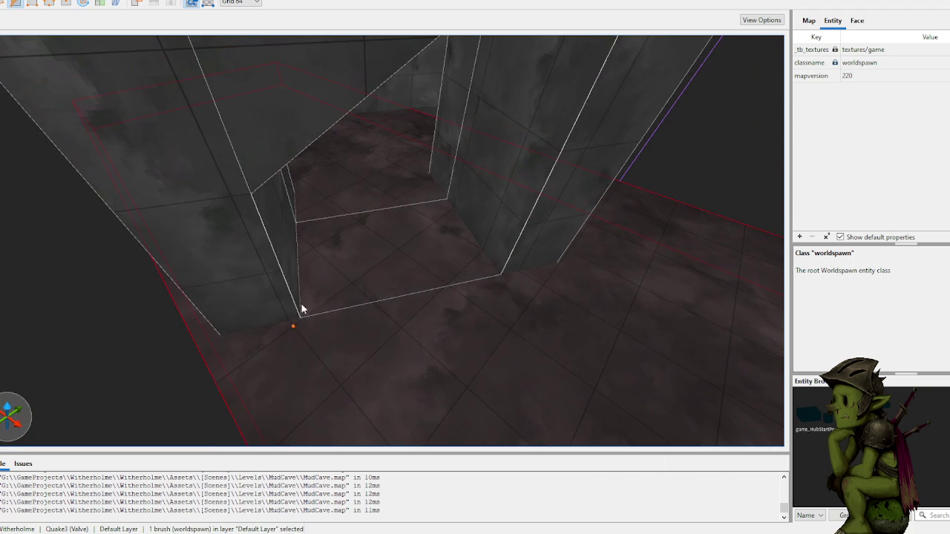
pyautogui.moveTo(325, 225)
pyautogui.mouseDown()
pyautogui.moveTo(257, 170)
pyautogui.moveTo(284, 181)
pyautogui.mouseUp()
pyautogui.click(346, 119)
pyautogui.click(351, 189)
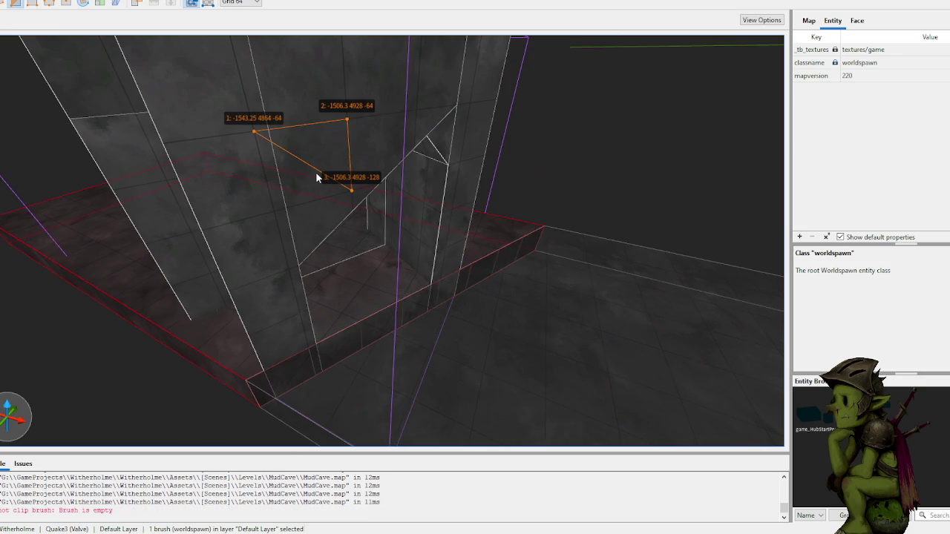
pyautogui.press('Escape')
pyautogui.press('Escape')
pyautogui.moveTo(317, 172)
pyautogui.mouseDown()
pyautogui.moveTo(366, 165)
pyautogui.moveTo(379, 214)
pyautogui.mouseUp()
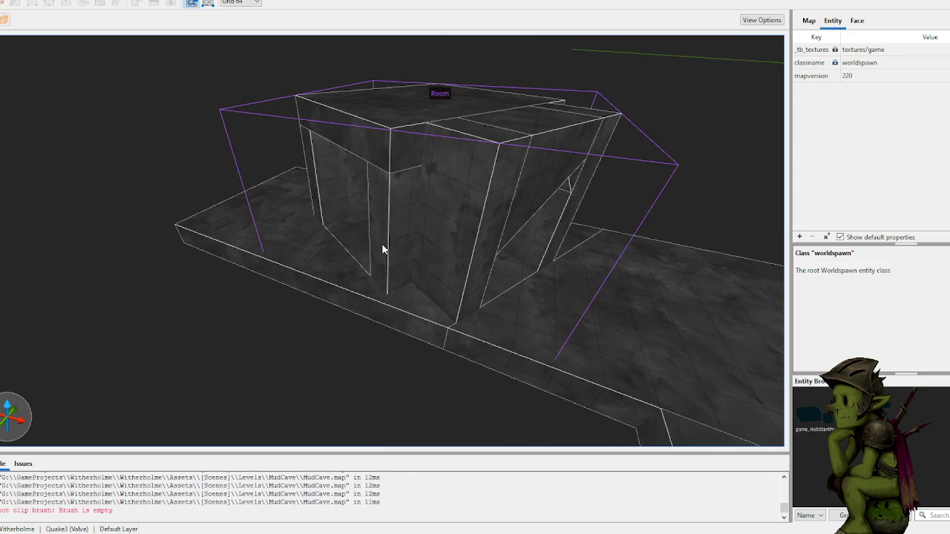
pyautogui.click(383, 299)
pyautogui.press('Escape')
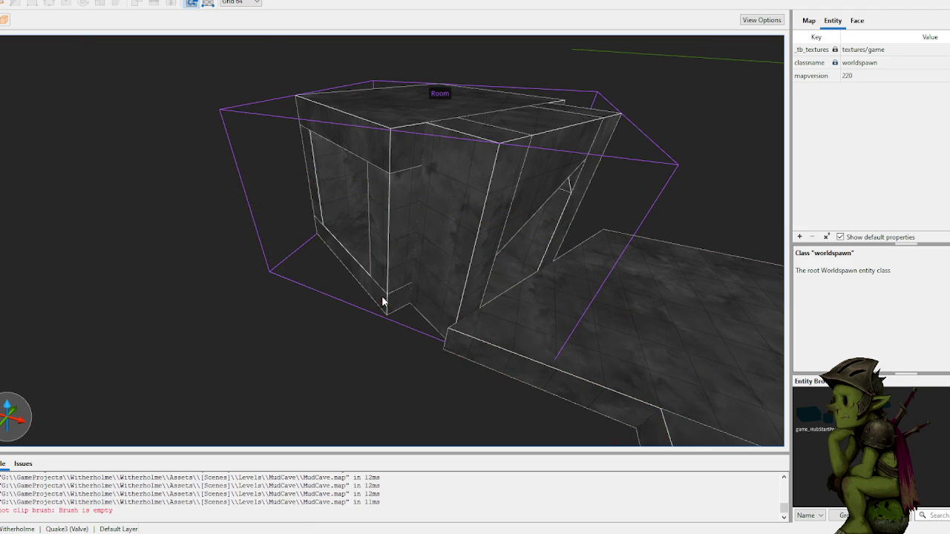
pyautogui.rightClick(311, 249)
pyautogui.press('Escape')
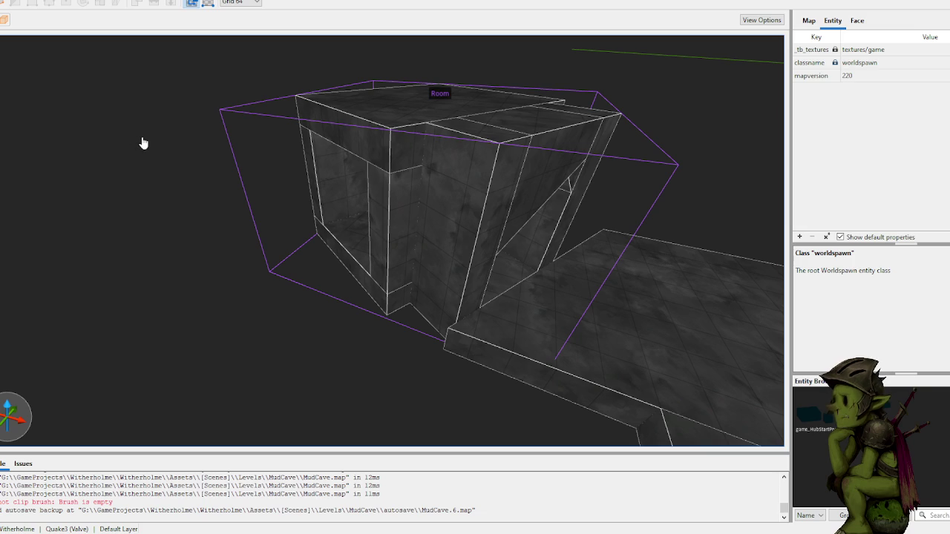
# - Draw a new brush box on the floor beside the Room doorway
pyautogui.moveTo(334, 192)
pyautogui.mouseDown()
pyautogui.moveTo(384, 215)
pyautogui.moveTo(436, 217)
pyautogui.moveTo(379, 235)
pyautogui.moveTo(247, 229)
pyautogui.mouseUp()
pyautogui.click(334, 246)
pyautogui.scroll(6, 245, 222)
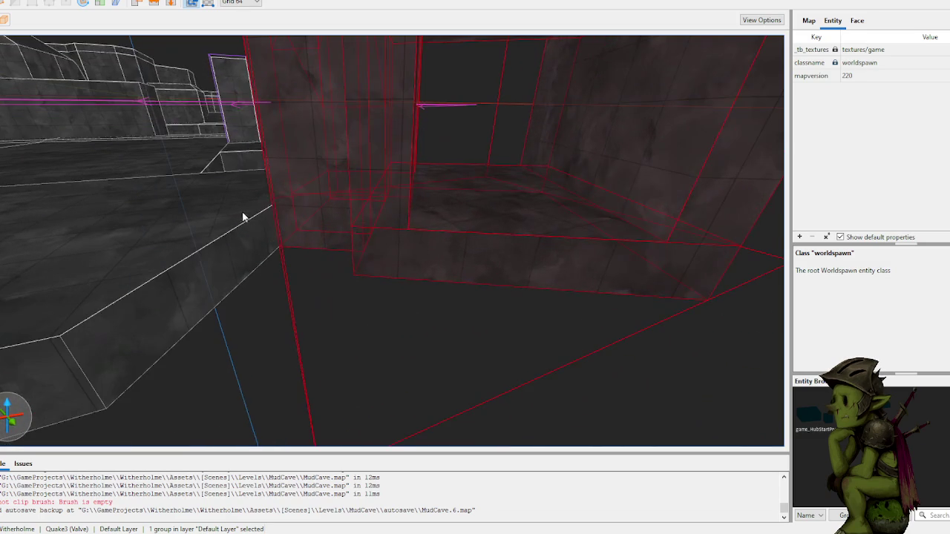
pyautogui.press('Escape')
pyautogui.scroll(-3, 238, 295)
pyautogui.click(247, 278)
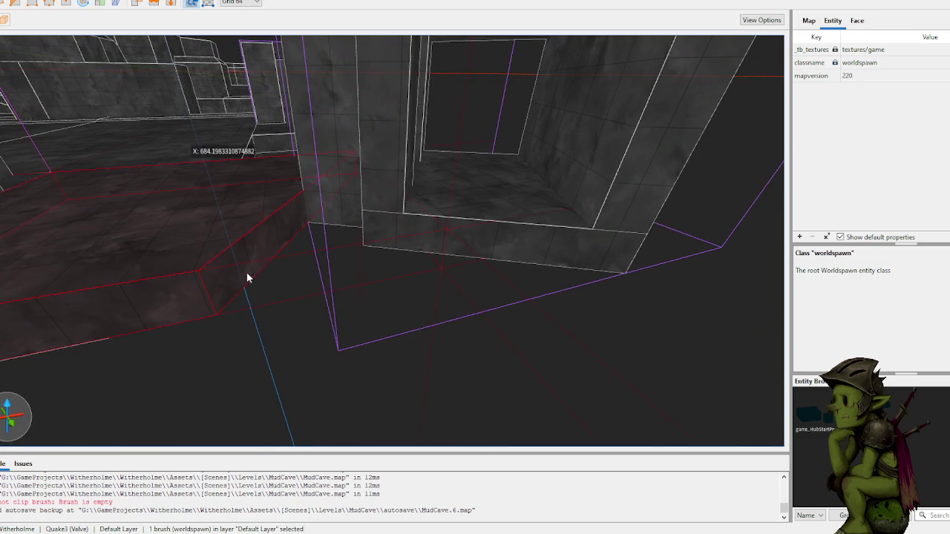
pyautogui.moveTo(236, 296)
pyautogui.mouseDown()
pyautogui.moveTo(328, 246)
pyautogui.moveTo(346, 221)
pyautogui.moveTo(682, 242)
pyautogui.moveTo(483, 199)
pyautogui.moveTo(389, 204)
pyautogui.moveTo(375, 216)
pyautogui.moveTo(410, 214)
pyautogui.mouseUp()
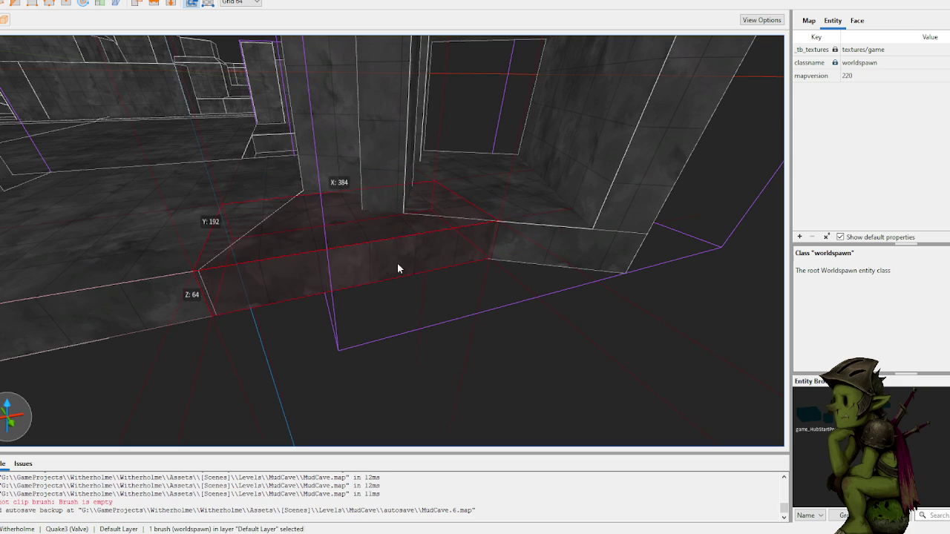
pyautogui.scroll(3, 409, 215)
pyautogui.moveTo(445, 270)
pyautogui.mouseDown()
pyautogui.moveTo(398, 267)
pyautogui.moveTo(460, 288)
pyautogui.moveTo(397, 308)
pyautogui.moveTo(382, 324)
pyautogui.moveTo(409, 289)
pyautogui.mouseUp()
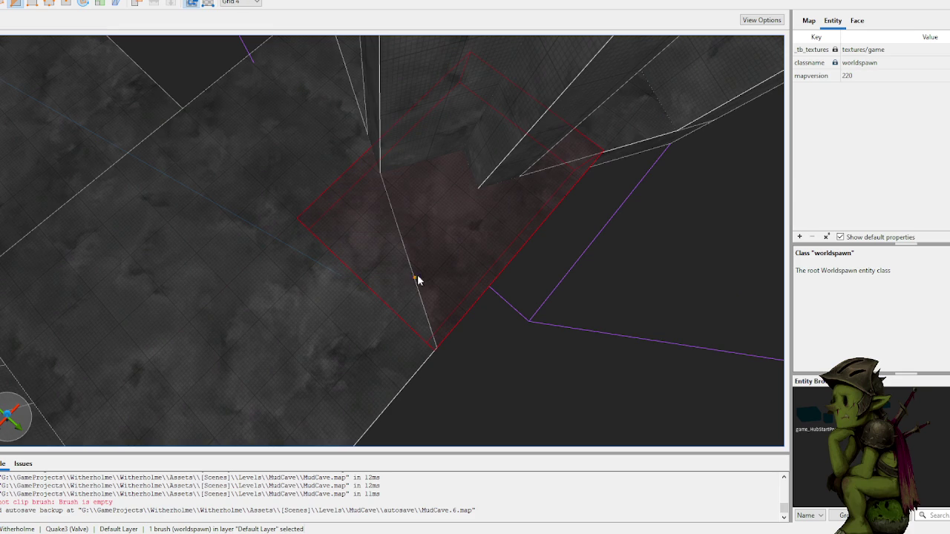
pyautogui.scroll(3, 445, 287)
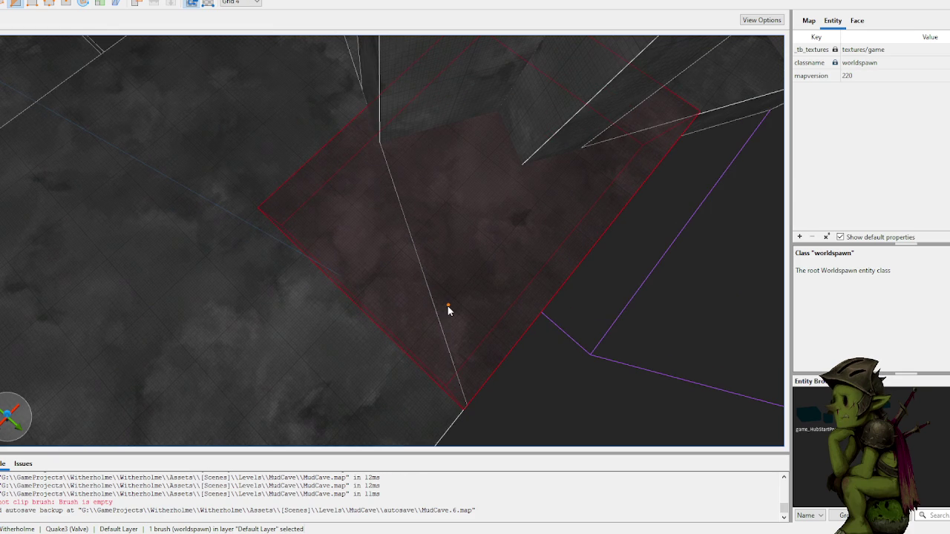
# - Clip the new brush along a slanted three-point plane on the 16-unit grid
pyautogui.press('+')
pyautogui.press('-')
pyautogui.moveTo(432, 266)
pyautogui.mouseDown()
pyautogui.moveTo(348, 233)
pyautogui.moveTo(345, 206)
pyautogui.mouseUp()
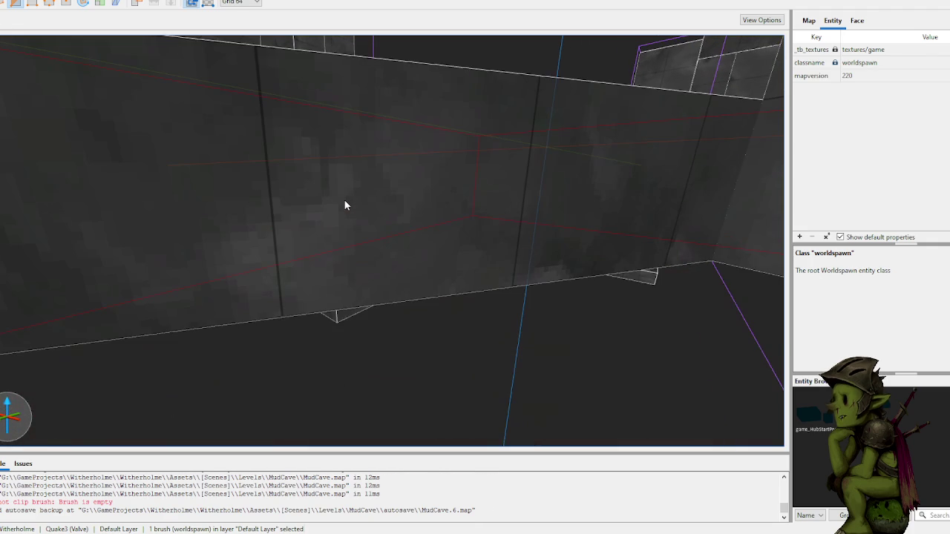
pyautogui.click(282, 317)
pyautogui.click(566, 106)
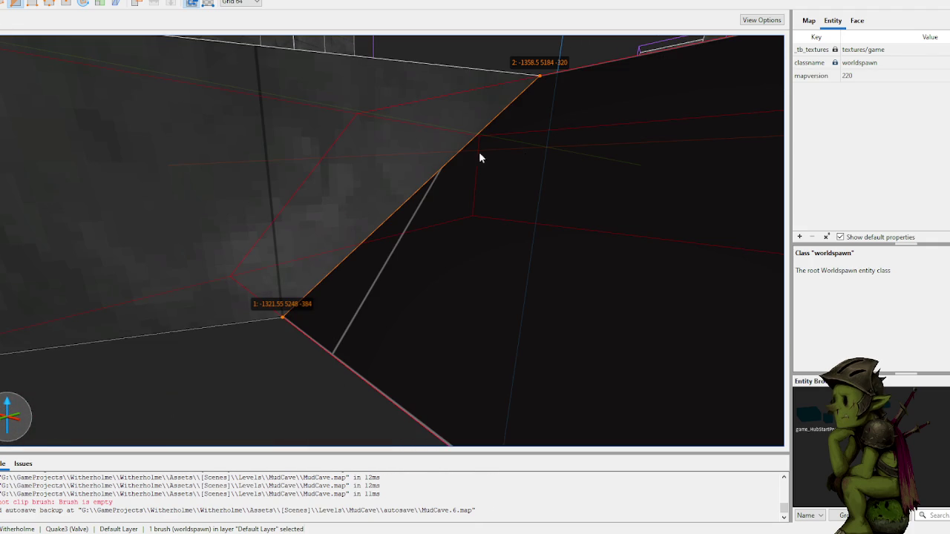
pyautogui.click(268, 66)
pyautogui.moveTo(268, 66)
pyautogui.mouseDown()
pyautogui.moveTo(334, 121)
pyautogui.moveTo(407, 149)
pyautogui.mouseUp()
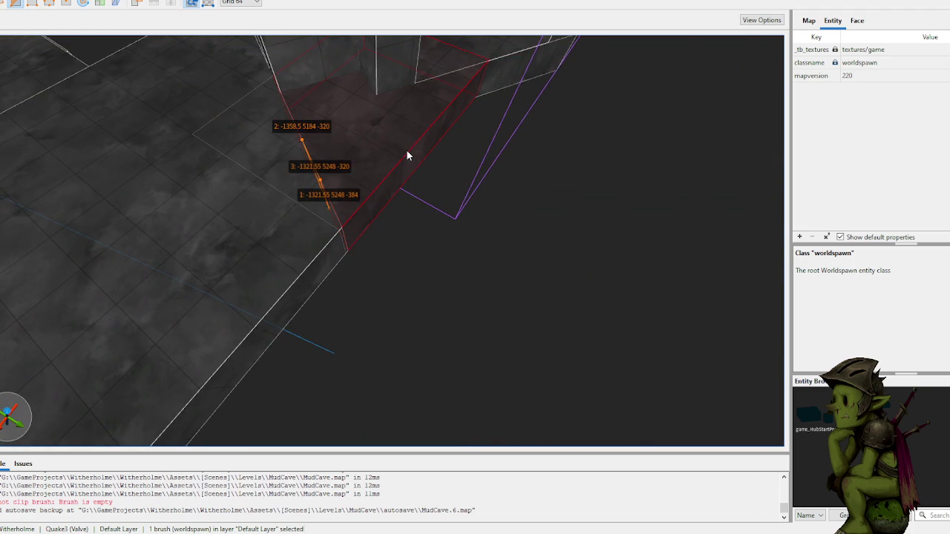
pyautogui.press('Return')
pyautogui.press('Escape')
# - Clip the floor brush along a slanted plane
pyautogui.moveTo(406, 149)
pyautogui.mouseDown()
pyautogui.moveTo(395, 123)
pyautogui.moveTo(377, 122)
pyautogui.moveTo(383, 134)
pyautogui.moveTo(357, 129)
pyautogui.mouseUp()
pyautogui.press('d')
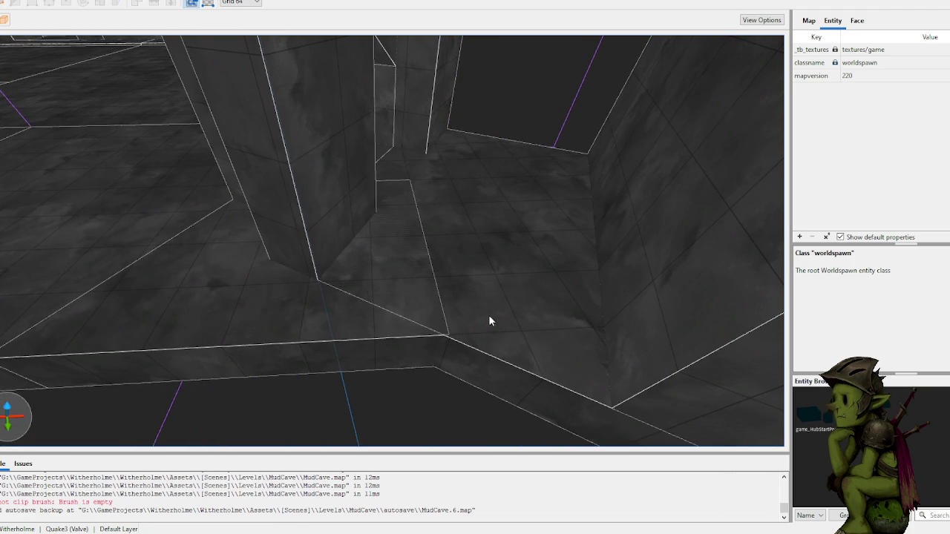
pyautogui.click(304, 325)
pyautogui.moveTo(303, 324); pyautogui.dragTo(369, 295)
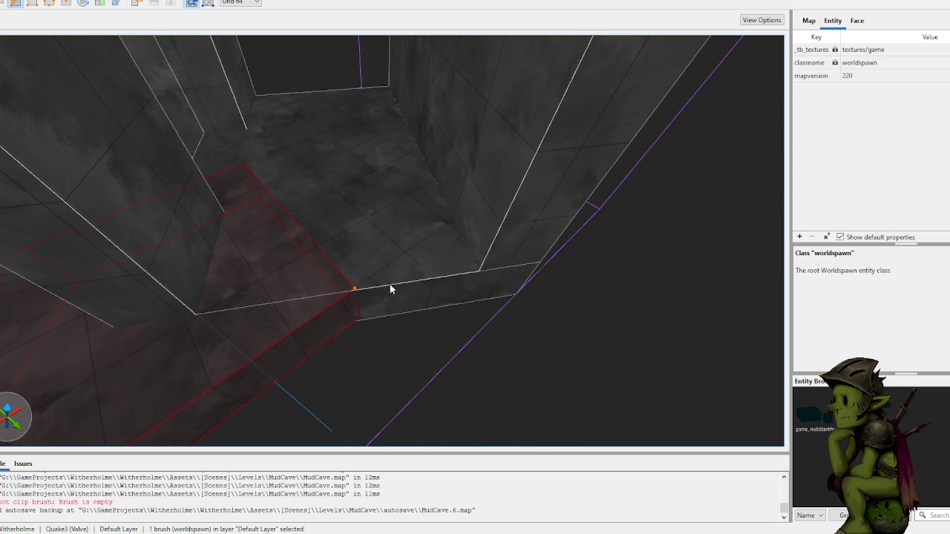
pyautogui.click(448, 294)
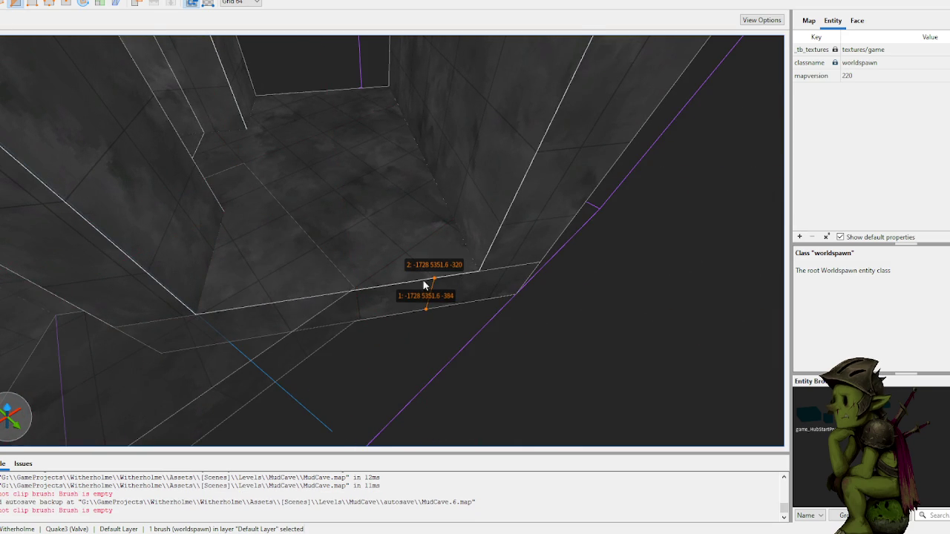
pyautogui.click(378, 292)
pyautogui.press('Return')
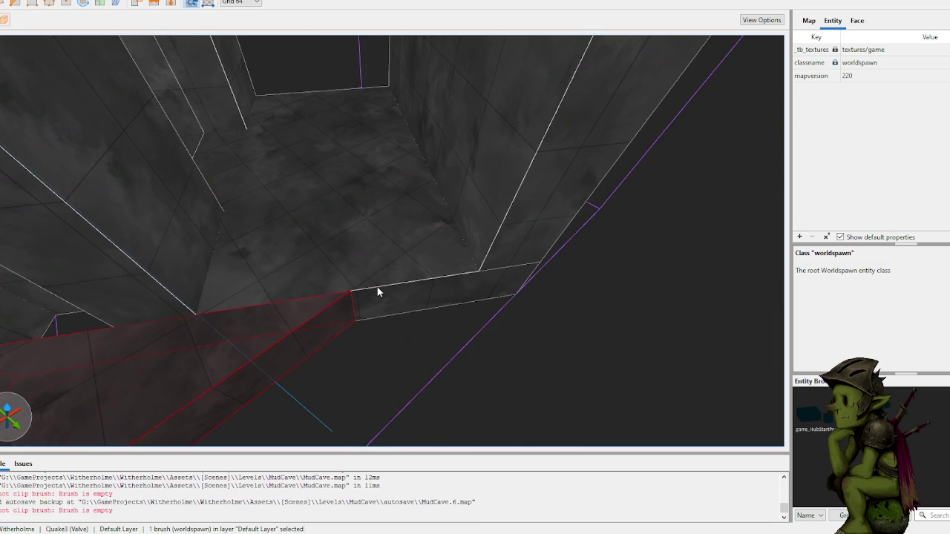
pyautogui.press('w')
pyautogui.press('Escape')
# - Clip the pit brush along a slanted plane, refining the grid to 16 units
pyautogui.press('s')
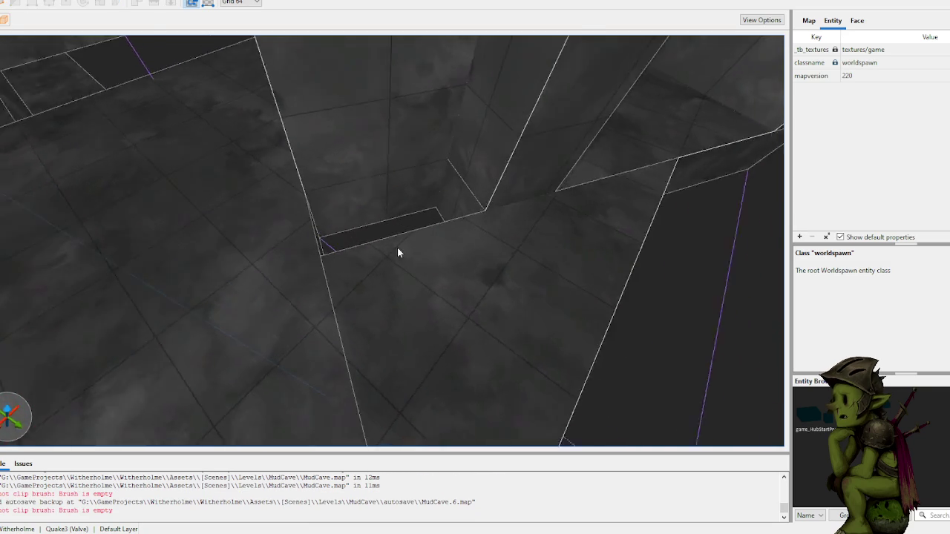
pyautogui.keyDown('shift'); pyautogui.click(452, 234); pyautogui.keyUp('shift')
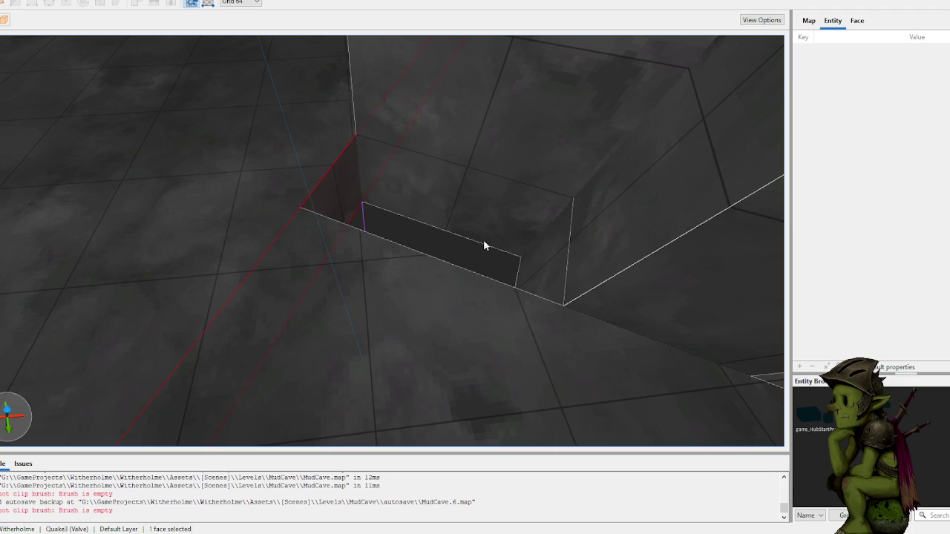
pyautogui.click(401, 271)
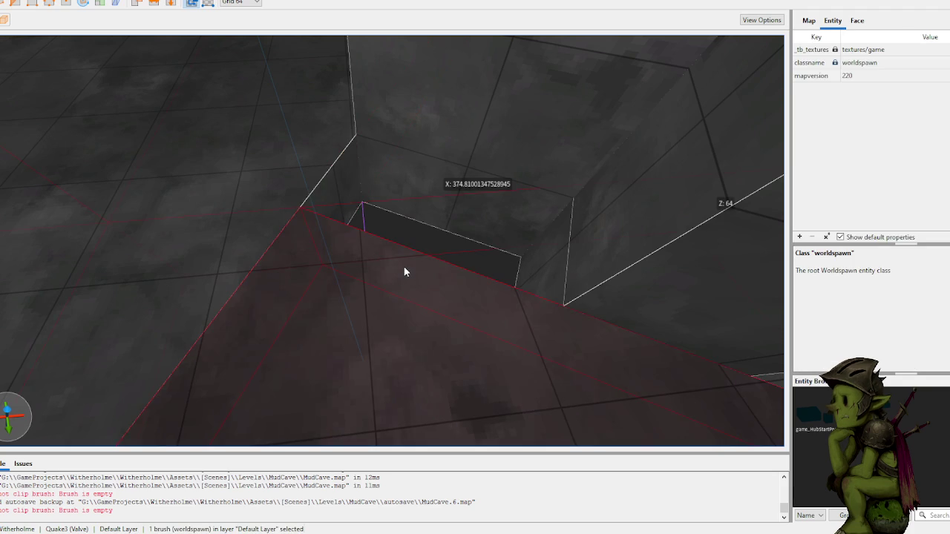
pyautogui.scroll(5, 458, 253)
pyautogui.scroll(8, 458, 253)
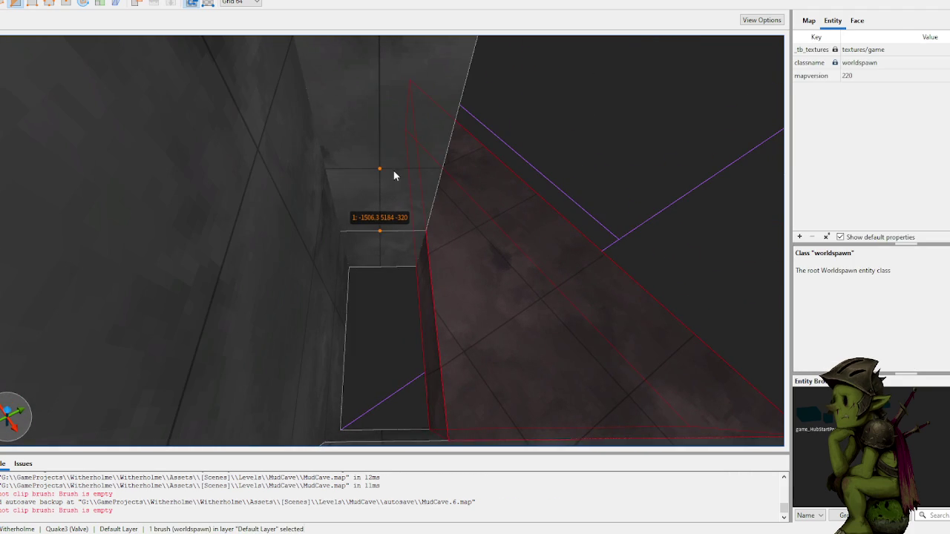
pyautogui.click(386, 187)
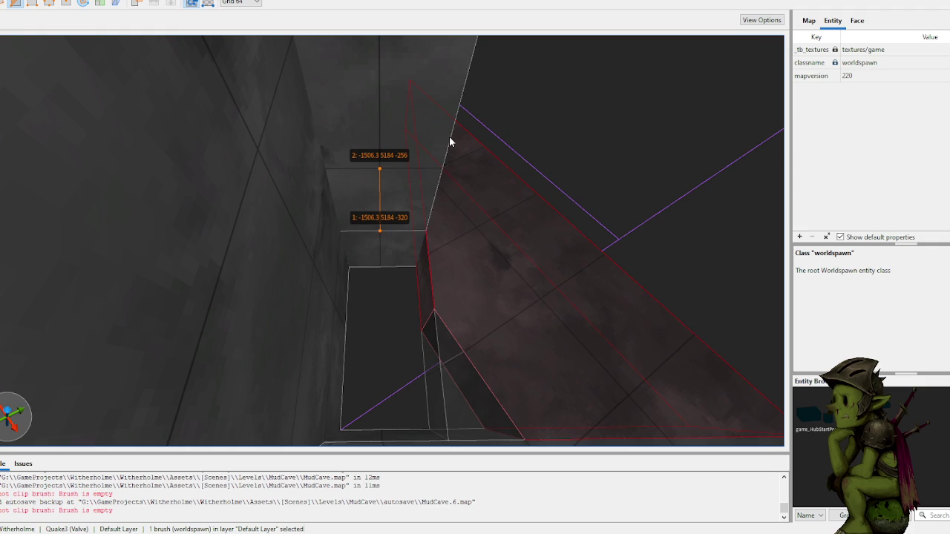
pyautogui.scroll(-3, 449, 141)
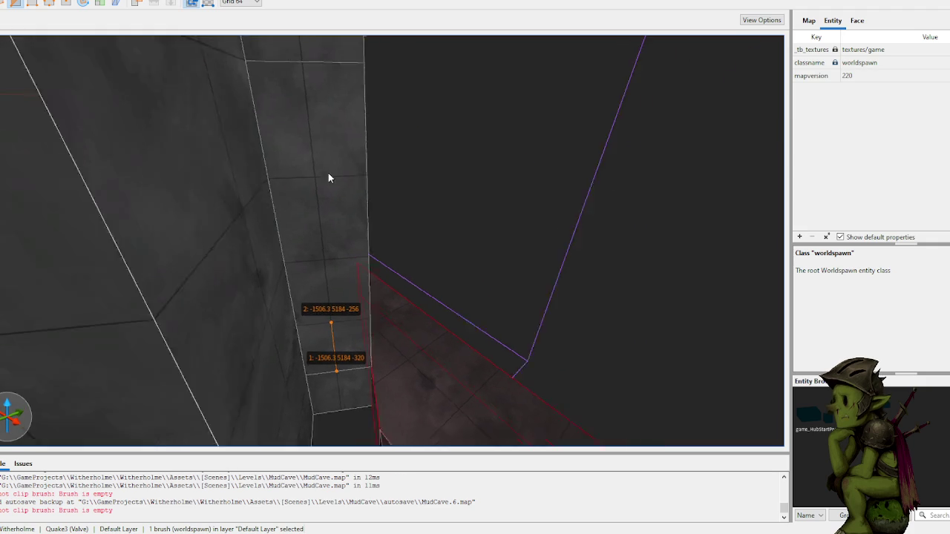
pyautogui.scroll(-5, 325, 175)
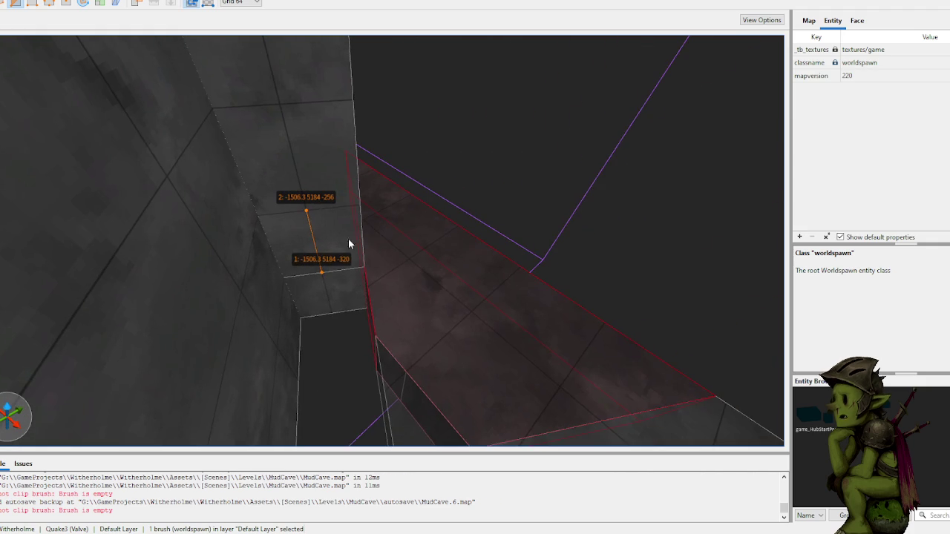
pyautogui.scroll(-3, 360, 218)
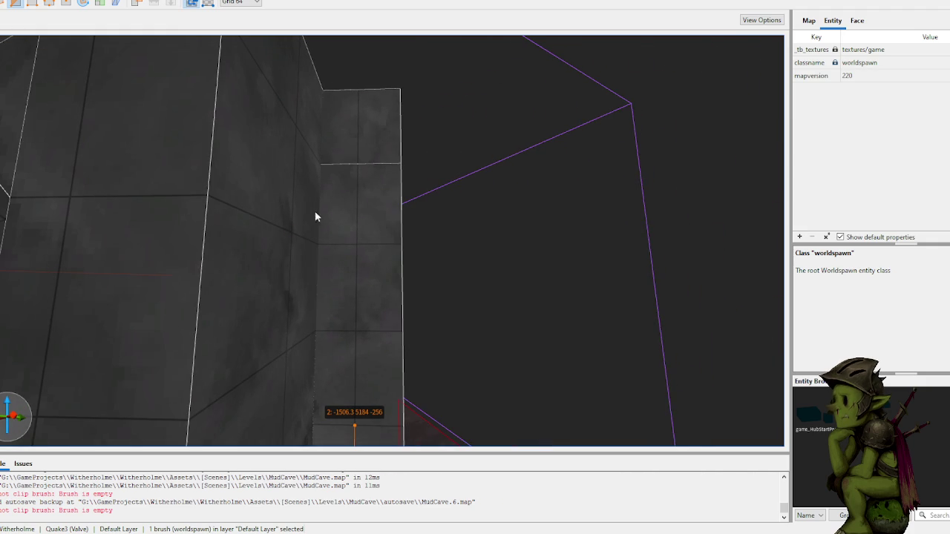
pyautogui.press('-')
pyautogui.press('-')
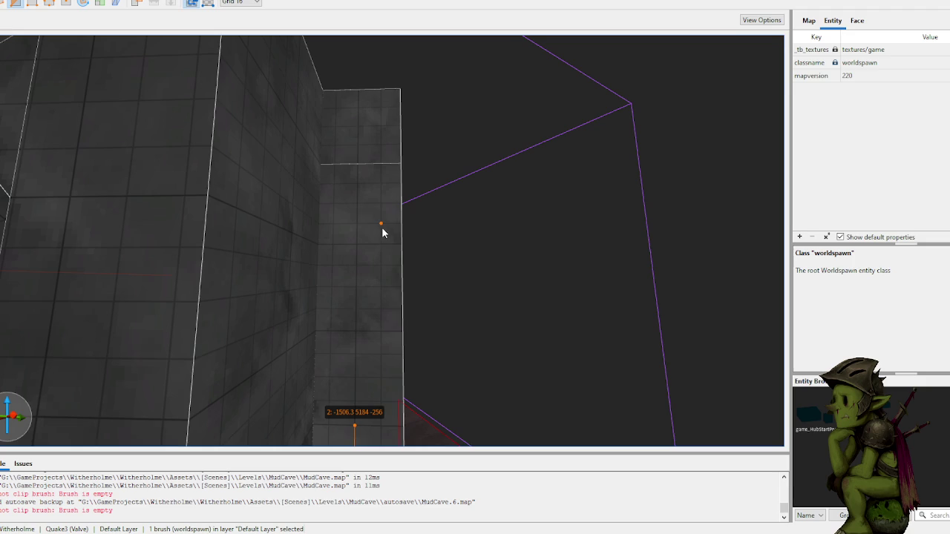
pyautogui.scroll(5, 408, 289)
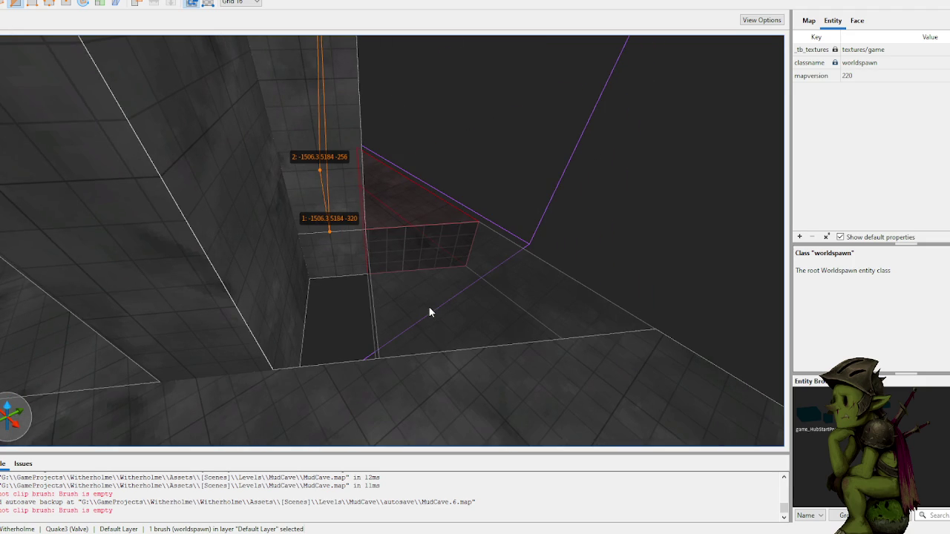
pyautogui.click(429, 312)
pyautogui.press('Return')
pyautogui.press('Escape')
# - Enlarge the brush at the pit wall by stretching its face outward
pyautogui.scroll(-4, 438, 297)
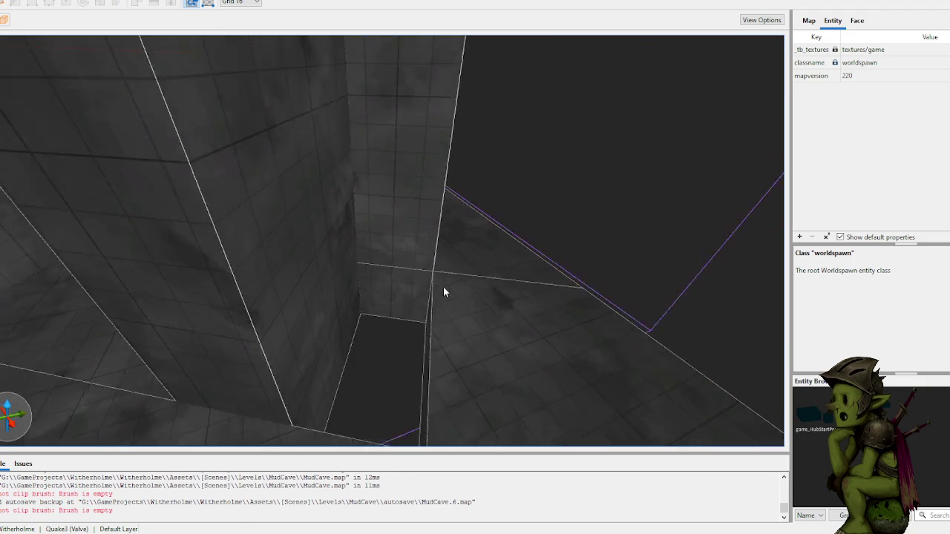
pyautogui.scroll(3, 457, 301)
pyautogui.click(455, 305)
pyautogui.moveTo(455, 305); pyautogui.dragTo(343, 316)
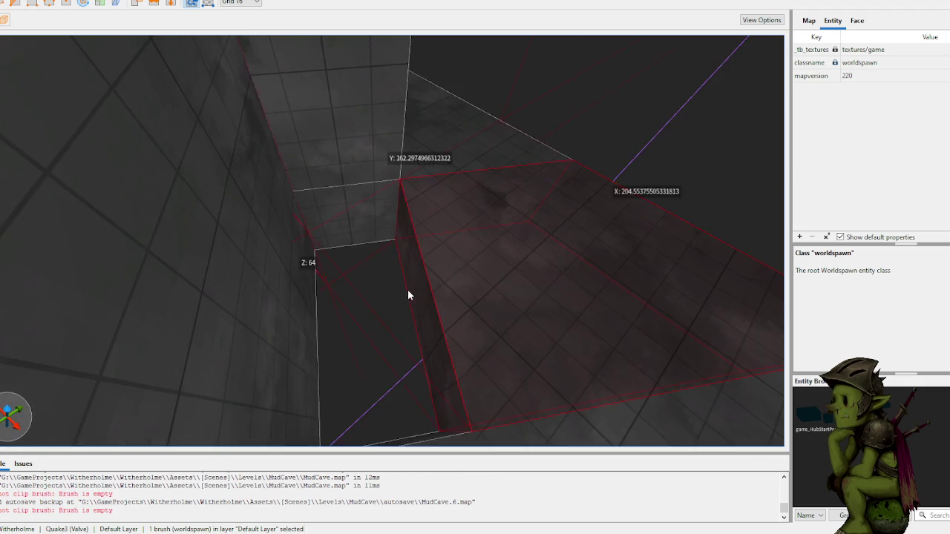
# - Orbit around the pit and clear the brush and group selections
pyautogui.scroll(3, 408, 289)
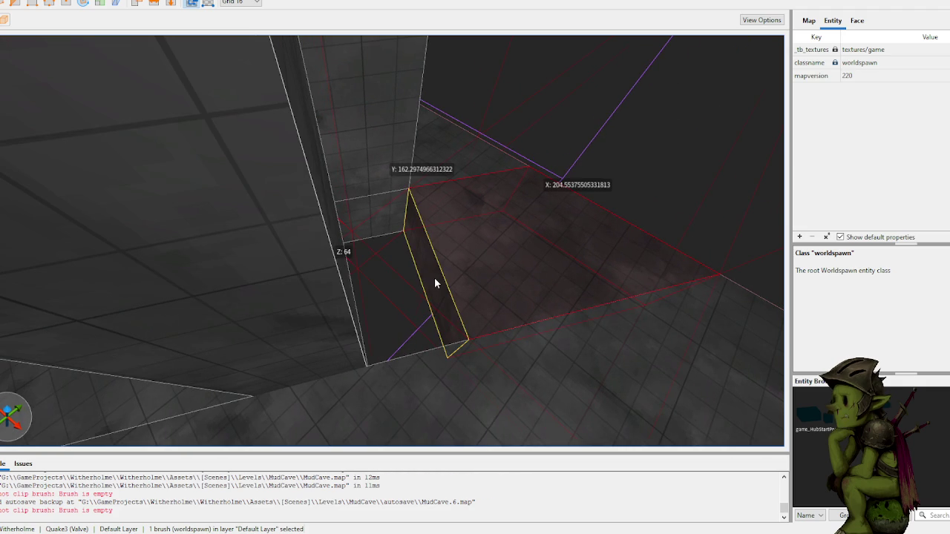
pyautogui.moveTo(468, 278)
pyautogui.mouseDown()
pyautogui.moveTo(311, 304)
pyautogui.moveTo(359, 274)
pyautogui.mouseUp()
pyautogui.press('Escape')
pyautogui.click(315, 302)
pyautogui.press('Escape')
pyautogui.moveTo(404, 316)
pyautogui.mouseDown()
pyautogui.moveTo(354, 319)
pyautogui.moveTo(423, 319)
pyautogui.moveTo(409, 319)
pyautogui.mouseUp()
# - Attempt to place clip points on the pit brush, then cancel the failed clip
pyautogui.click(412, 331)
pyautogui.keyDown('shift'); pyautogui.click(290, 321); pyautogui.keyUp('shift')
pyautogui.moveTo(291, 317)
pyautogui.mouseDown()
pyautogui.moveTo(431, 319)
pyautogui.moveTo(476, 295)
pyautogui.mouseUp()
pyautogui.click(434, 318)
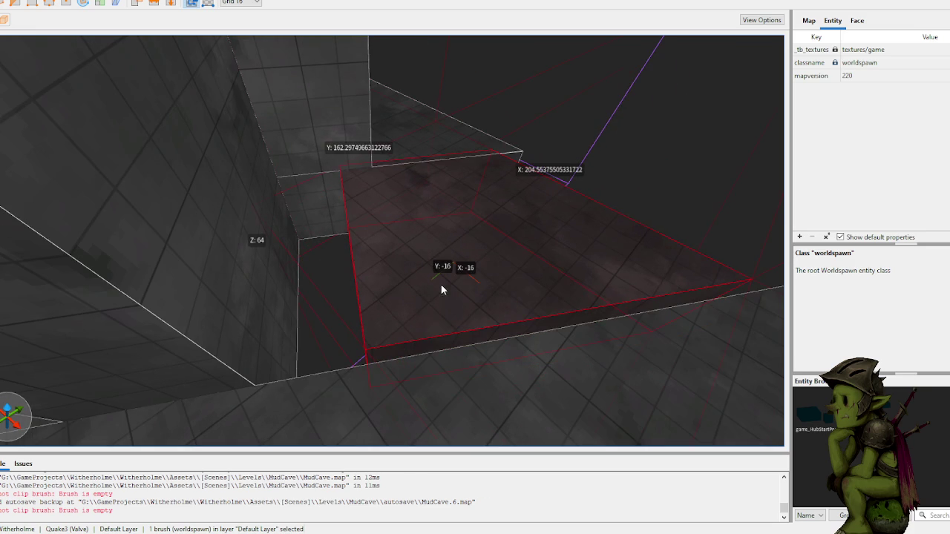
pyautogui.moveTo(396, 295)
pyautogui.mouseDown()
pyautogui.moveTo(238, 320)
pyautogui.moveTo(299, 261)
pyautogui.moveTo(283, 250)
pyautogui.mouseUp()
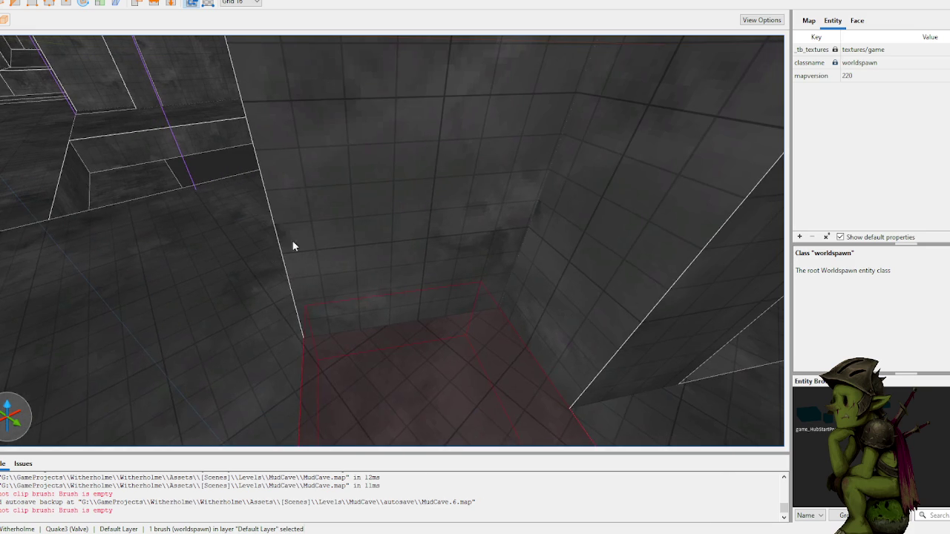
pyautogui.click(428, 238)
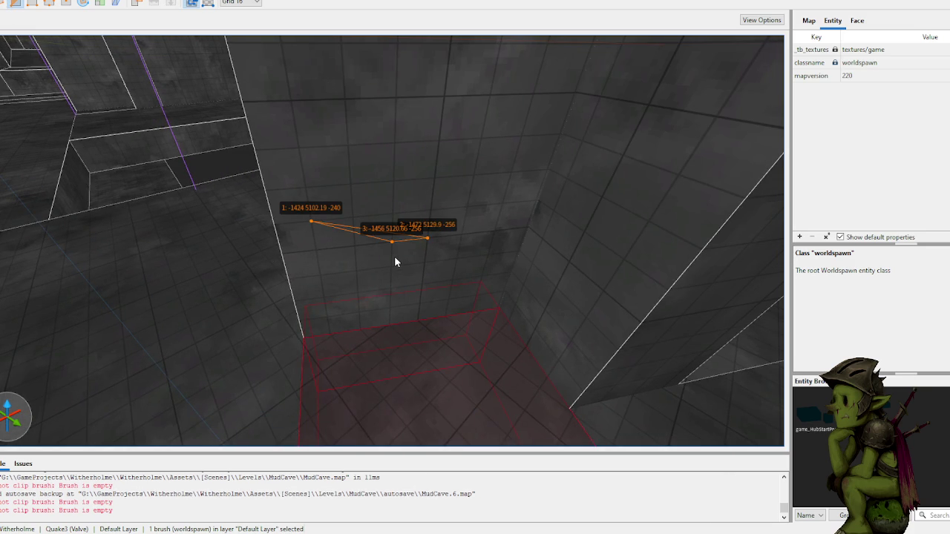
pyautogui.press('Escape')
pyautogui.moveTo(394, 256)
pyautogui.mouseDown()
pyautogui.moveTo(381, 248)
pyautogui.moveTo(373, 276)
pyautogui.moveTo(353, 295)
pyautogui.moveTo(314, 283)
pyautogui.mouseUp()
# - Select the three floor-strip brushes and extrude them outward on a 64 grid to about 1207 by 768
pyautogui.click(226, 257)
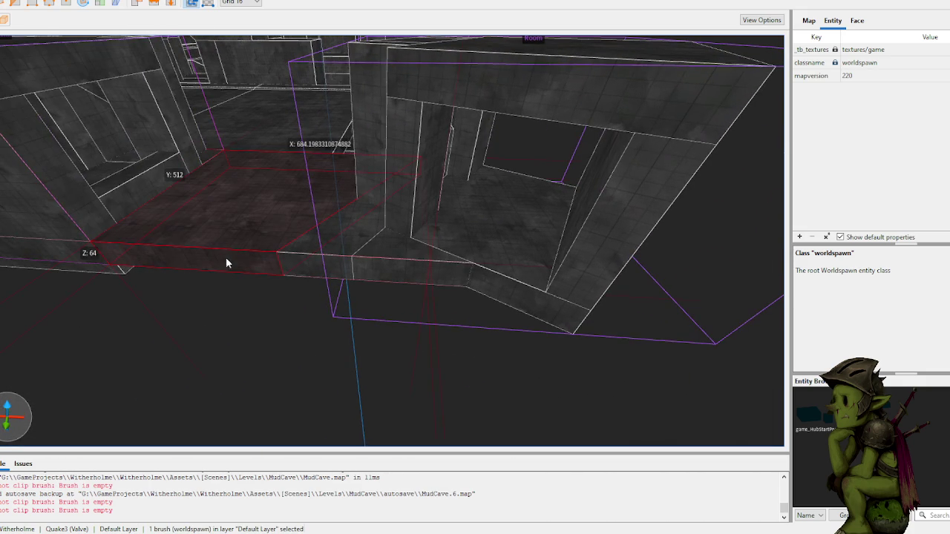
pyautogui.keyDown('shift'); pyautogui.click(326, 263); pyautogui.keyUp('shift')
pyautogui.keyDown('ctrl'); pyautogui.keyDown('shift'); pyautogui.click(378, 272); pyautogui.keyUp('shift'); pyautogui.keyUp('ctrl')
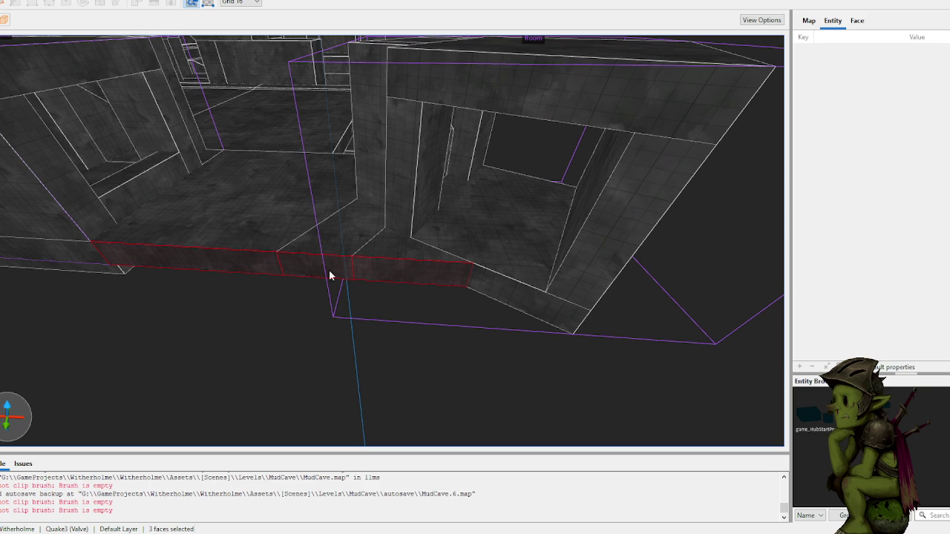
pyautogui.click(253, 246)
pyautogui.keyDown('ctrl'); pyautogui.click(404, 263); pyautogui.keyUp('ctrl')
pyautogui.keyDown('ctrl'); pyautogui.click(247, 257); pyautogui.keyUp('ctrl')
pyautogui.moveTo(247, 257)
pyautogui.mouseDown()
pyautogui.moveTo(233, 310)
pyautogui.moveTo(232, 302)
pyautogui.moveTo(247, 339)
pyautogui.mouseUp()
pyautogui.press('7')
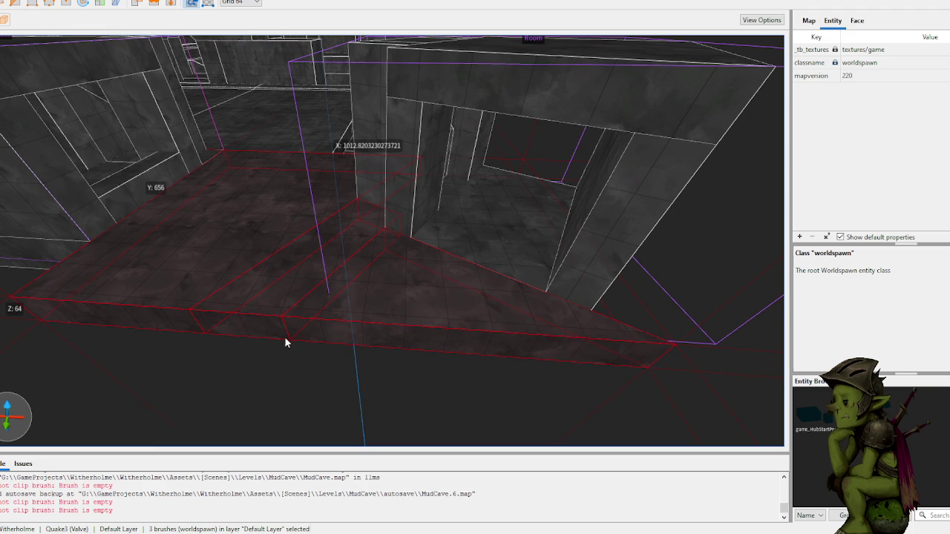
pyautogui.moveTo(443, 345)
pyautogui.mouseDown()
pyautogui.moveTo(443, 364)
pyautogui.moveTo(438, 334)
pyautogui.moveTo(436, 426)
pyautogui.mouseUp()
pyautogui.scroll(-10, 445, 371)
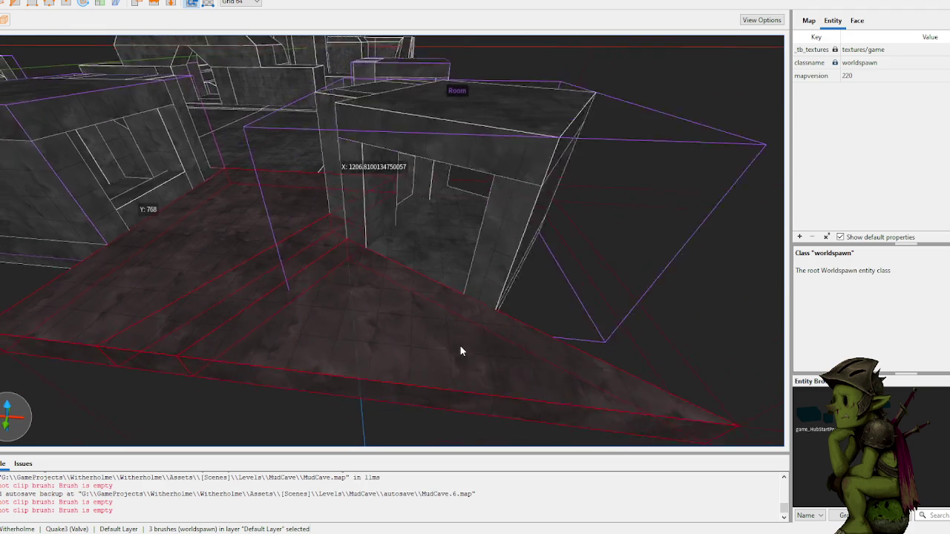
# - Draw a new floor brush and clip it along the sloped wall
pyautogui.scroll(10, 490, 290)
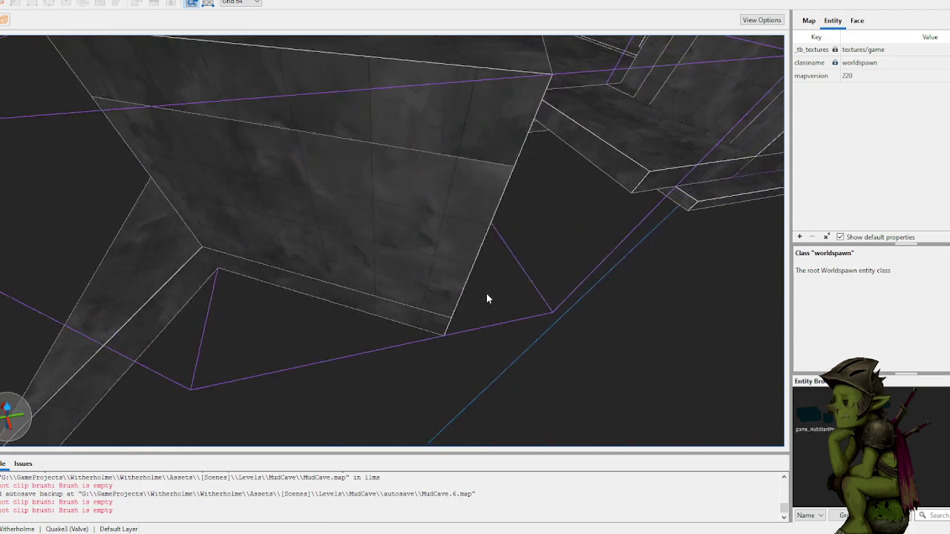
pyautogui.scroll(-3, 480, 293)
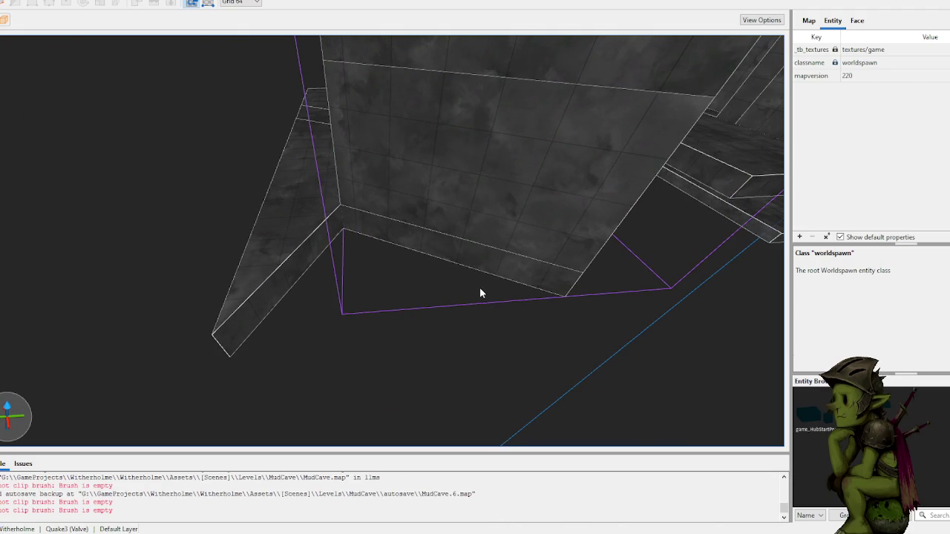
pyautogui.moveTo(233, 335)
pyautogui.mouseDown()
pyautogui.moveTo(325, 274)
pyautogui.moveTo(542, 219)
pyautogui.moveTo(567, 202)
pyautogui.mouseUp()
pyautogui.scroll(10, 446, 200)
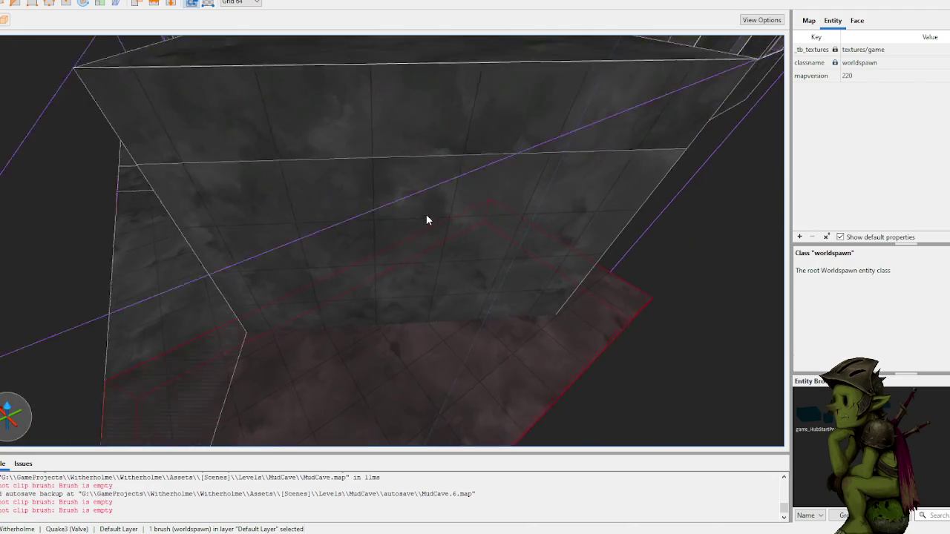
pyautogui.click(495, 257)
pyautogui.click(434, 288)
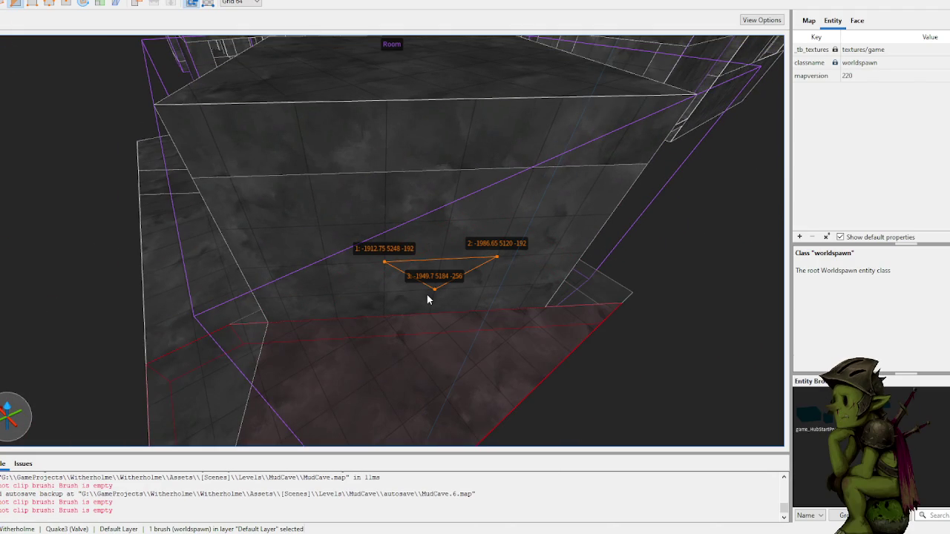
pyautogui.press('Return')
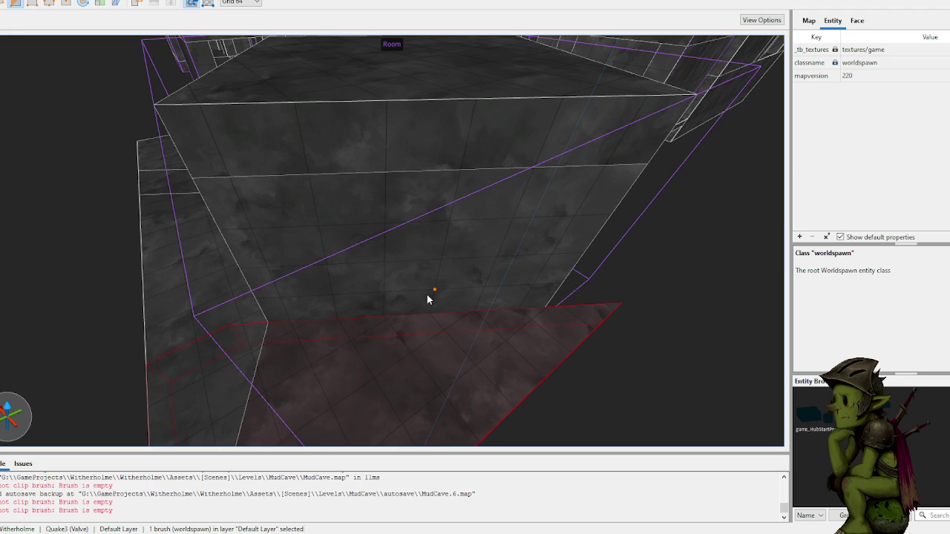
# - Clip another brush along the wall's lower edge
pyautogui.press('w')
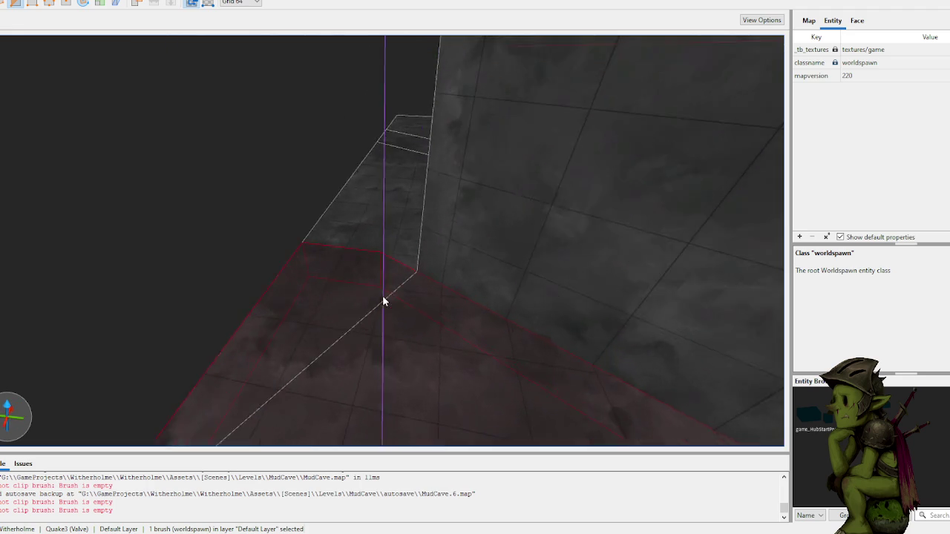
pyautogui.press('w')
pyautogui.press('c')
pyautogui.click(254, 279)
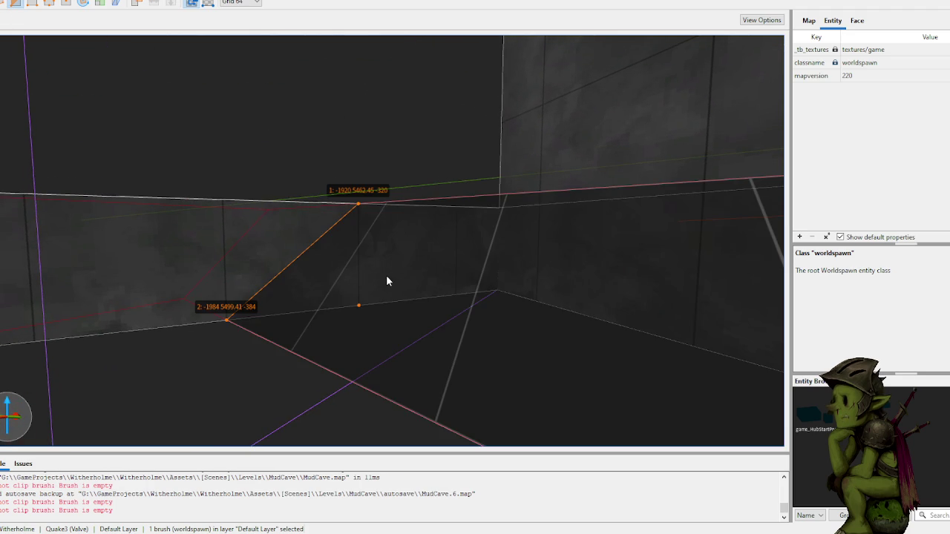
pyautogui.click(386, 274)
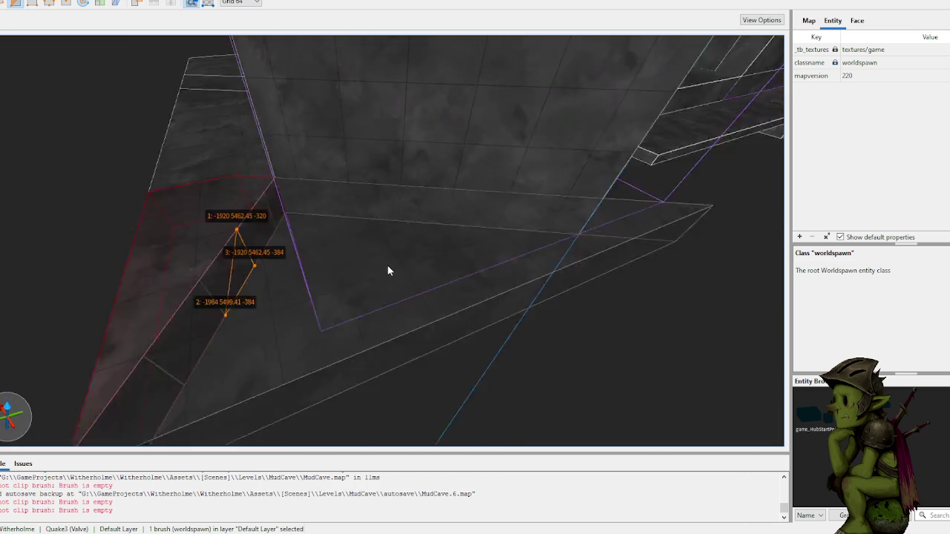
pyautogui.press('Return')
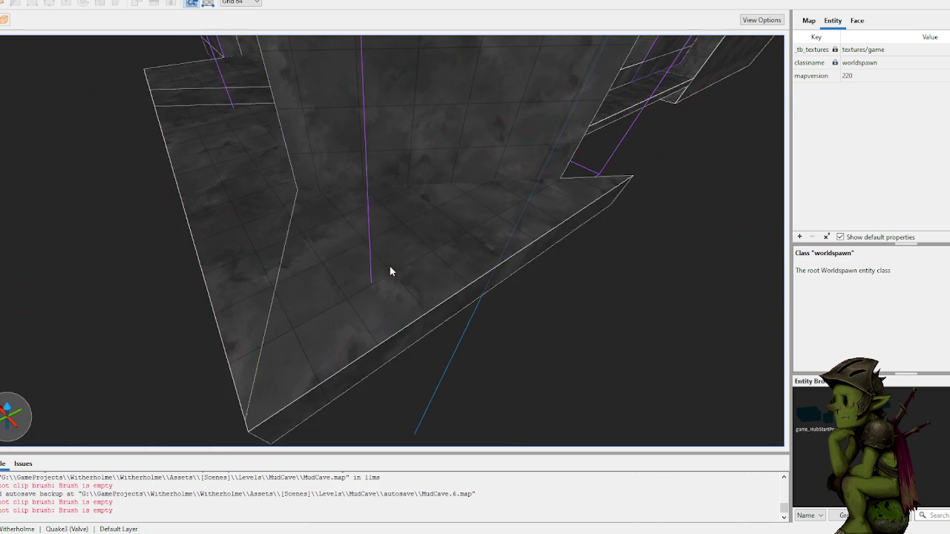
# - Delete the small stray angled brush at the ledge
pyautogui.press('s')
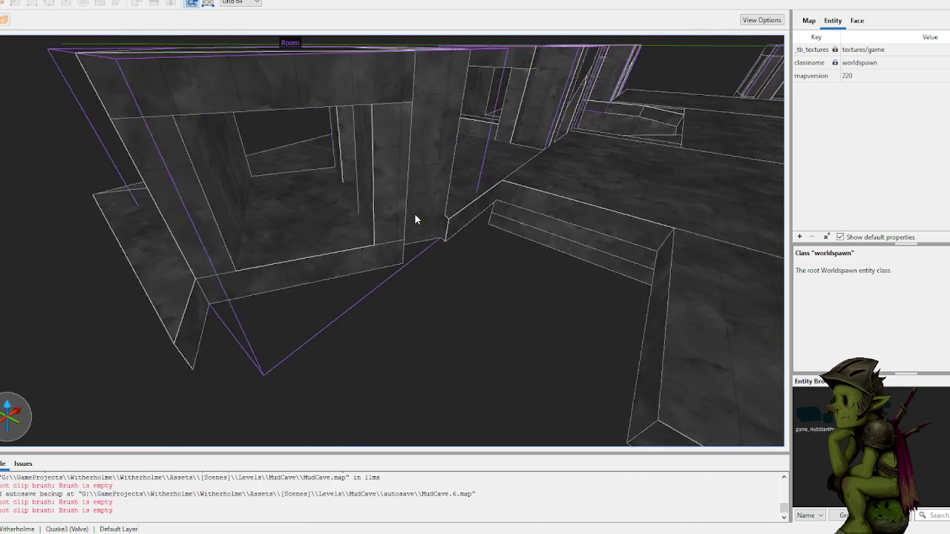
pyautogui.press('w')
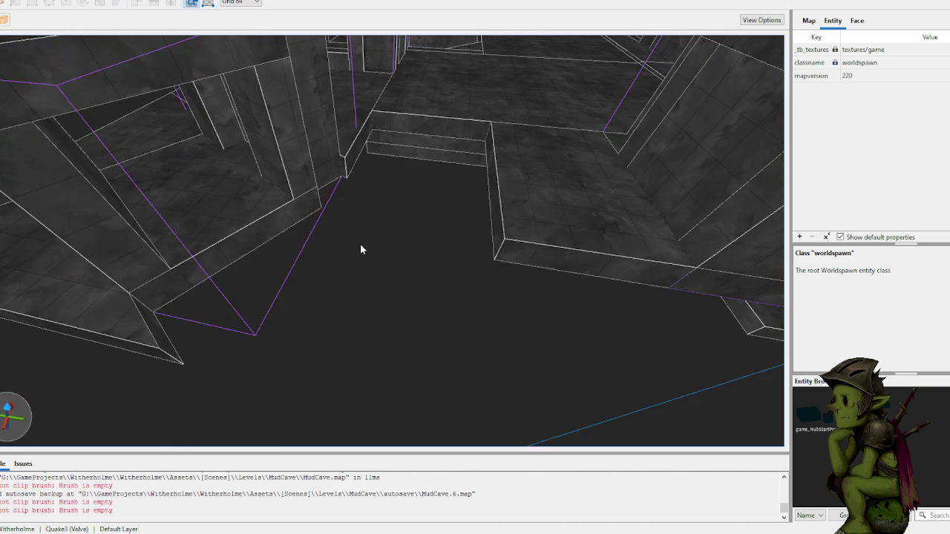
pyautogui.press('w')
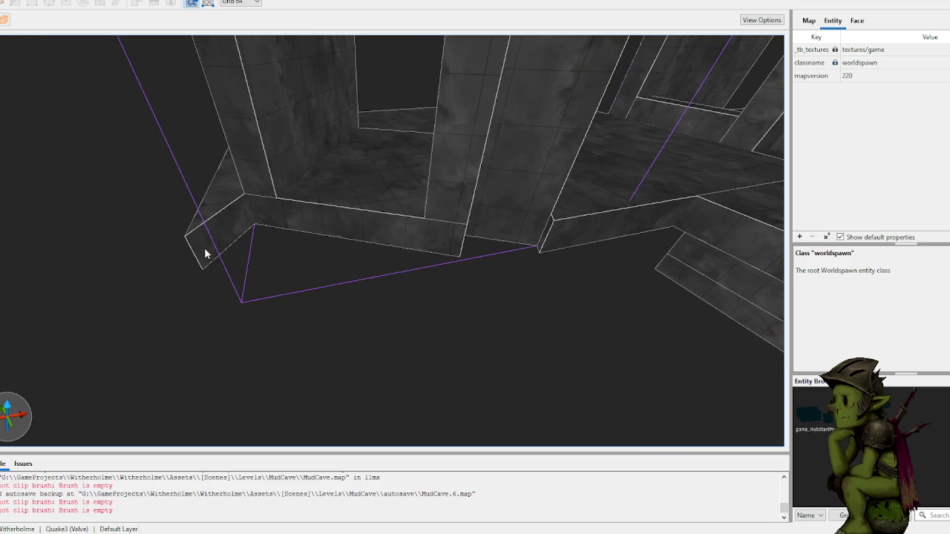
pyautogui.click(203, 249)
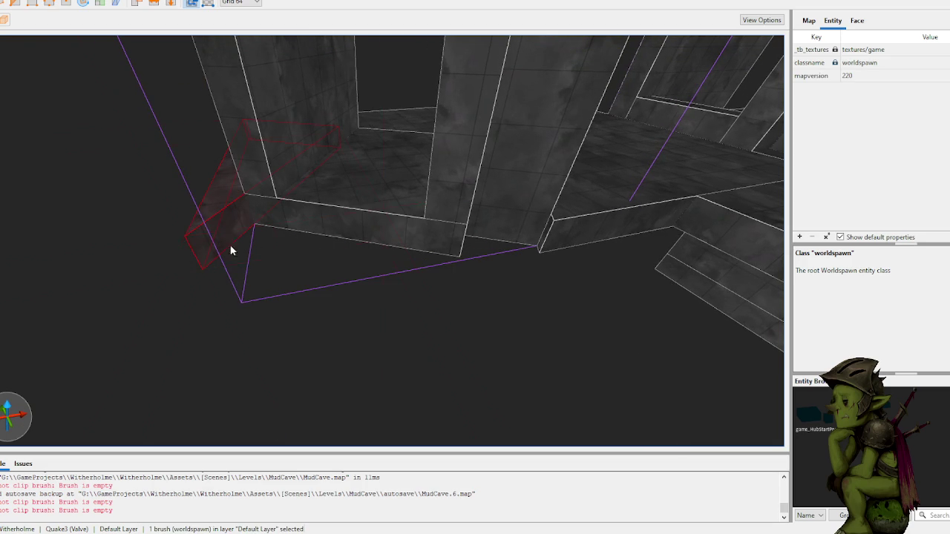
pyautogui.press('Delete')
# - Block out a new 576 by 128 by 64-unit floor brush by the ledge
pyautogui.press('w')
pyautogui.press('a')
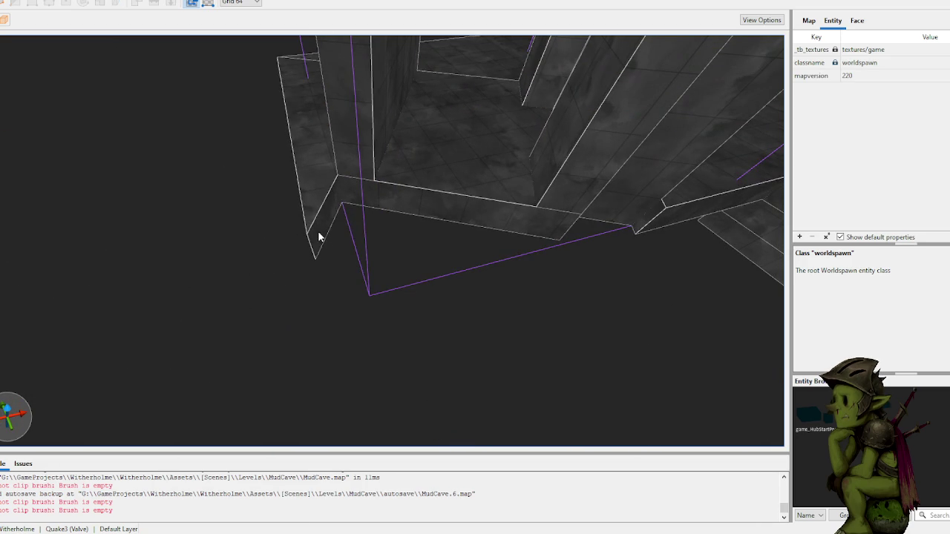
pyautogui.moveTo(361, 282)
pyautogui.mouseDown()
pyautogui.moveTo(596, 246)
pyautogui.moveTo(621, 218)
pyautogui.moveTo(649, 216)
pyautogui.mouseUp()
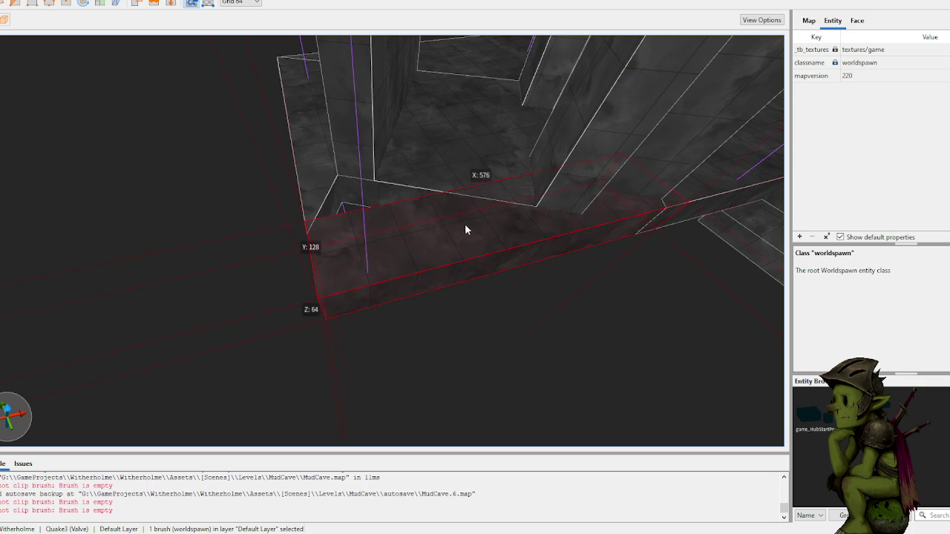
pyautogui.moveTo(448, 224); pyautogui.dragTo(437, 175)
pyautogui.press('a')
# - Place trial clip points on the floor brush and flip the kept side, then cancel that clip
pyautogui.press('w')
pyautogui.press('c')
pyautogui.click(337, 257)
pyautogui.click(357, 207)
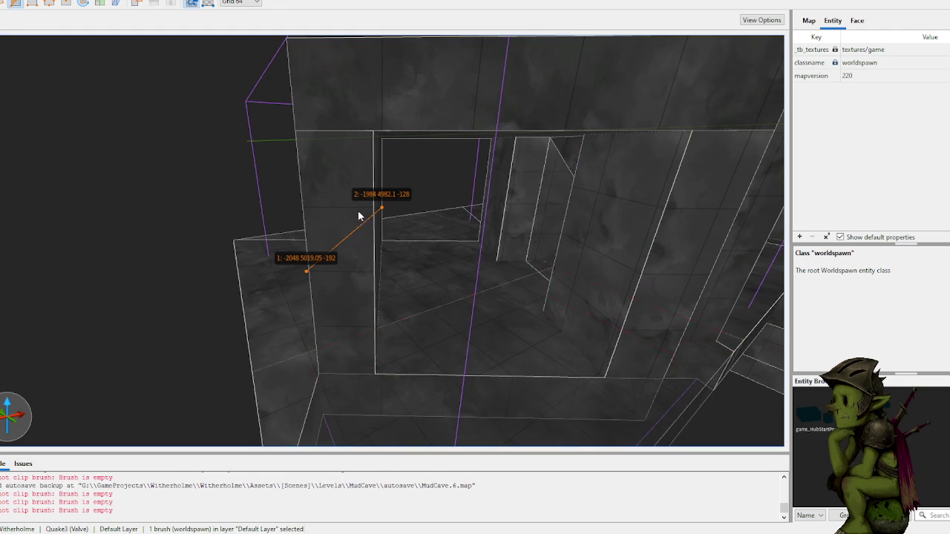
pyautogui.press('s')
pyautogui.press('Escape')
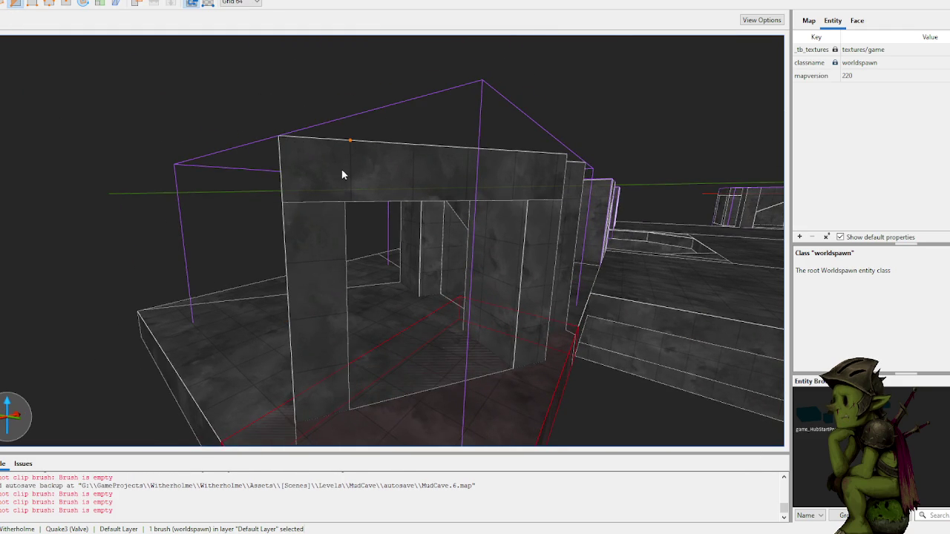
pyautogui.click(352, 173)
pyautogui.press('w')
pyautogui.press('Tab')
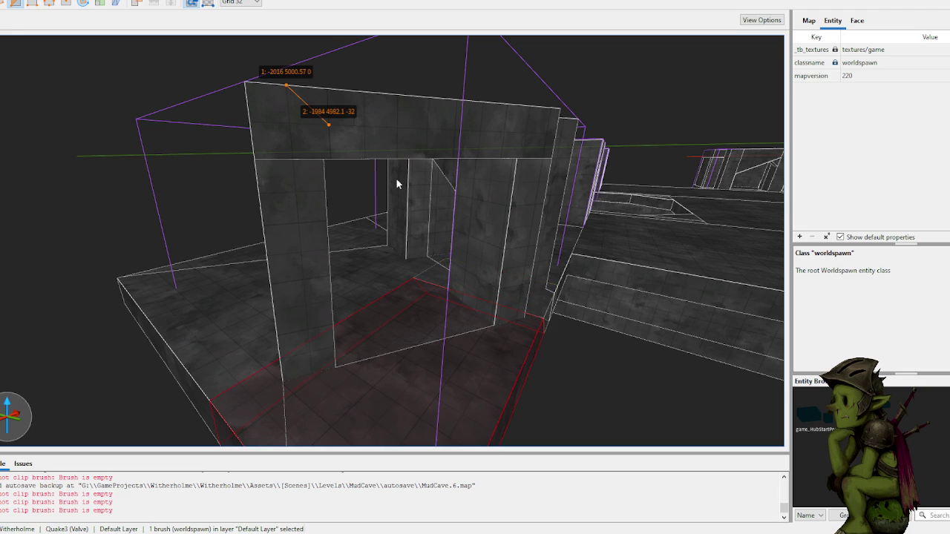
pyautogui.press('Escape')
# - Re-clip the floor brush with new points that set an angled cut
pyautogui.press('c')
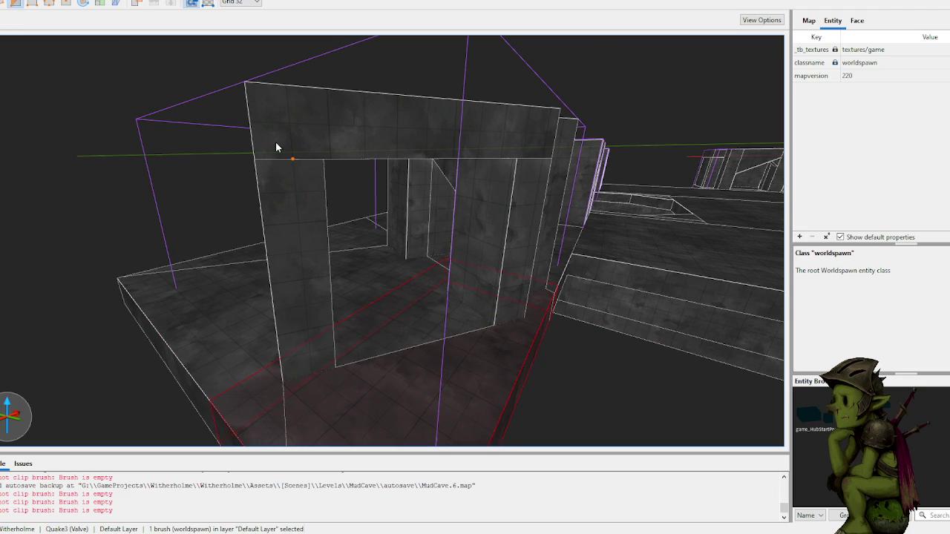
pyautogui.click(364, 129)
pyautogui.click(396, 156)
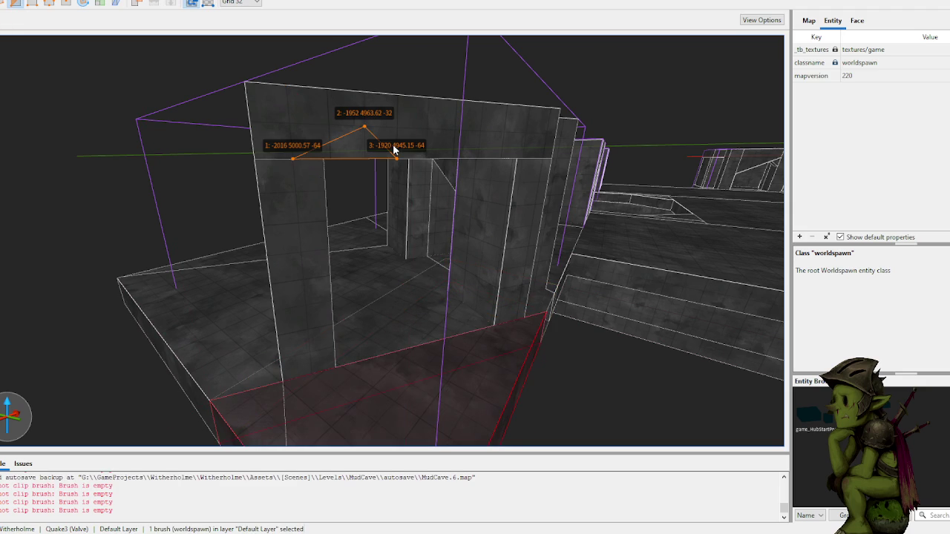
pyautogui.press('Escape')
pyautogui.press('Escape')
# - Draw a new brush from the floor edge and clip it at an angle
pyautogui.scroll(6, 400, 222)
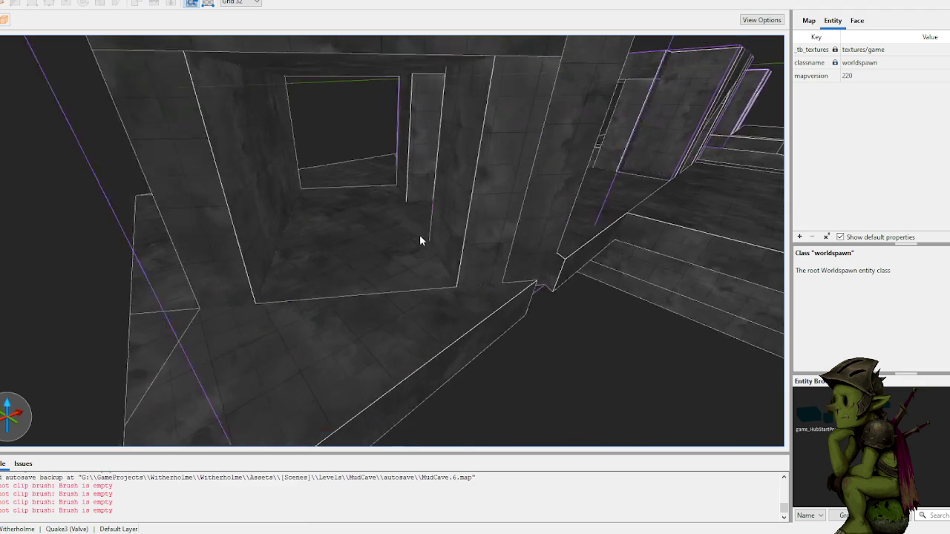
pyautogui.scroll(8, 394, 236)
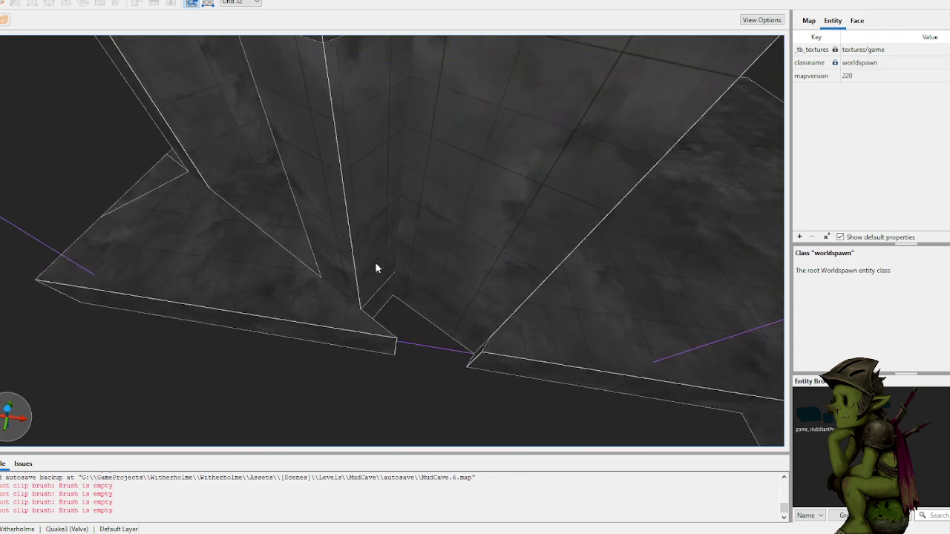
pyautogui.scroll(3, 380, 268)
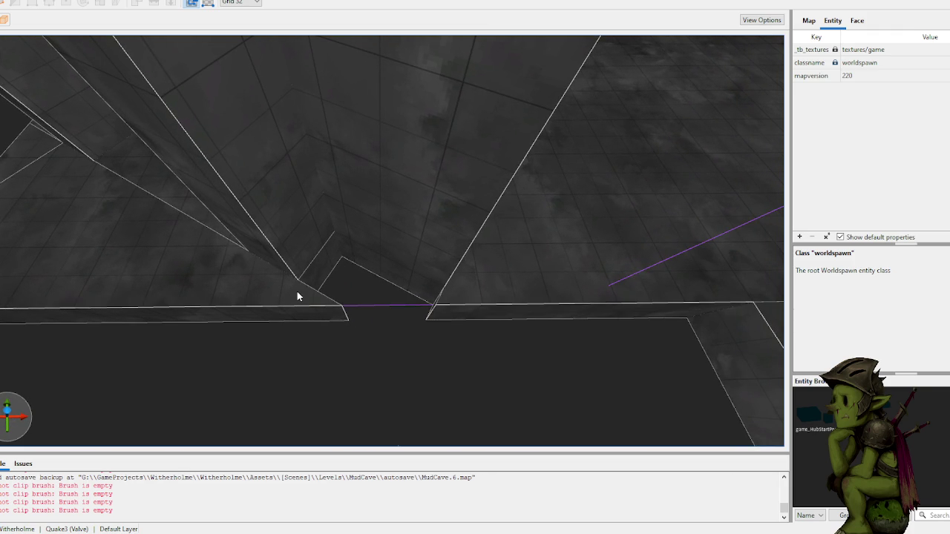
pyautogui.moveTo(299, 301)
pyautogui.mouseDown()
pyautogui.moveTo(314, 282)
pyautogui.moveTo(386, 257)
pyautogui.moveTo(433, 259)
pyautogui.moveTo(430, 235)
pyautogui.moveTo(435, 269)
pyautogui.moveTo(400, 278)
pyautogui.mouseUp()
pyautogui.press('c')
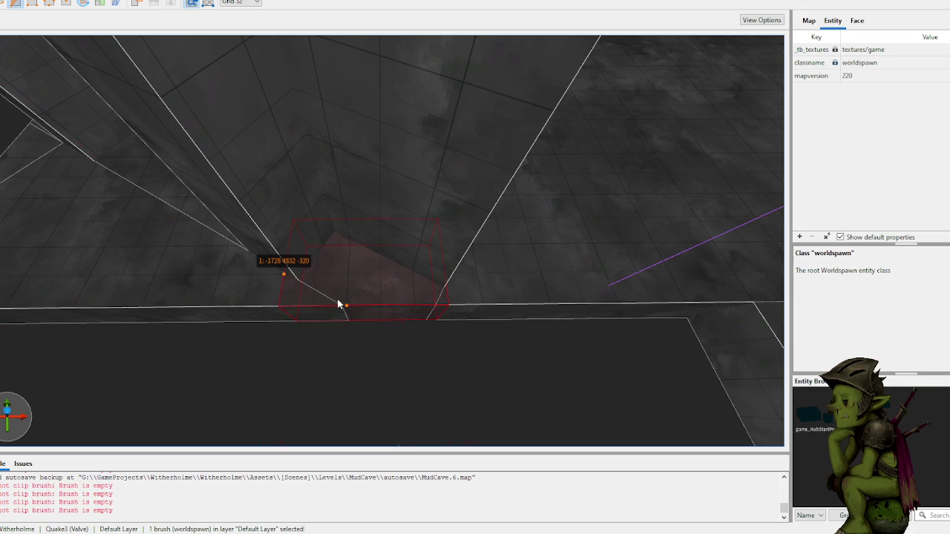
pyautogui.moveTo(339, 303)
pyautogui.mouseDown()
pyautogui.moveTo(350, 284)
pyautogui.moveTo(327, 276)
pyautogui.moveTo(370, 259)
pyautogui.mouseUp()
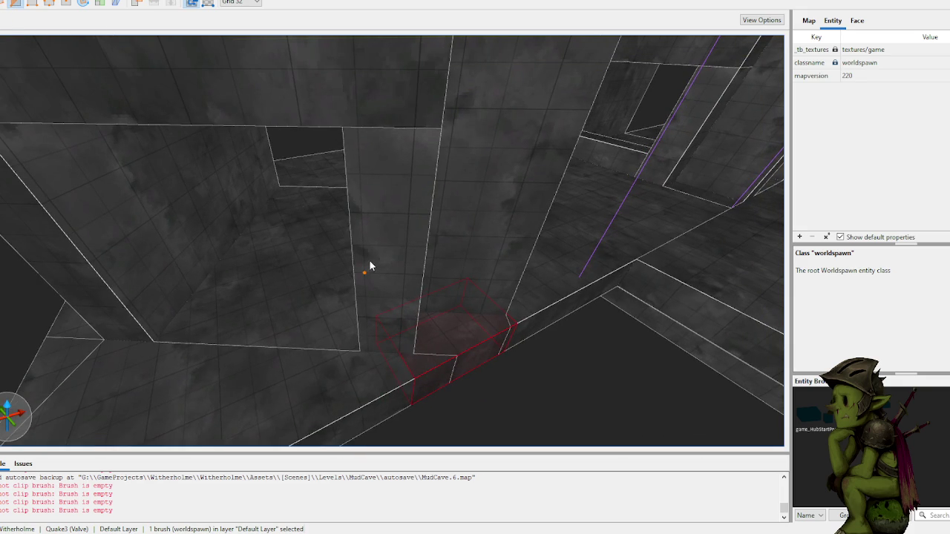
pyautogui.click(374, 271)
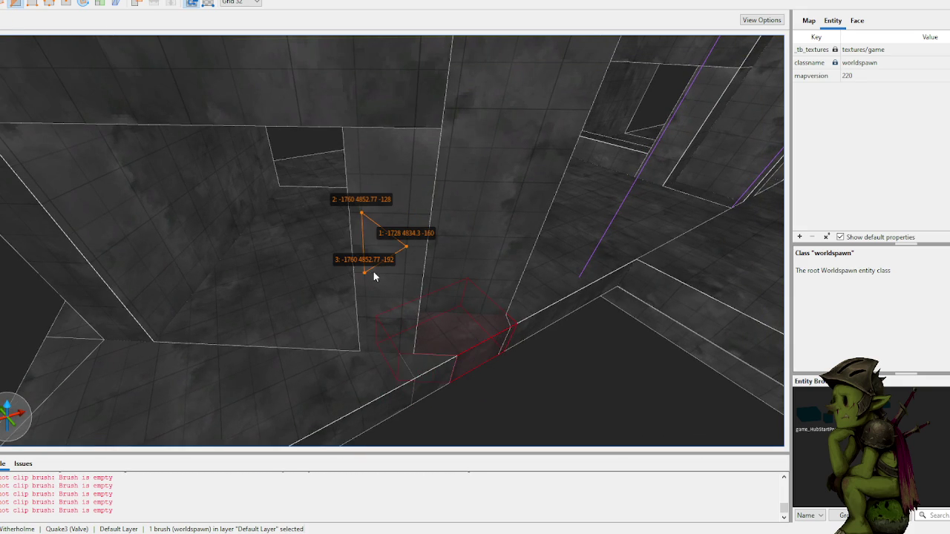
pyautogui.press('Return')
# - Clip the small corner brush inside the wall group, keeping the opposite side
pyautogui.click(386, 263)
pyautogui.doubleClick(392, 306)
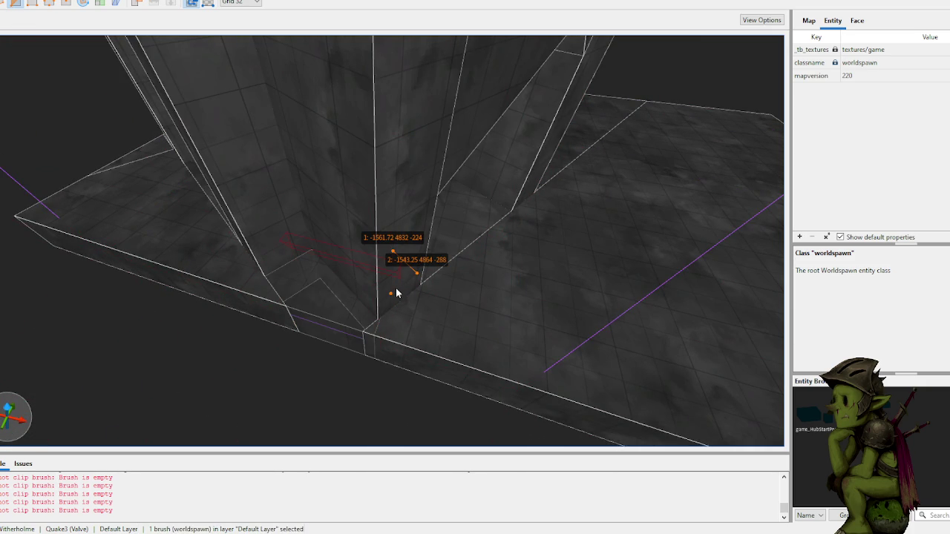
pyautogui.press('Tab')
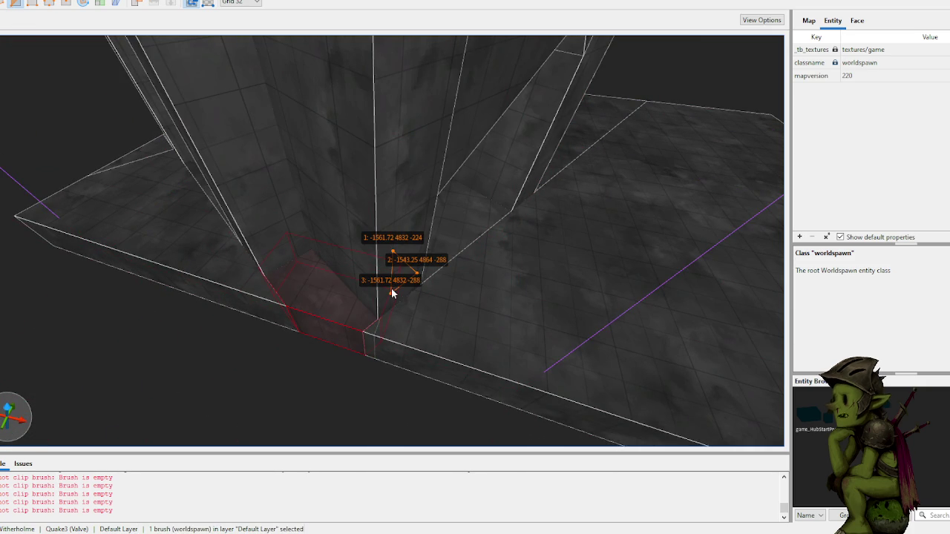
pyautogui.press('Return')
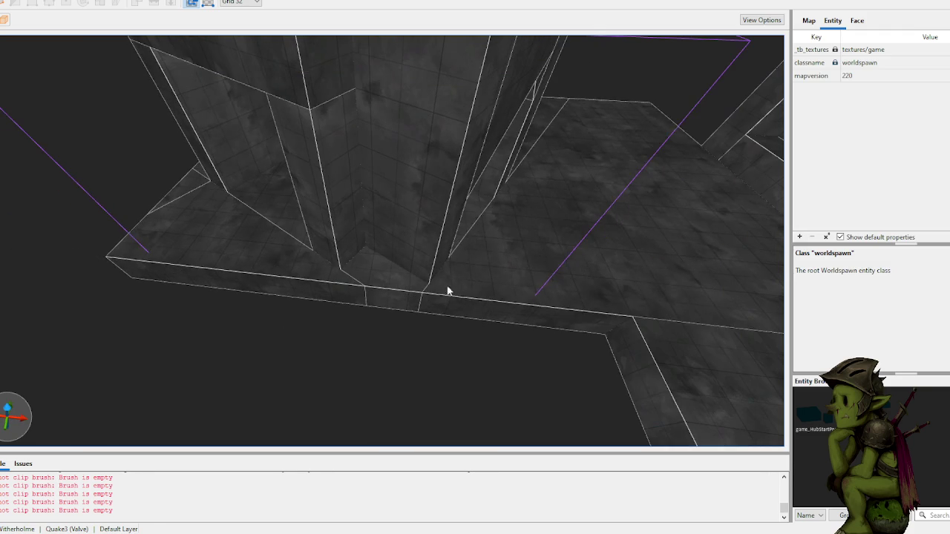
pyautogui.keyDown('shift'); pyautogui.click(469, 289); pyautogui.keyUp('shift')
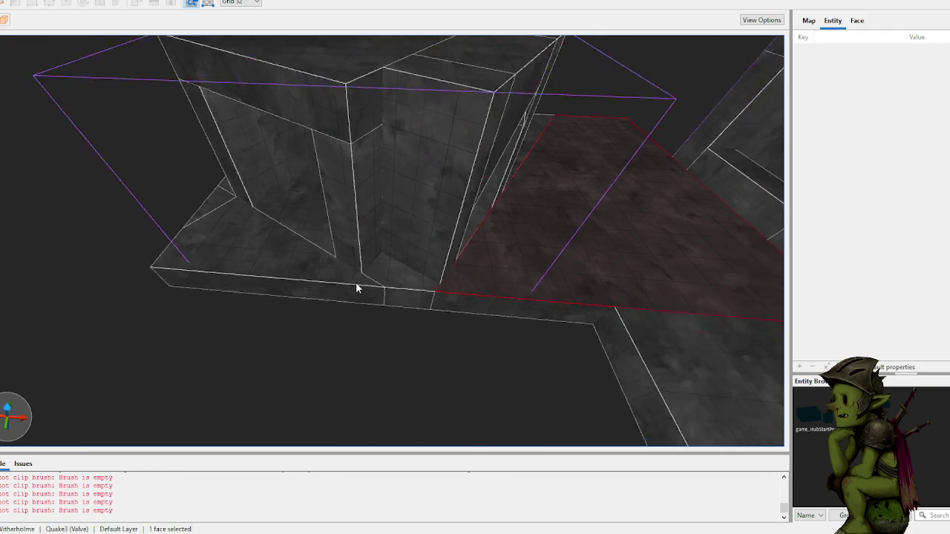
# - Draw a 512 by 384 by 64 floor brush over the gap, then save MudCave with Ctrl+S
pyautogui.press('Escape')
pyautogui.scroll(3, 362, 318)
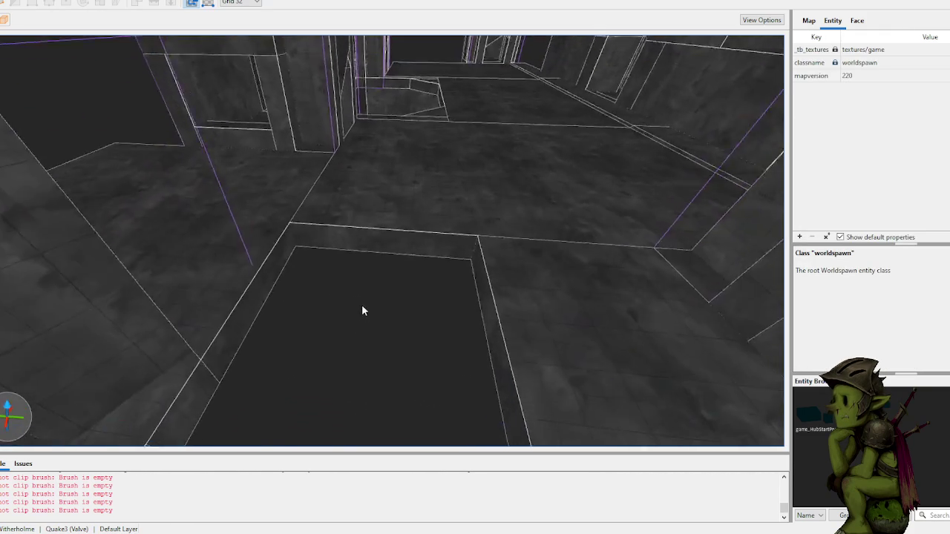
pyautogui.scroll(-8, 361, 312)
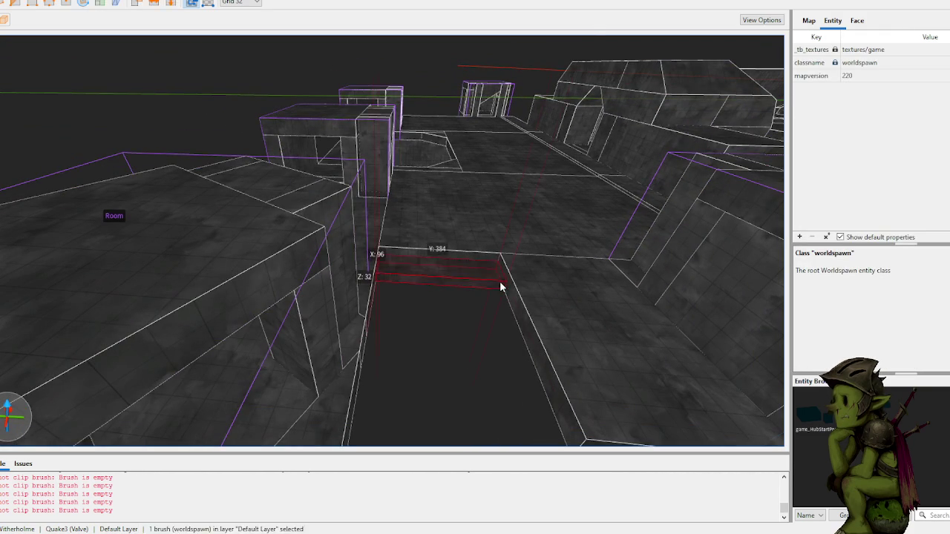
pyautogui.moveTo(518, 289)
pyautogui.mouseDown()
pyautogui.moveTo(534, 403)
pyautogui.moveTo(572, 440)
pyautogui.moveTo(573, 475)
pyautogui.mouseUp()
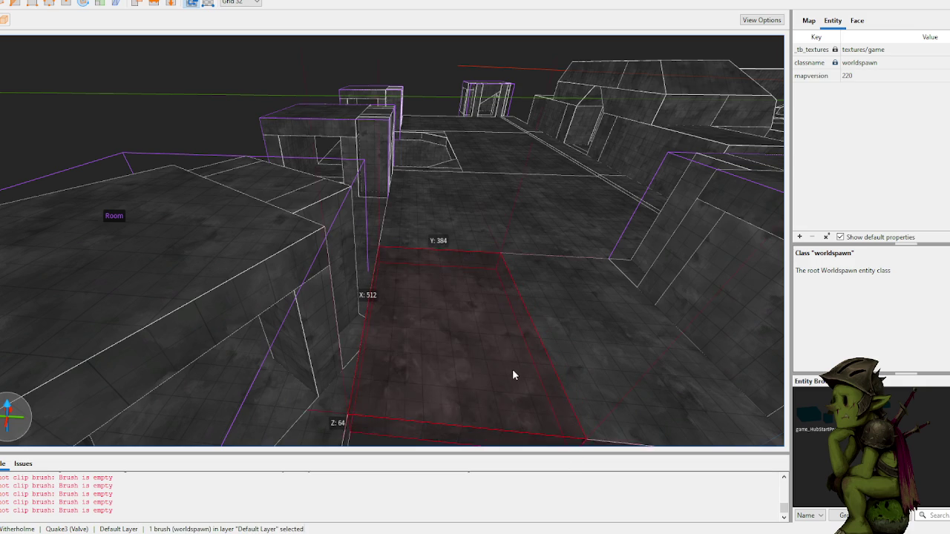
pyautogui.moveTo(498, 280)
pyautogui.mouseDown()
pyautogui.moveTo(453, 235)
pyautogui.moveTo(457, 267)
pyautogui.moveTo(394, 282)
pyautogui.moveTo(605, 445)
pyautogui.mouseUp()
pyautogui.hotkey('ctrl', 's')
pyautogui.hotkey('ctrl', 's')
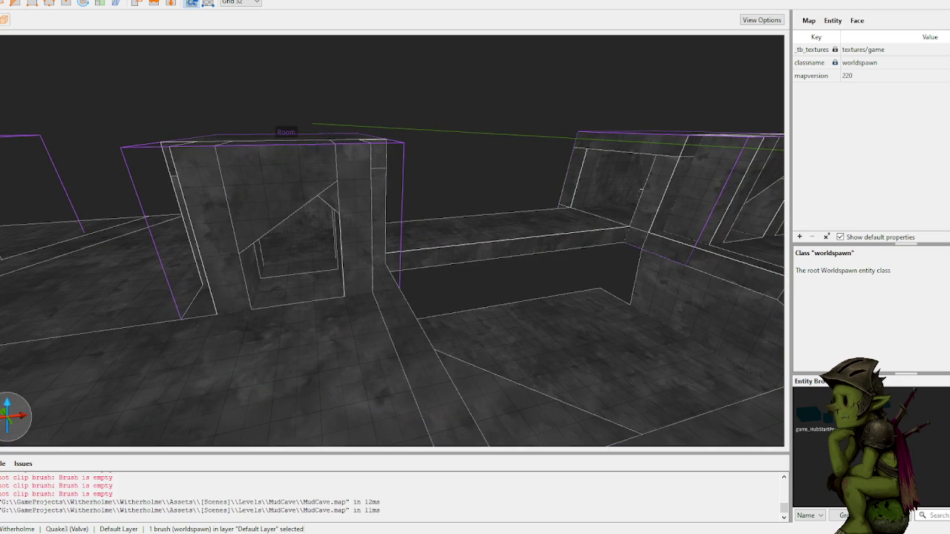
pyautogui.hotkey('alt', 'Tab')
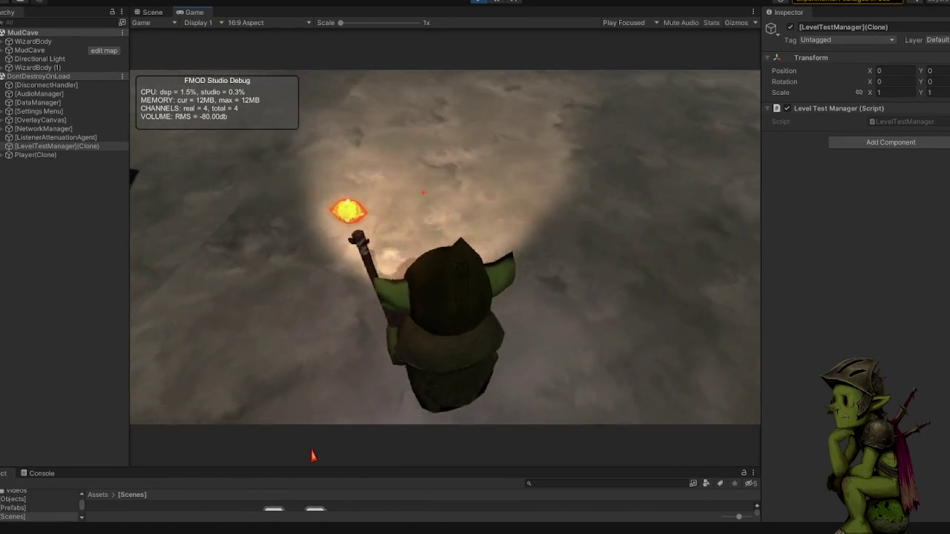
# - Walk the goblin down the dark corridor and across the lit platform toward the stone arches
pyautogui.press('w')
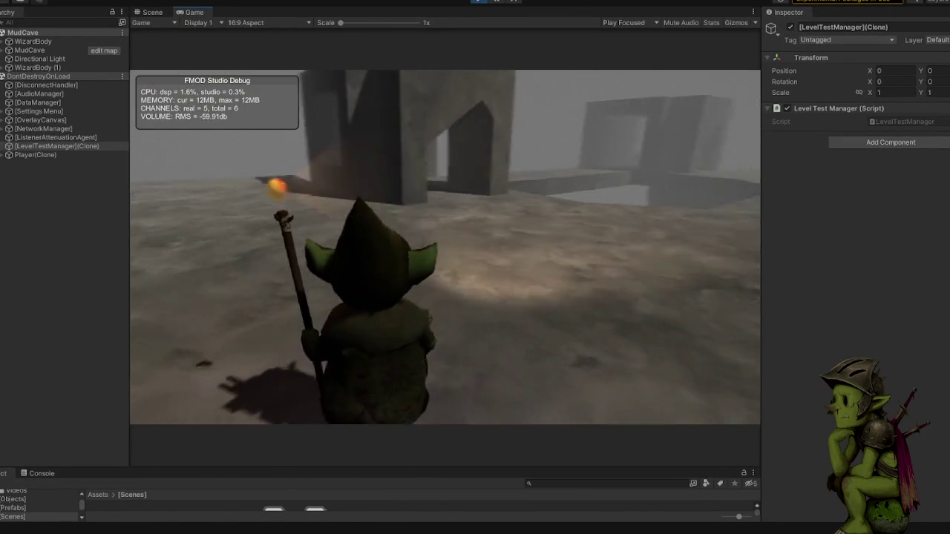
pyautogui.press('w')
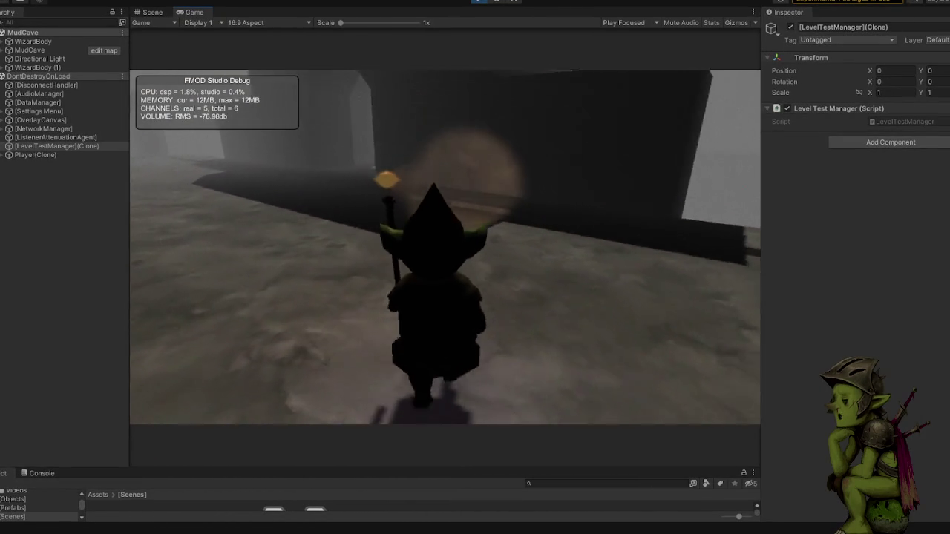
pyautogui.press('w')
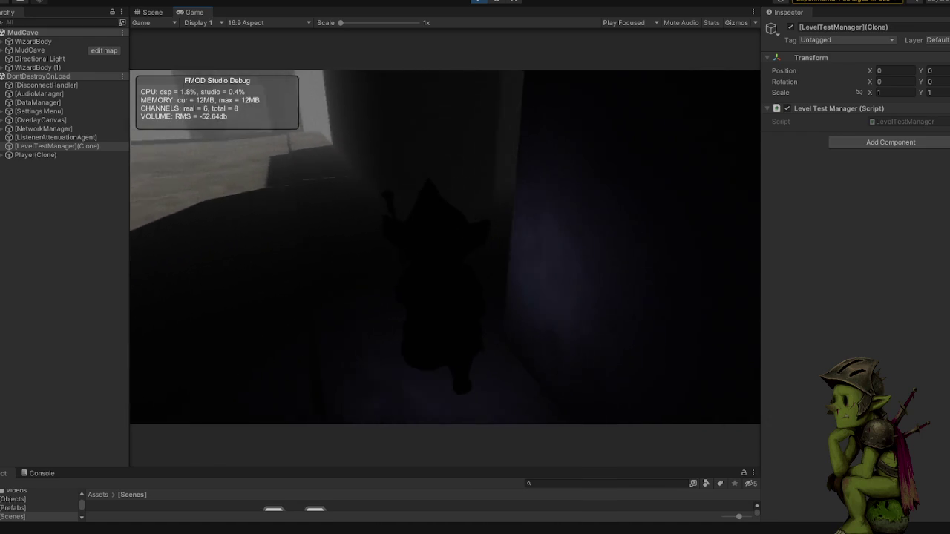
pyautogui.press('w')
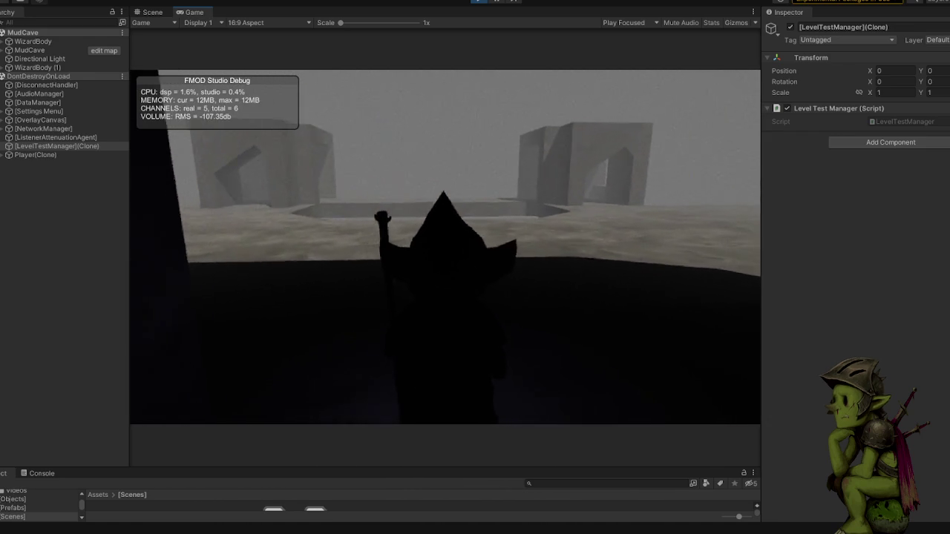
pyautogui.press('w')
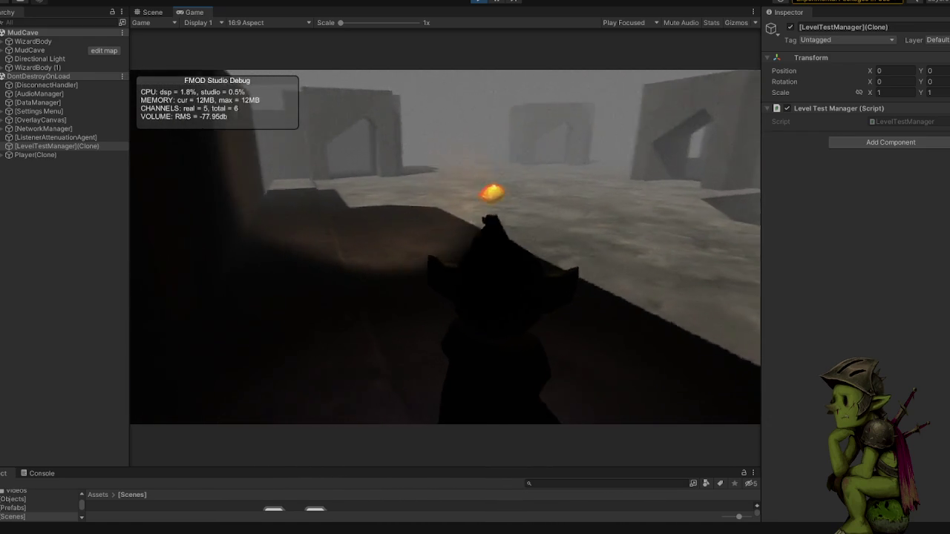
pyautogui.press('w')
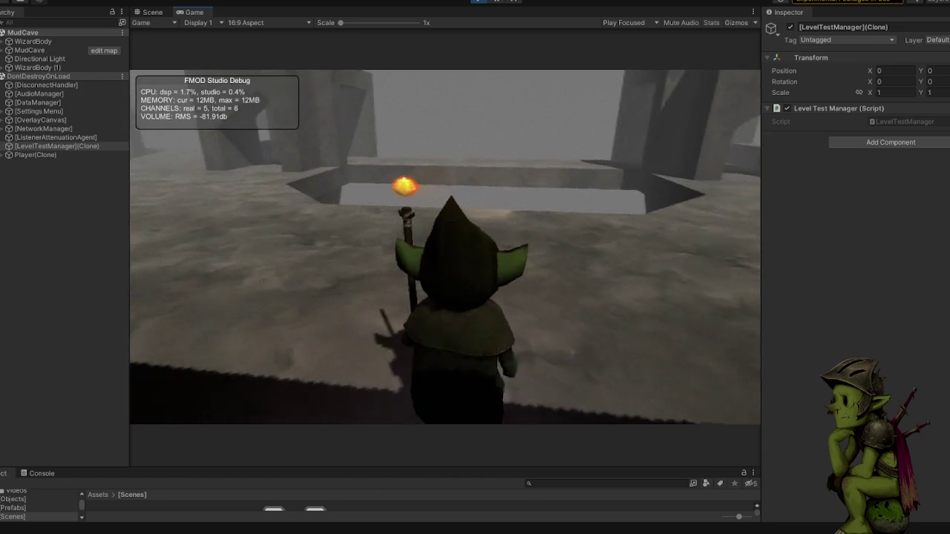
pyautogui.press('w')
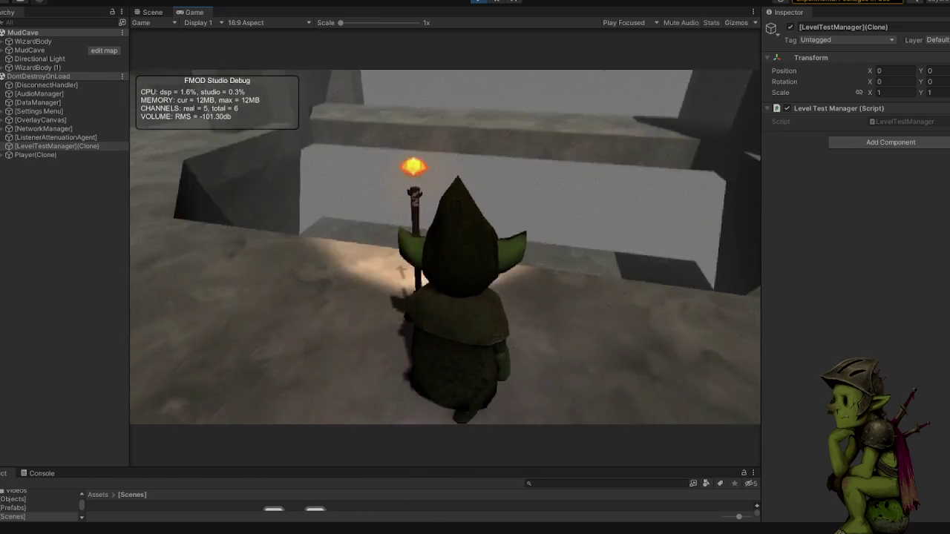
pyautogui.press('w')
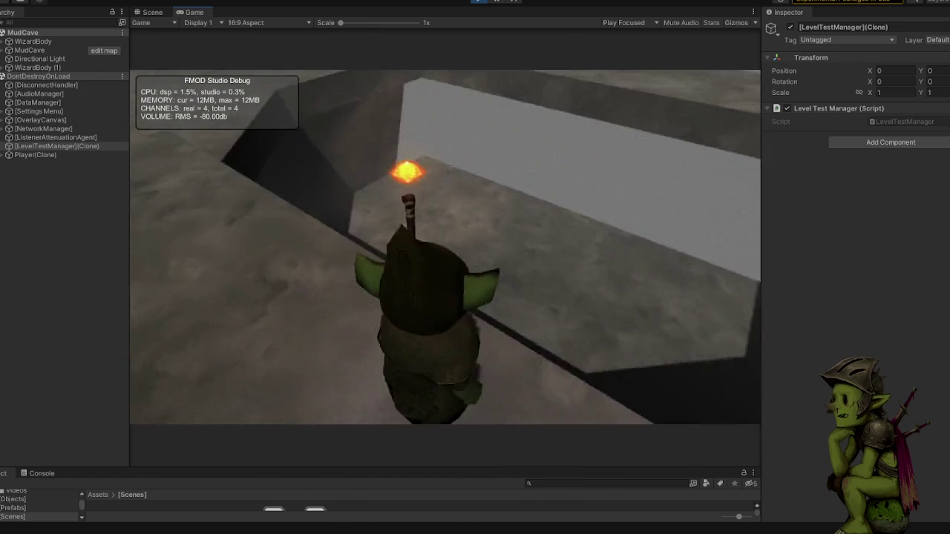
pyautogui.press('w')
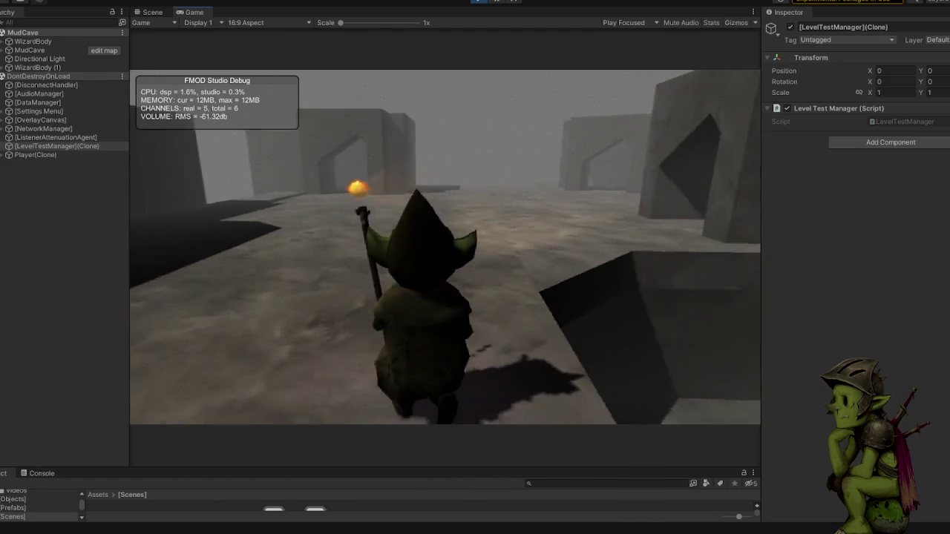
pyautogui.press('w')
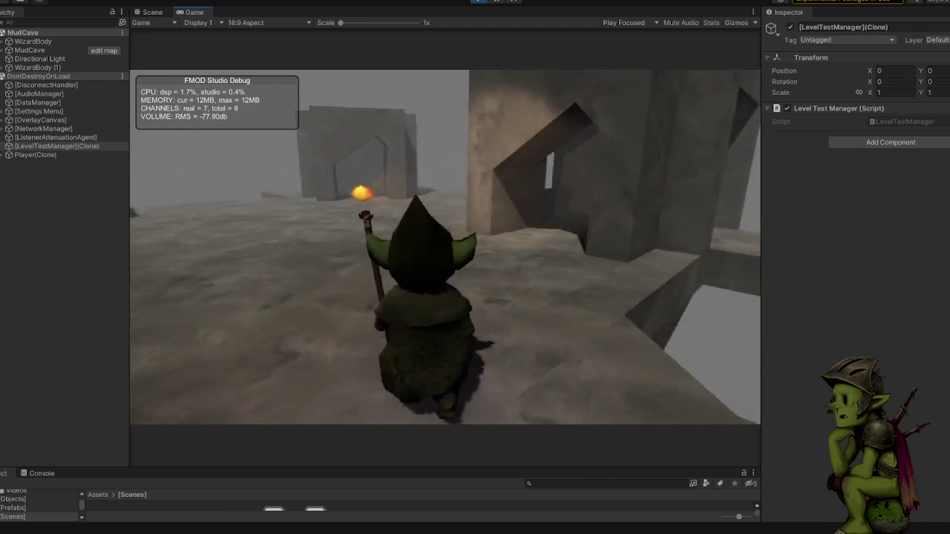
pyautogui.press('w')
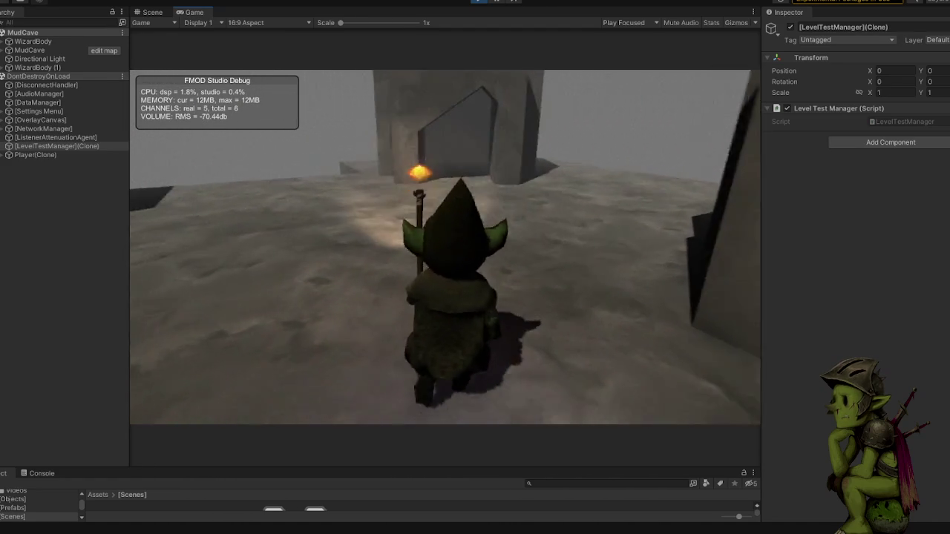
pyautogui.press('w')
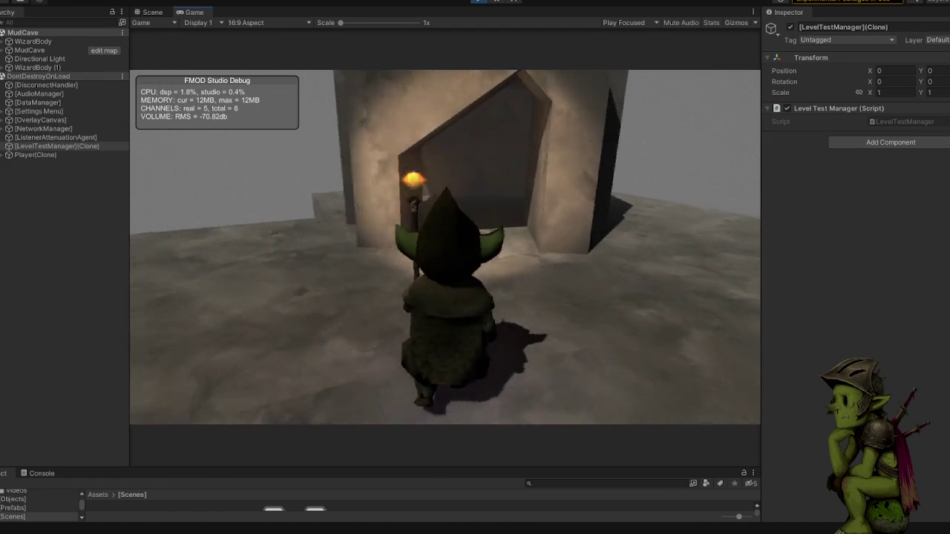
# - Walk the goblin through the arch and passages, back along the corridor, onto the foggy ground
pyautogui.press('w')
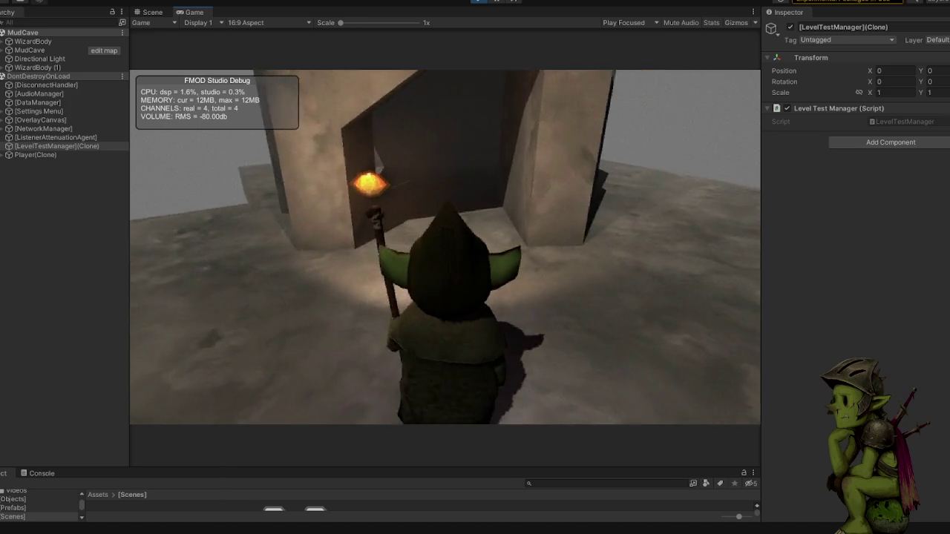
pyautogui.press('w')
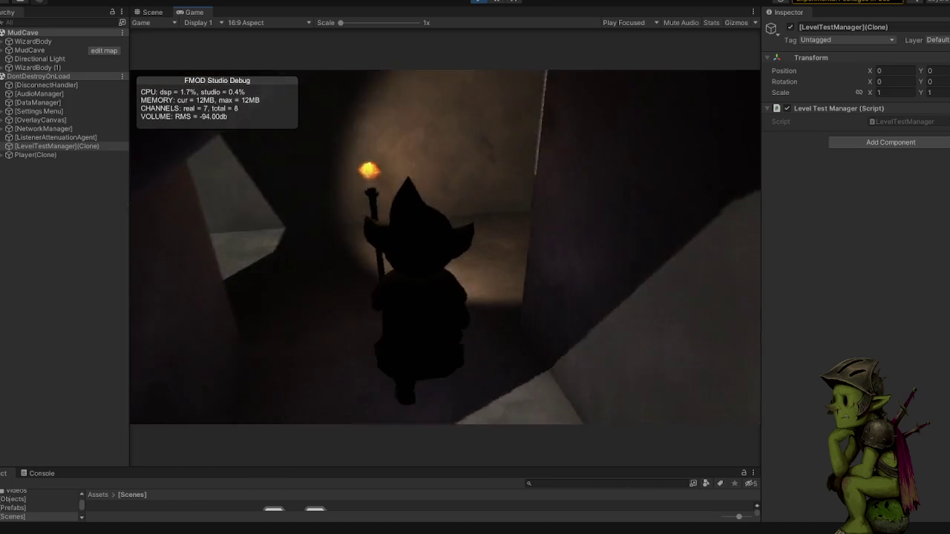
pyautogui.press('w')
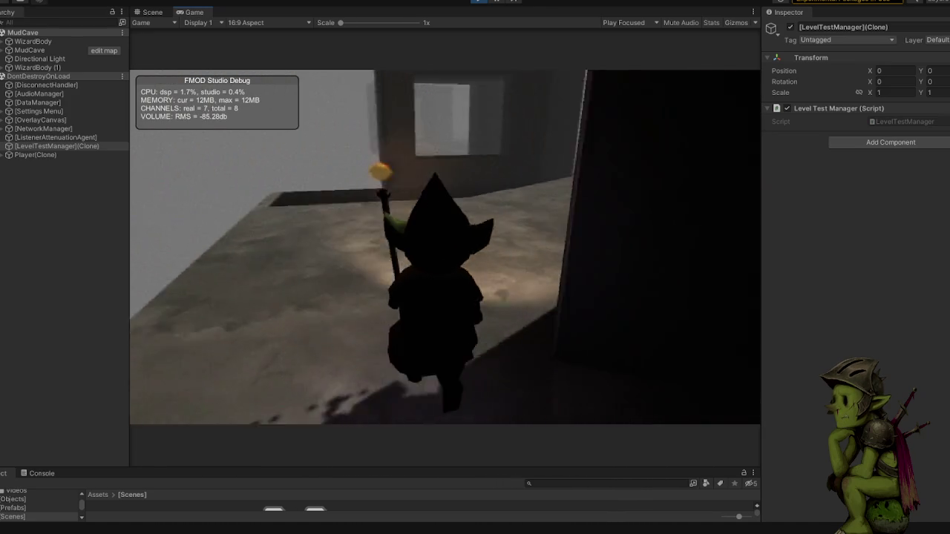
pyautogui.press('w')
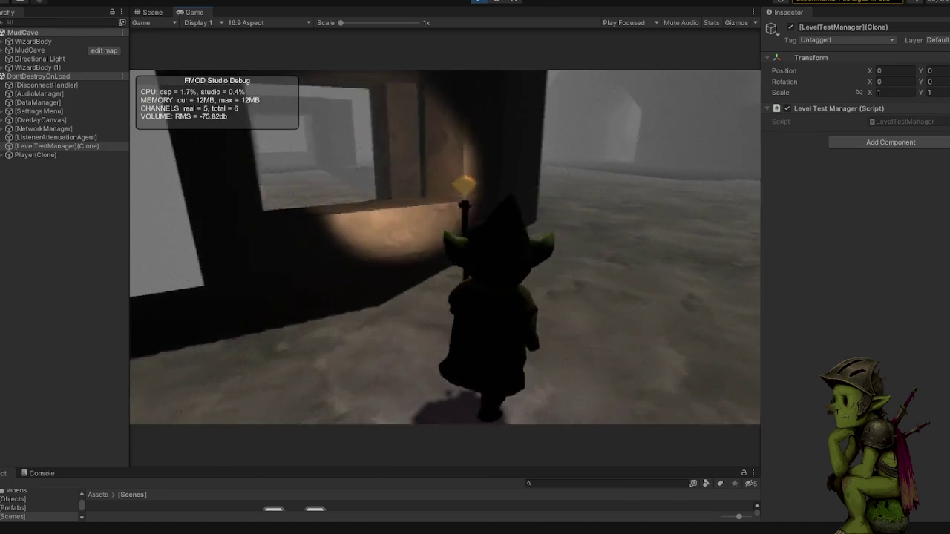
pyautogui.press('w')
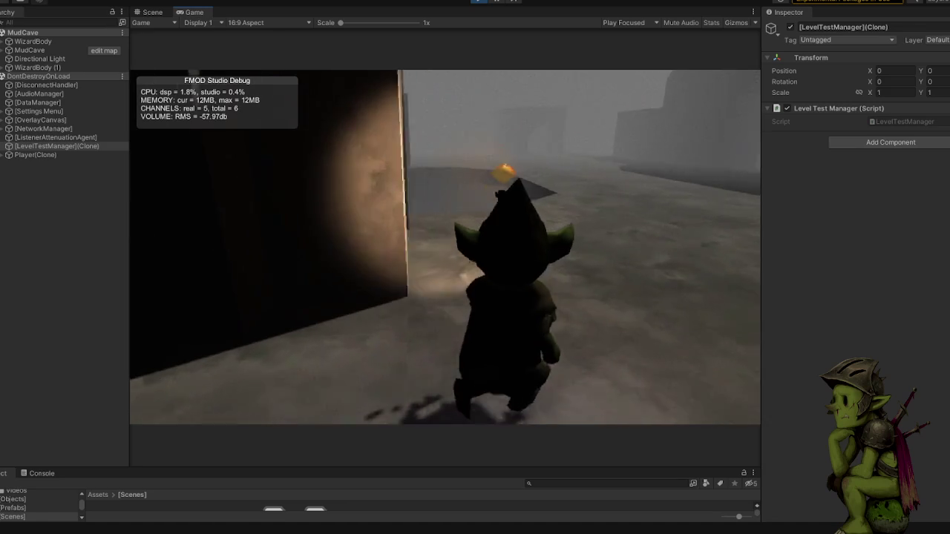
pyautogui.press('w')
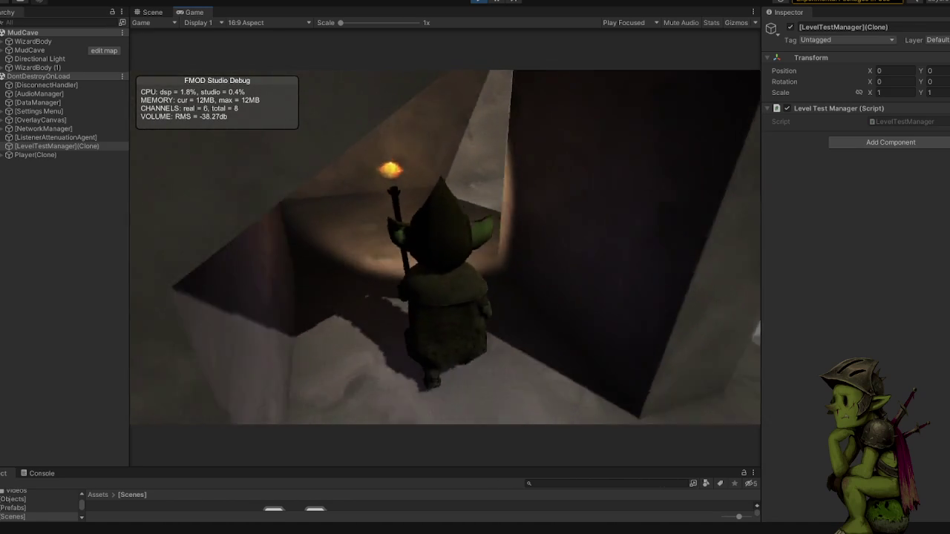
pyautogui.press('w')
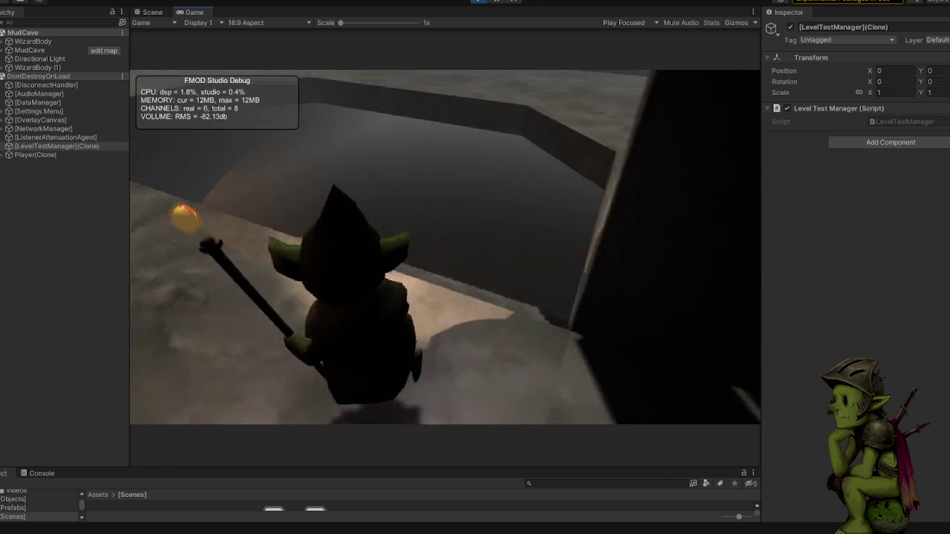
pyautogui.press('w')
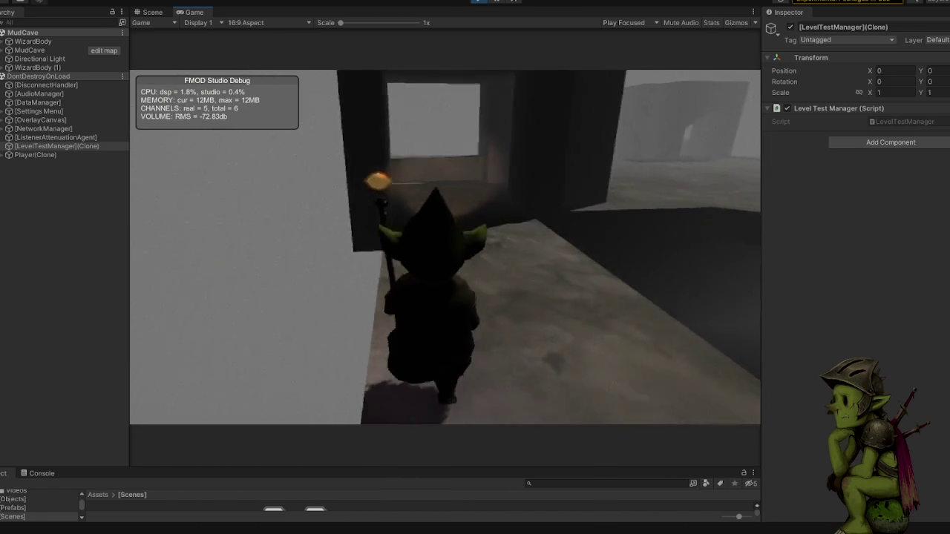
pyautogui.press('w')
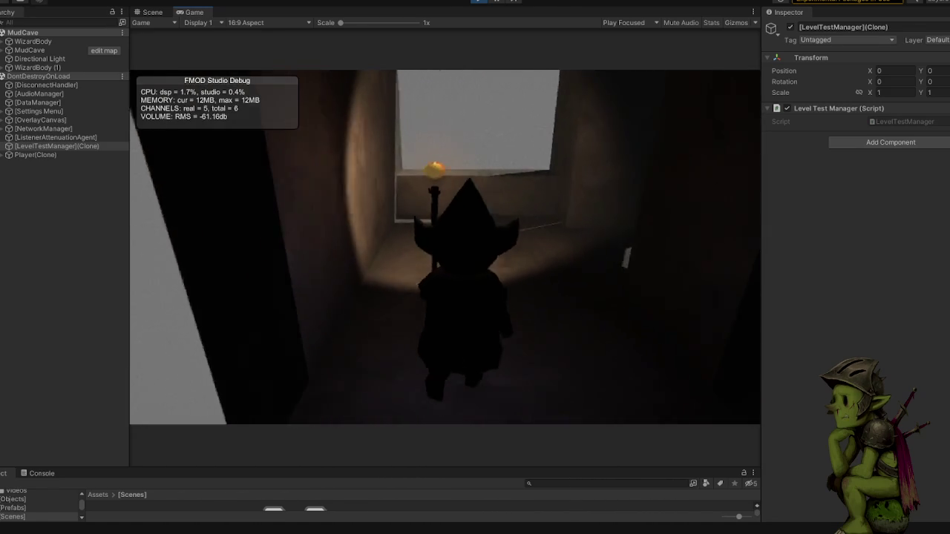
pyautogui.press('w')
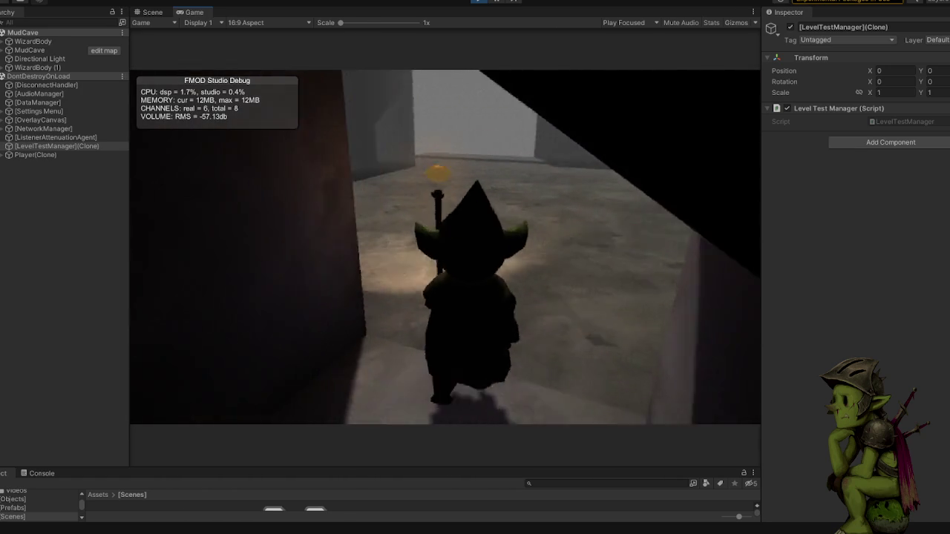
pyautogui.press('w')
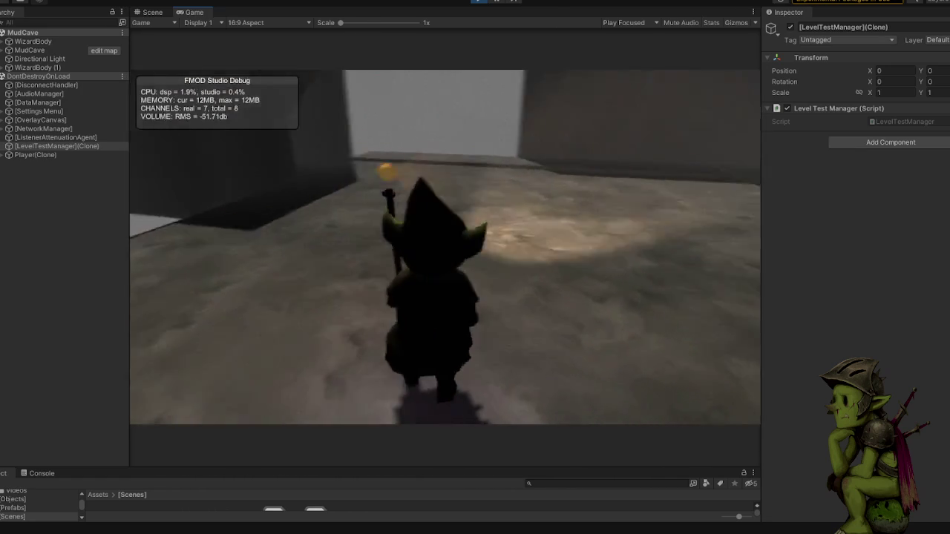
pyautogui.press('w')
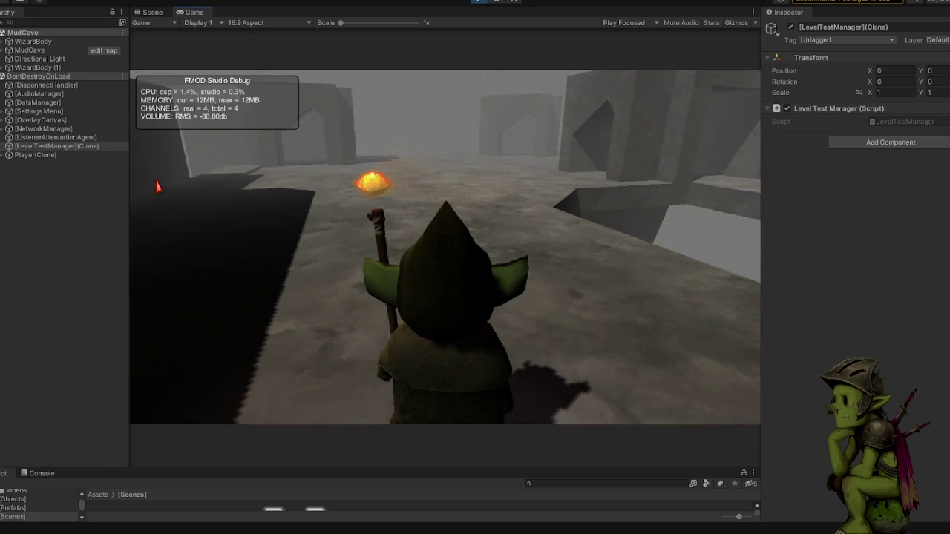
# - Switch off the Directional Light
pyautogui.click(78, 192)
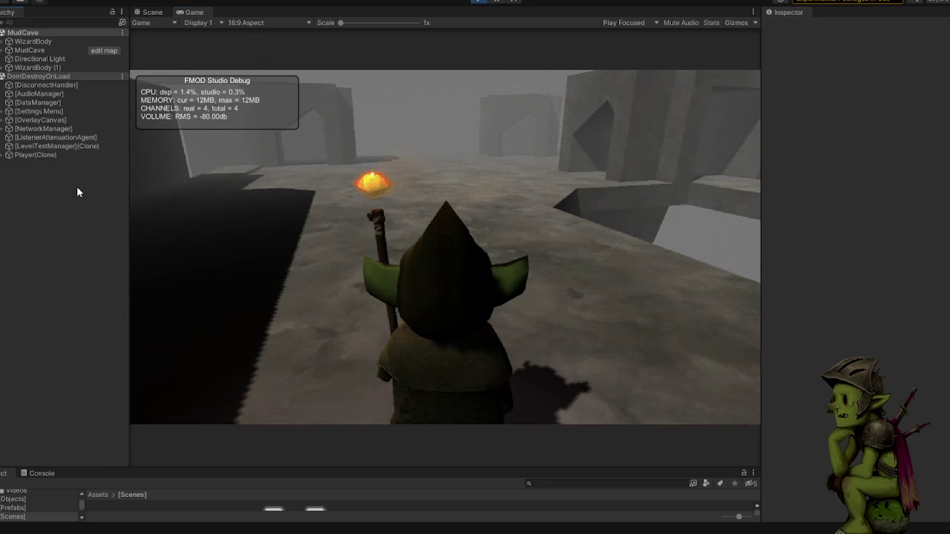
pyautogui.click(40, 59)
pyautogui.click(790, 28)
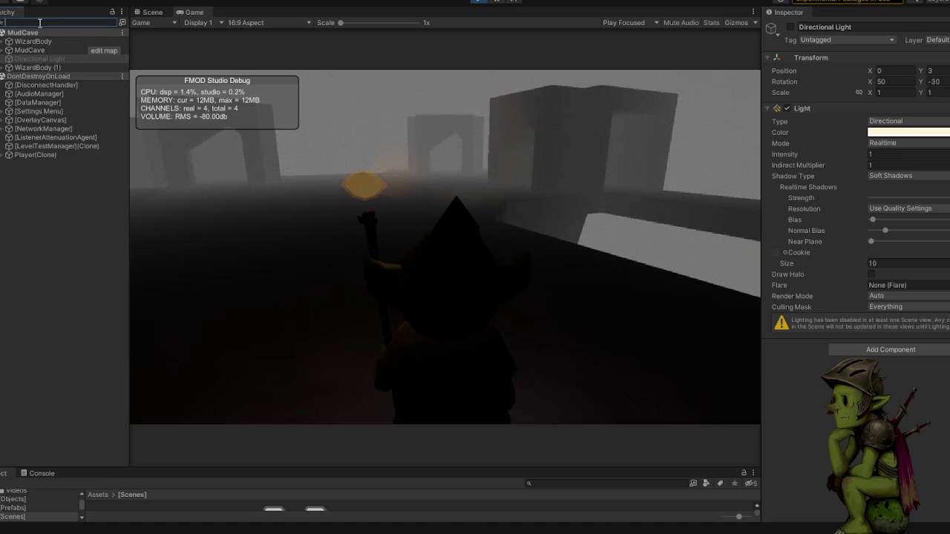
# - Set the MainCamera background colour to black
pyautogui.write('camer')
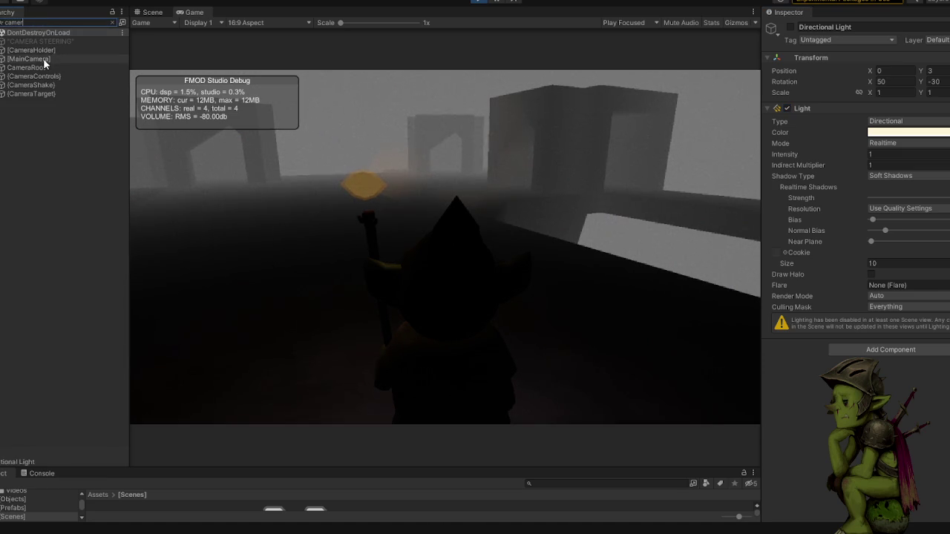
pyautogui.click(30, 58)
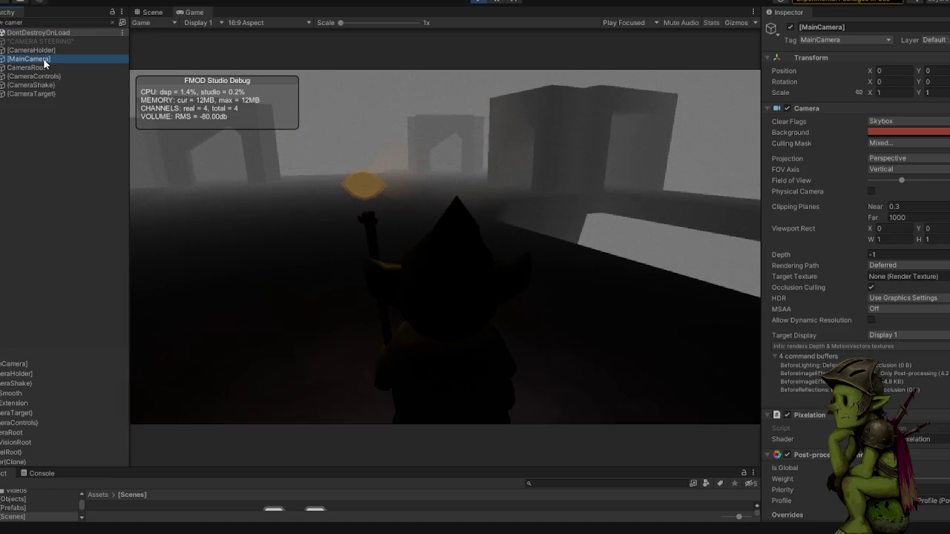
pyautogui.click(891, 133)
pyautogui.moveTo(927, 238); pyautogui.dragTo(906, 267)
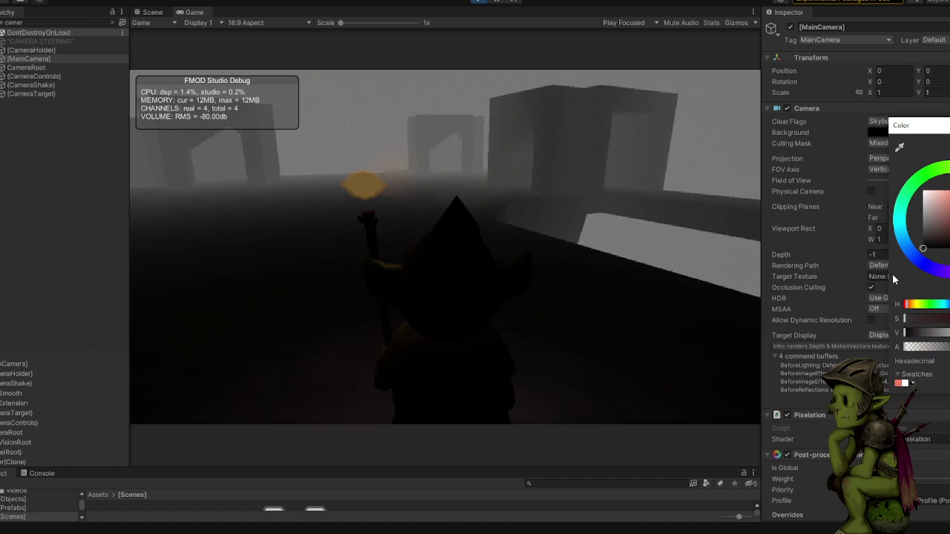
pyautogui.click(888, 274)
# - Keep Deferred Fog enabled on the camera and disable its Fog component
pyautogui.scroll(-10, 928, 304)
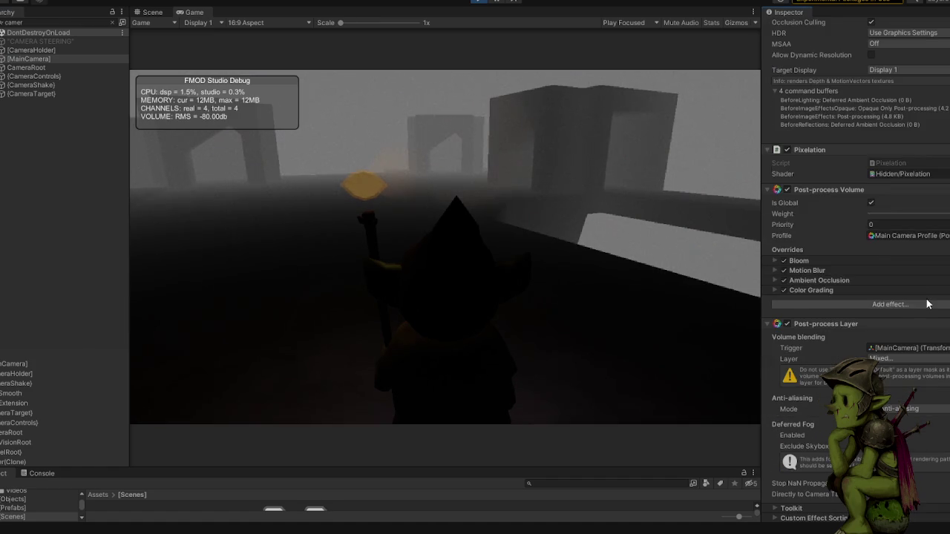
pyautogui.scroll(-4, 924, 300)
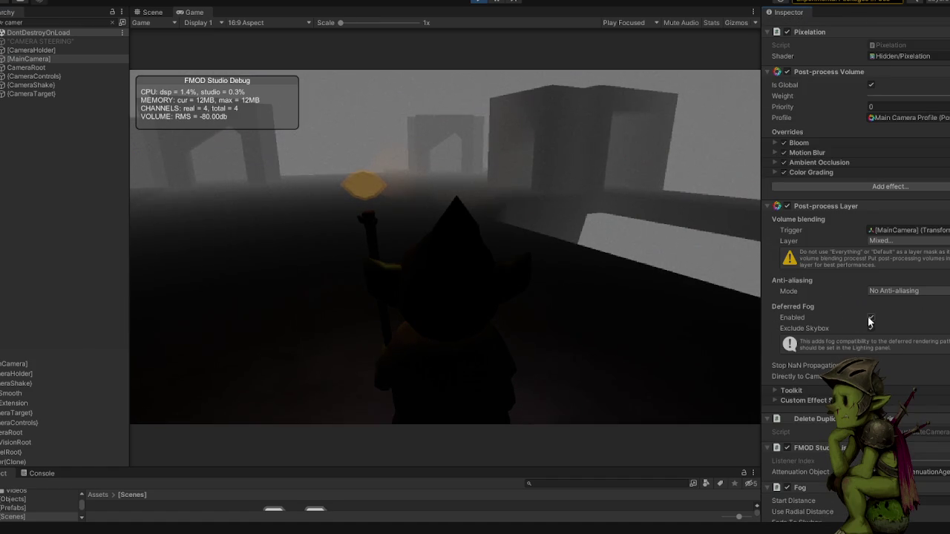
pyautogui.click(871, 318)
pyautogui.click(870, 317)
pyautogui.scroll(13, 807, 220)
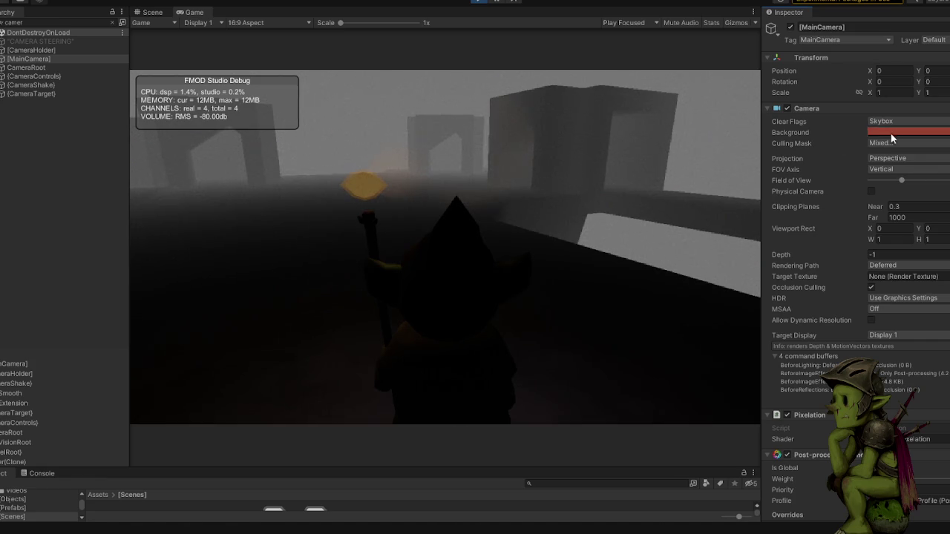
pyautogui.scroll(-8, 888, 148)
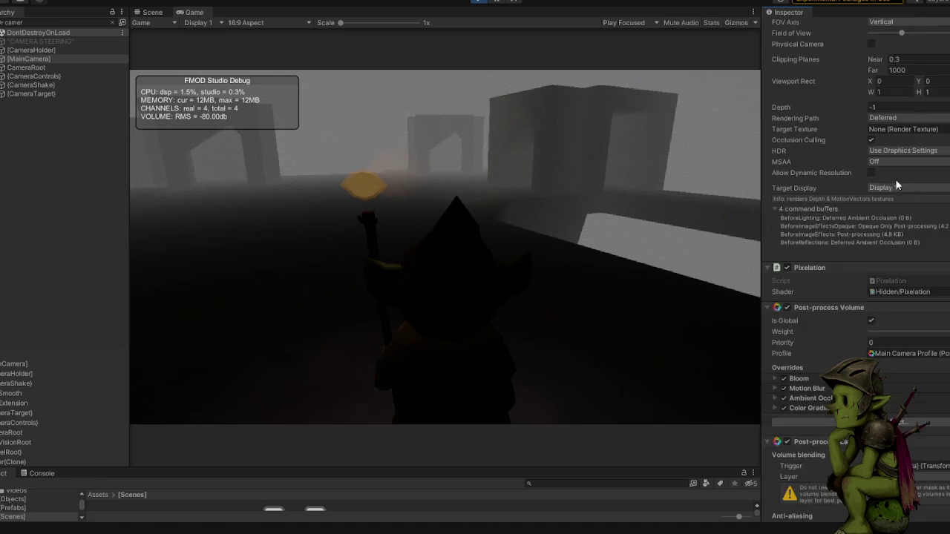
pyautogui.scroll(-6, 891, 245)
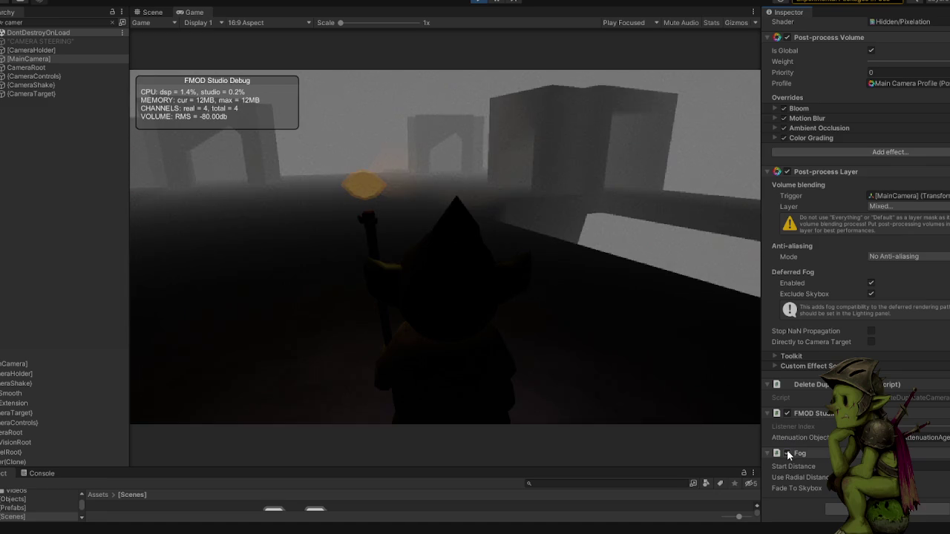
pyautogui.click(787, 453)
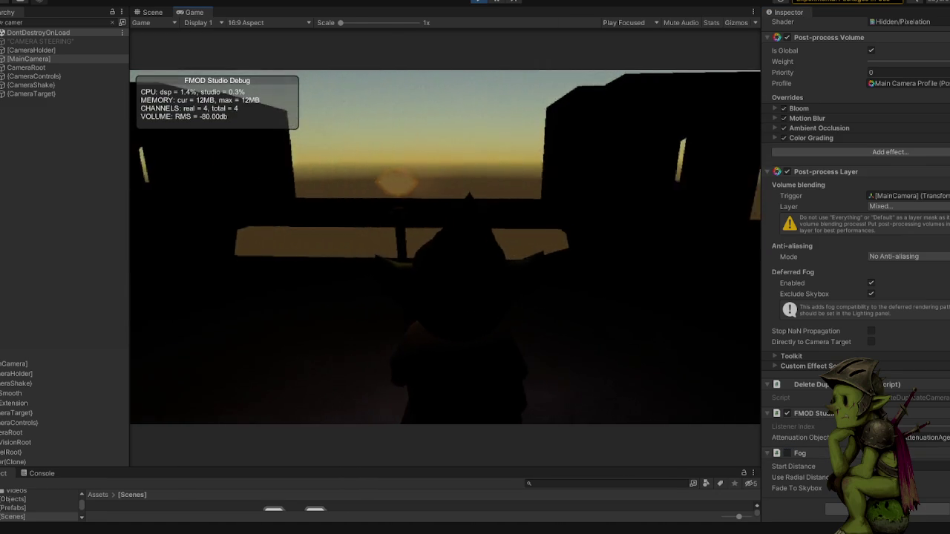
# - Set the main camera's Clear Flags to Solid Color with black, then minimise Unity
pyautogui.scroll(14, 941, 228)
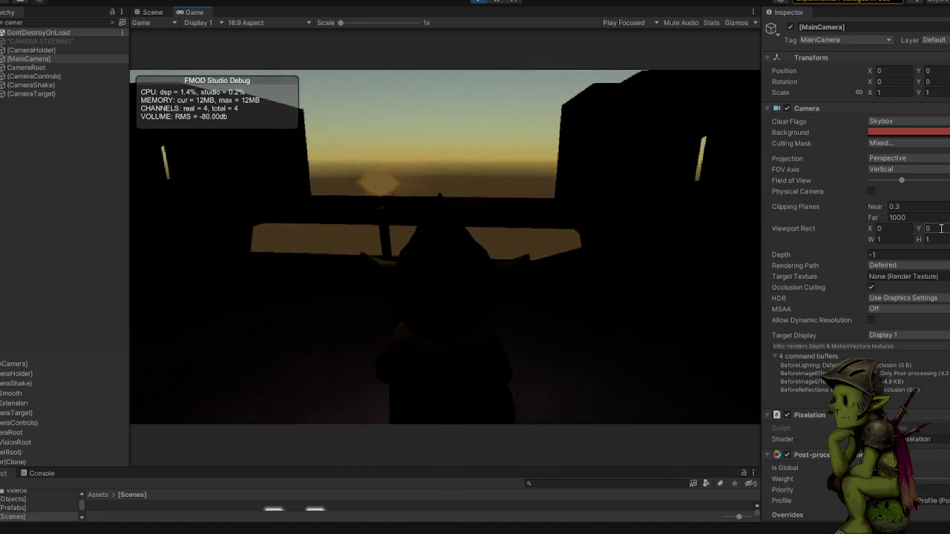
pyautogui.click(891, 132)
pyautogui.press('Escape')
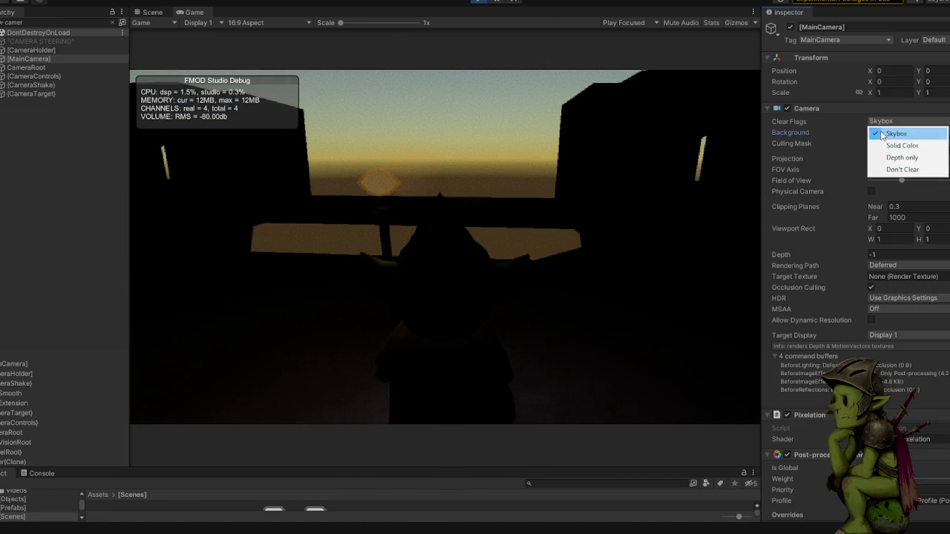
pyautogui.click(898, 145)
pyautogui.click(880, 132)
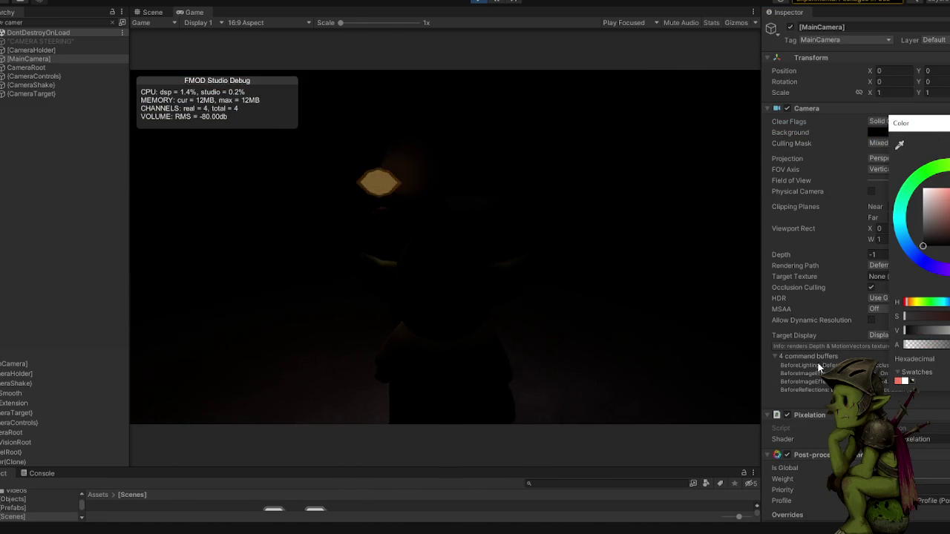
pyautogui.press('Escape')
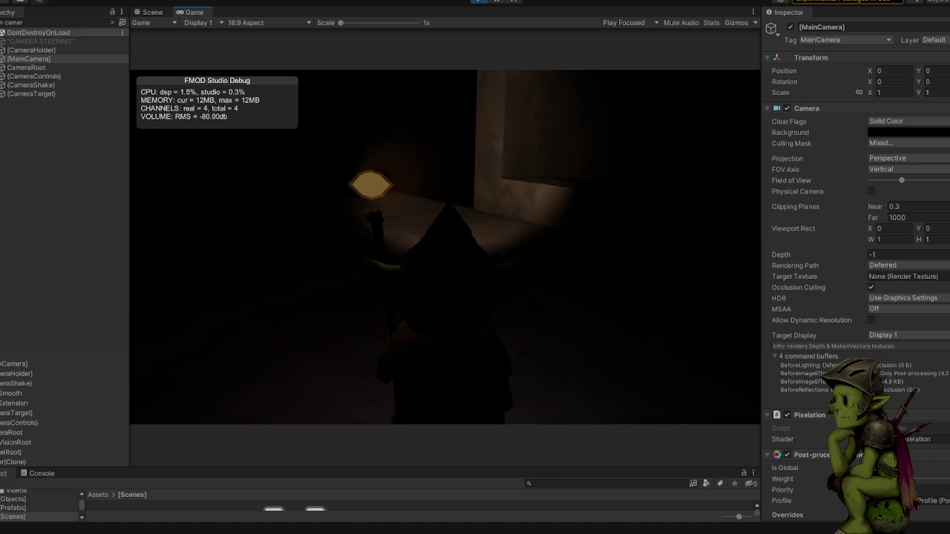
pyautogui.press('super+d')
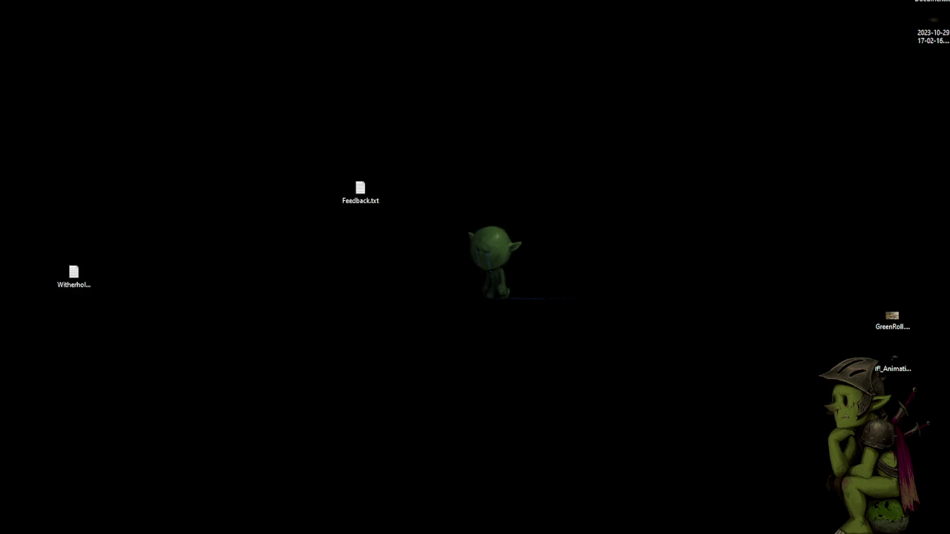
# - Back in TrenchBroom, fly toward the Room brush and draw a new floor brush in front of it
pyautogui.hotkey('alt', 'Tab')
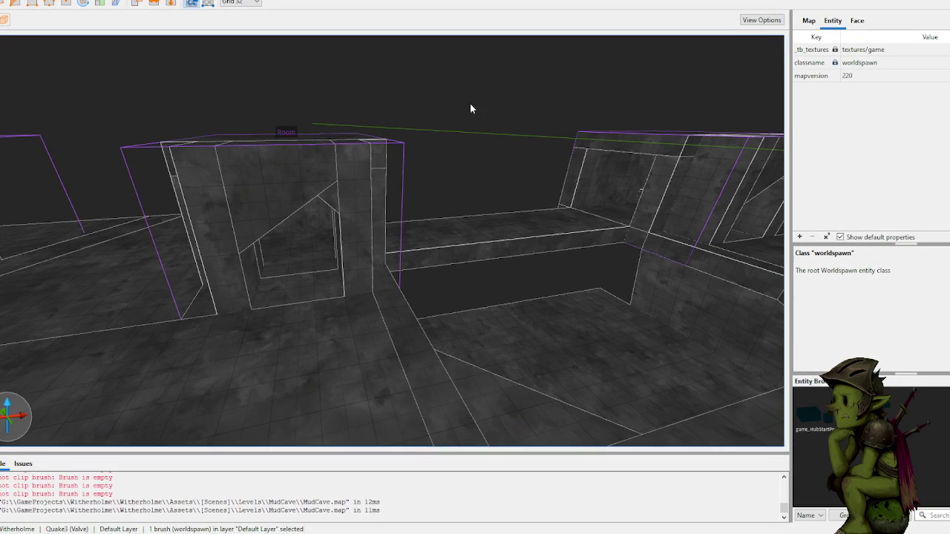
pyautogui.scroll(-5, 450, 89)
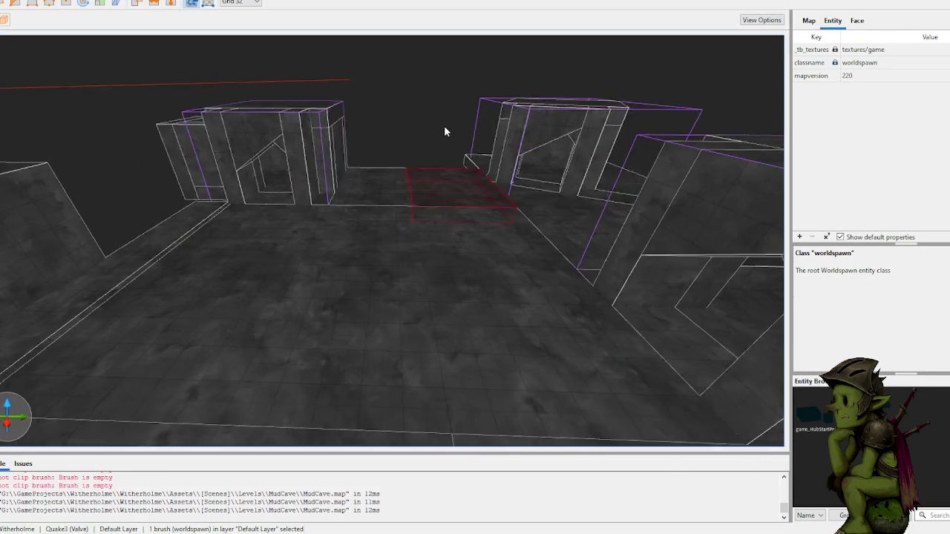
pyautogui.press('s')
pyautogui.press('s')
pyautogui.press('s')
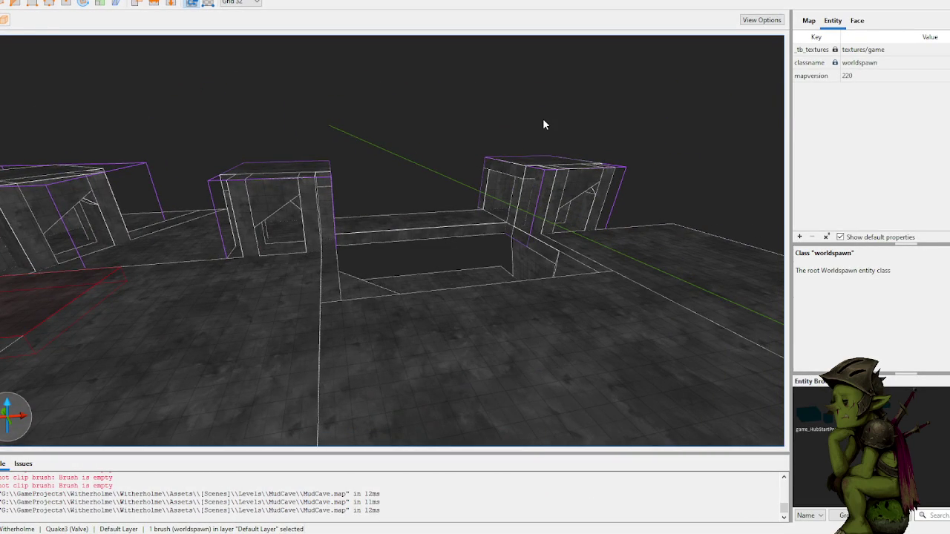
pyautogui.press('w')
pyautogui.press('w')
pyautogui.press('w')
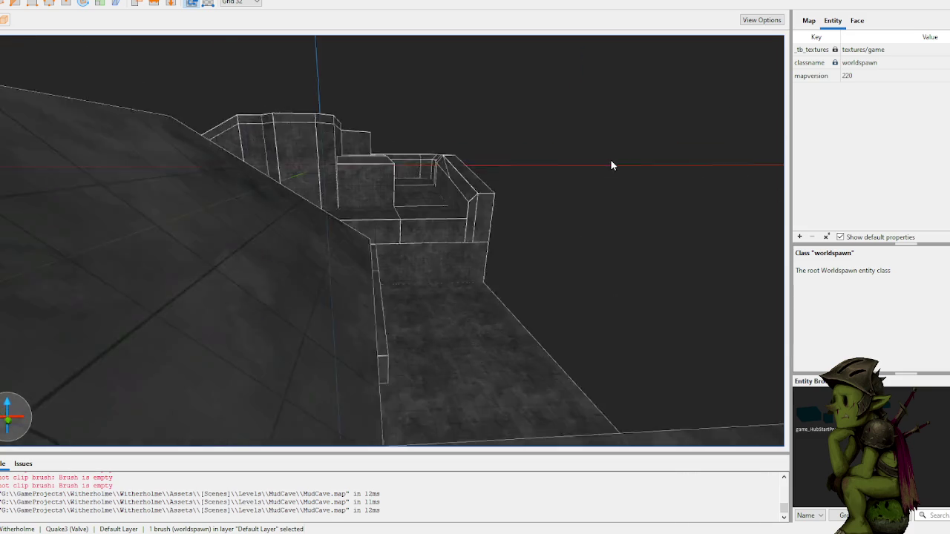
pyautogui.press('s')
pyautogui.press('s')
pyautogui.press('s')
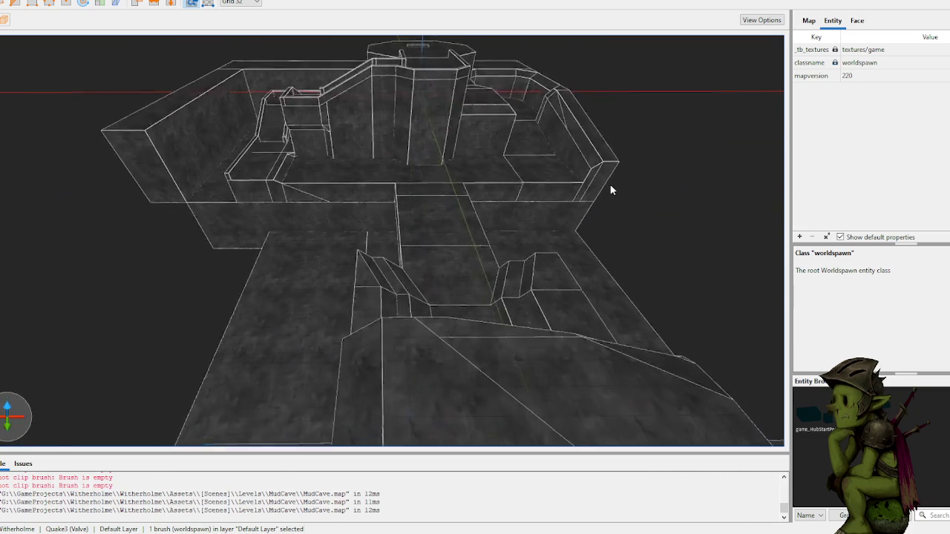
pyautogui.press('d')
pyautogui.press('d')
pyautogui.press('d')
pyautogui.press('a')
pyautogui.press('a')
pyautogui.press('a')
pyautogui.scroll(10, 648, 181)
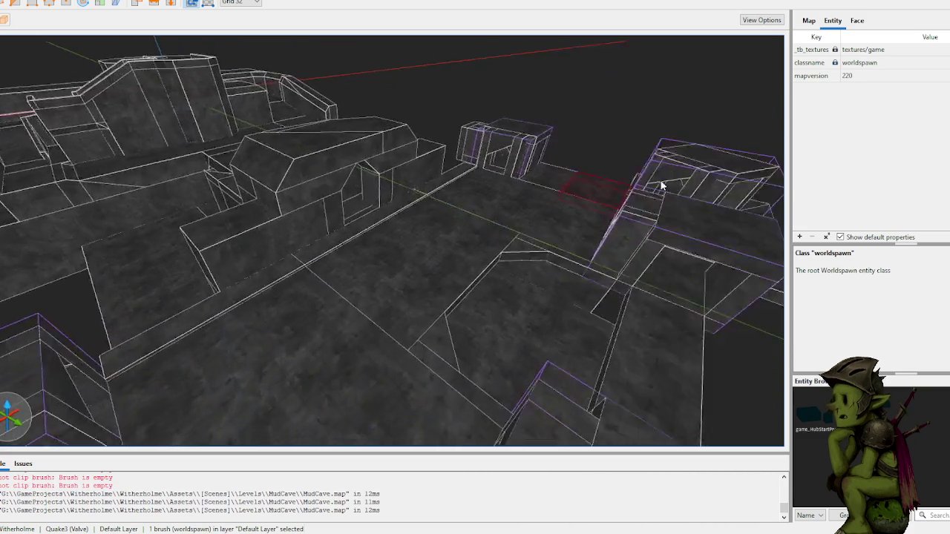
pyautogui.scroll(10, 679, 159)
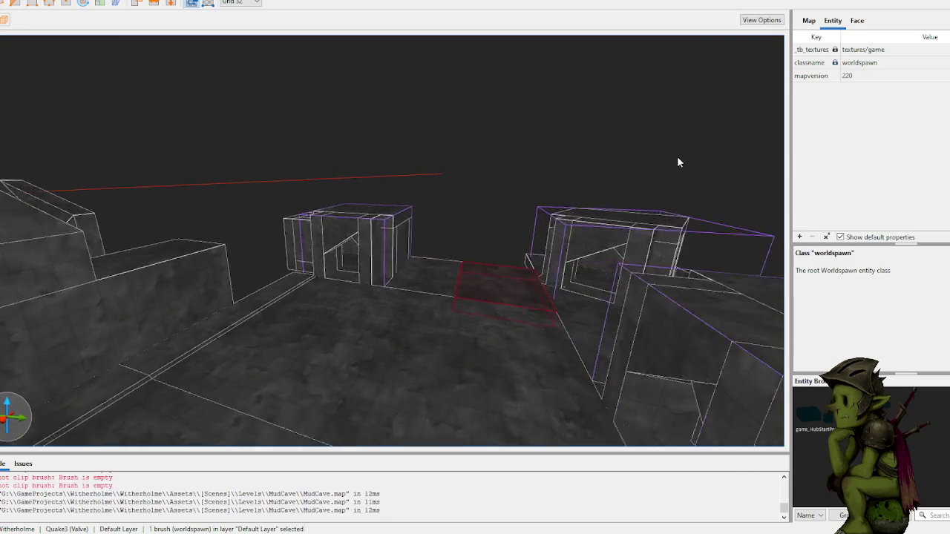
pyautogui.scroll(-10, 674, 159)
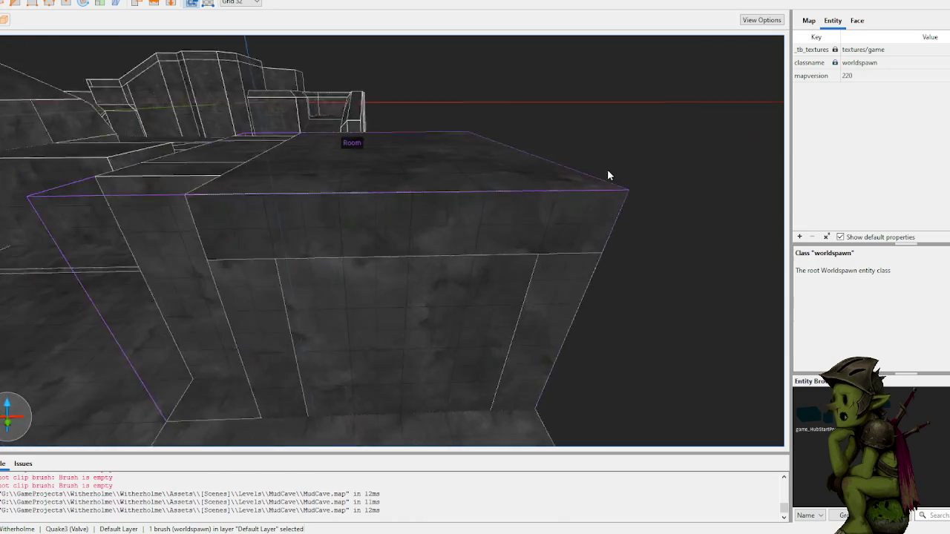
pyautogui.scroll(-5, 518, 169)
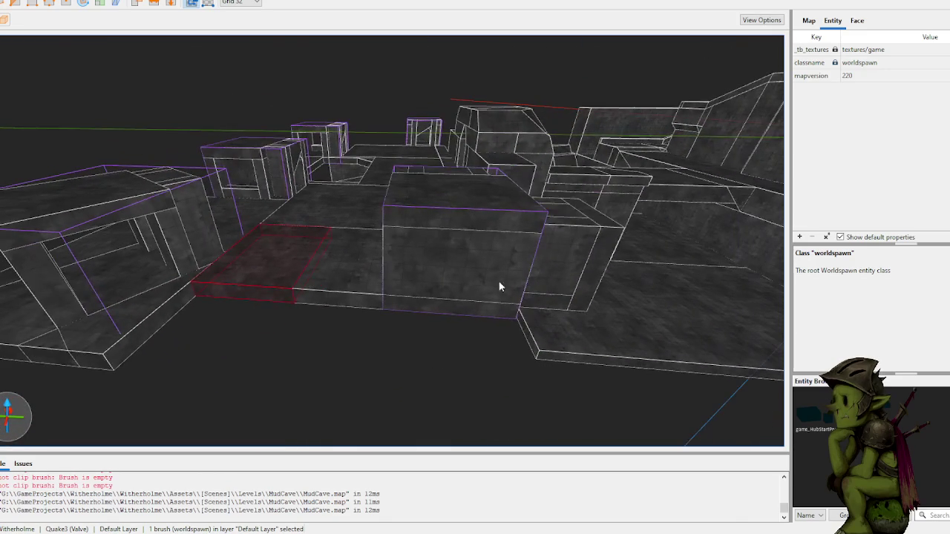
pyautogui.moveTo(509, 314)
pyautogui.mouseDown()
pyautogui.moveTo(506, 325)
pyautogui.moveTo(210, 355)
pyautogui.moveTo(131, 343)
pyautogui.moveTo(121, 365)
pyautogui.mouseUp()
# - Deselect the new brush and fly the camera around to survey the map
pyautogui.press('Escape')
pyautogui.press('w')
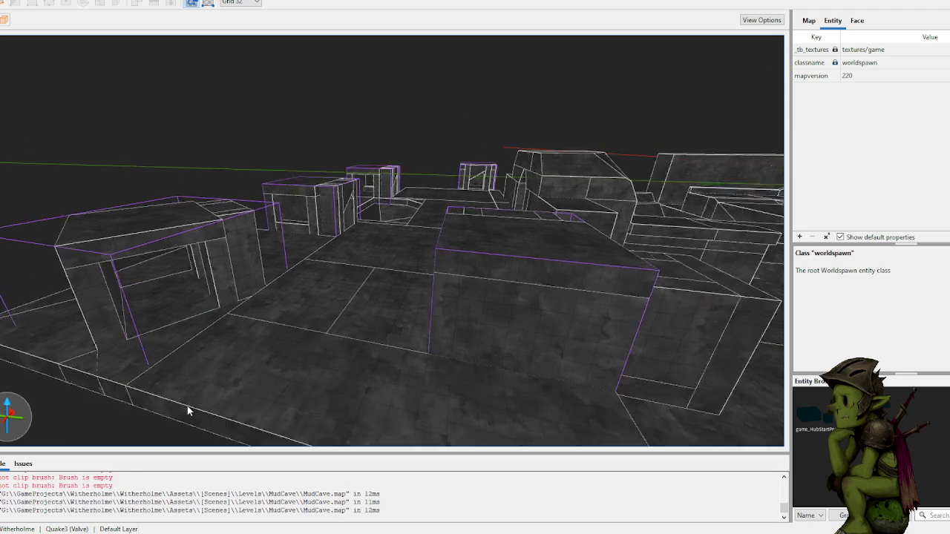
pyautogui.press('w')
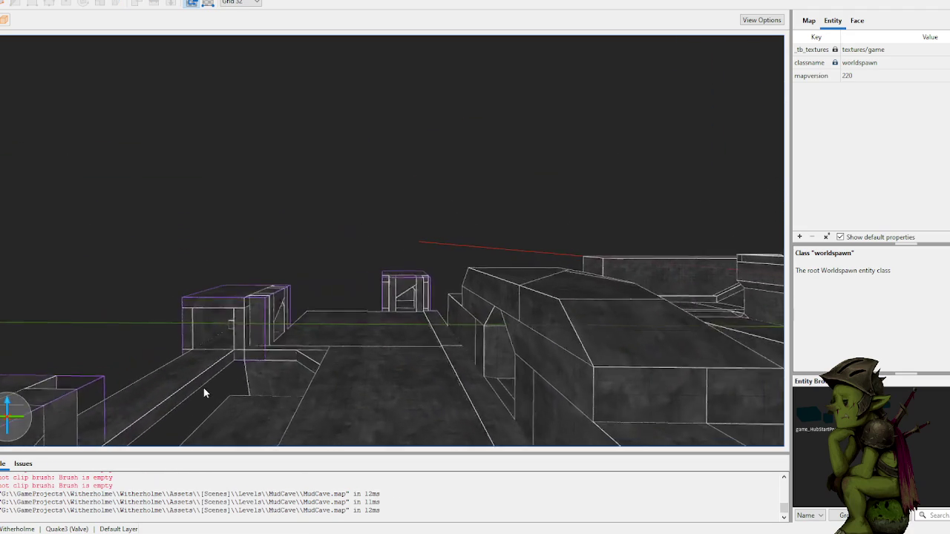
pyautogui.press('s')
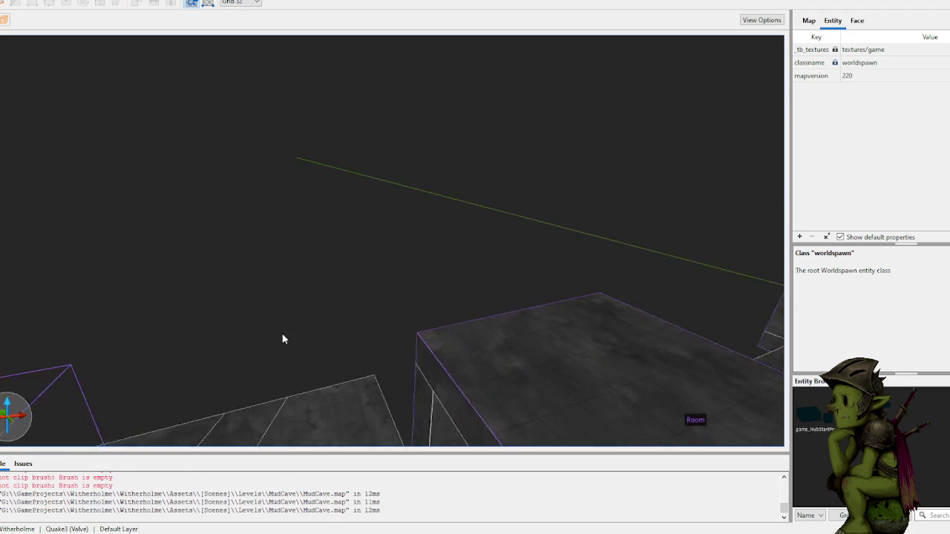
pyautogui.press('s')
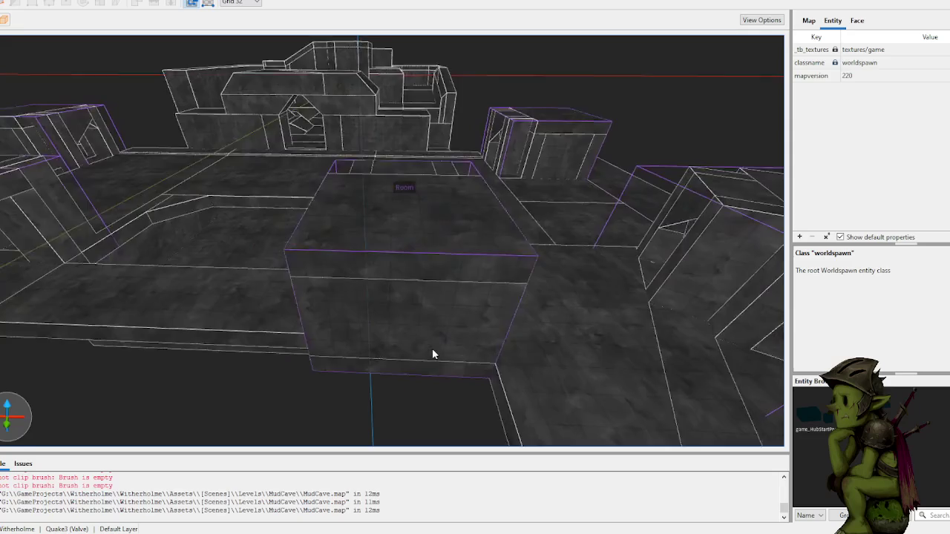
pyautogui.press('a')
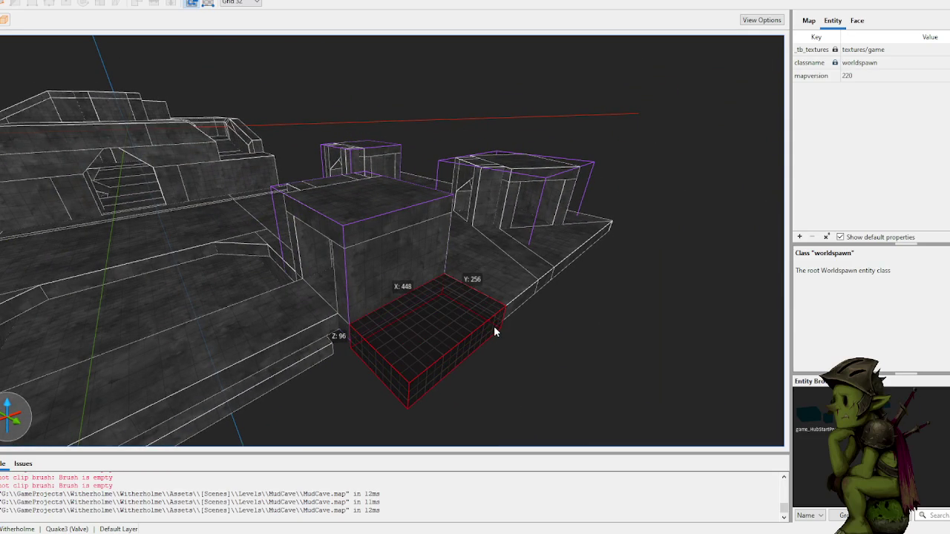
# - Draw a small block on the floor in front of the Room
pyautogui.press('Escape')
pyautogui.press('a')
pyautogui.press('s')
pyautogui.click(376, 355)
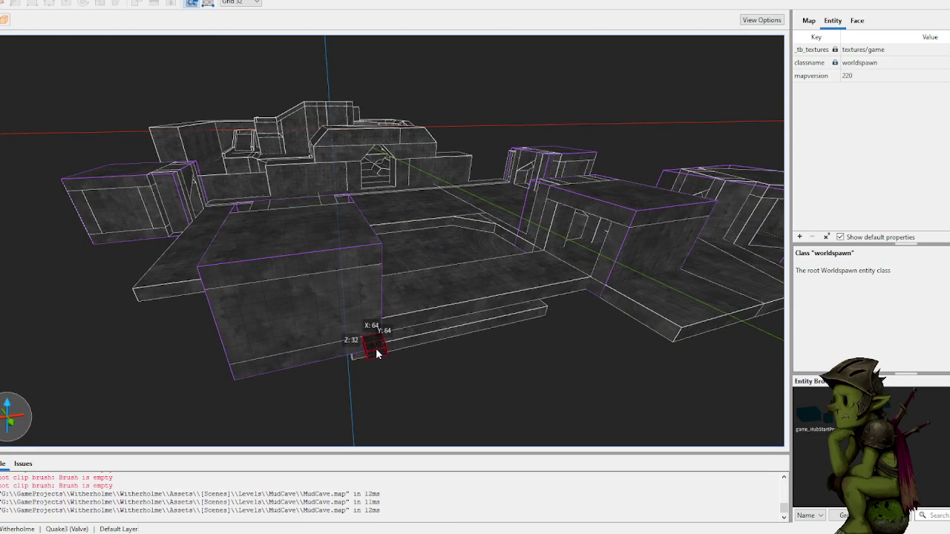
pyautogui.moveTo(232, 379); pyautogui.dragTo(233, 377)
pyautogui.press('w')
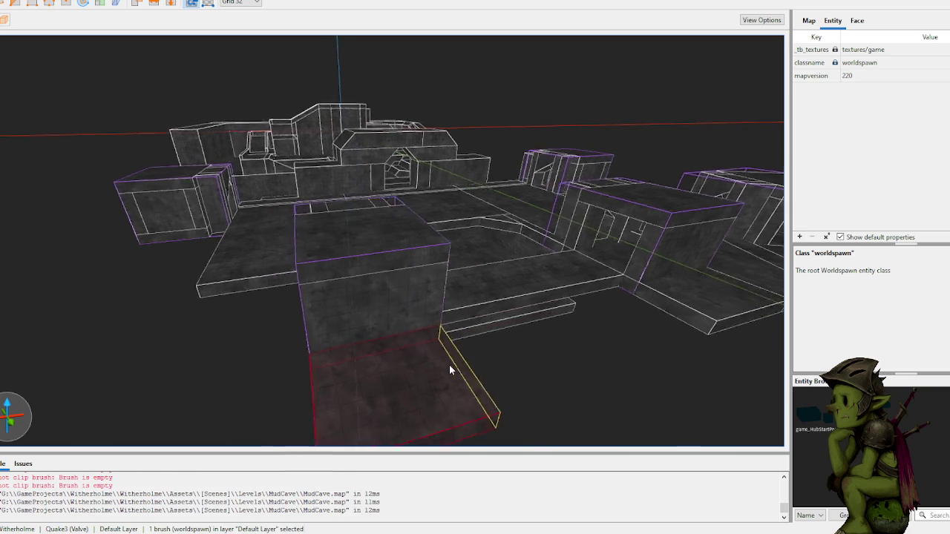
pyautogui.press('s')
# - Draw a tall wall block beside the Room brush
pyautogui.click(412, 324)
pyautogui.press('Escape')
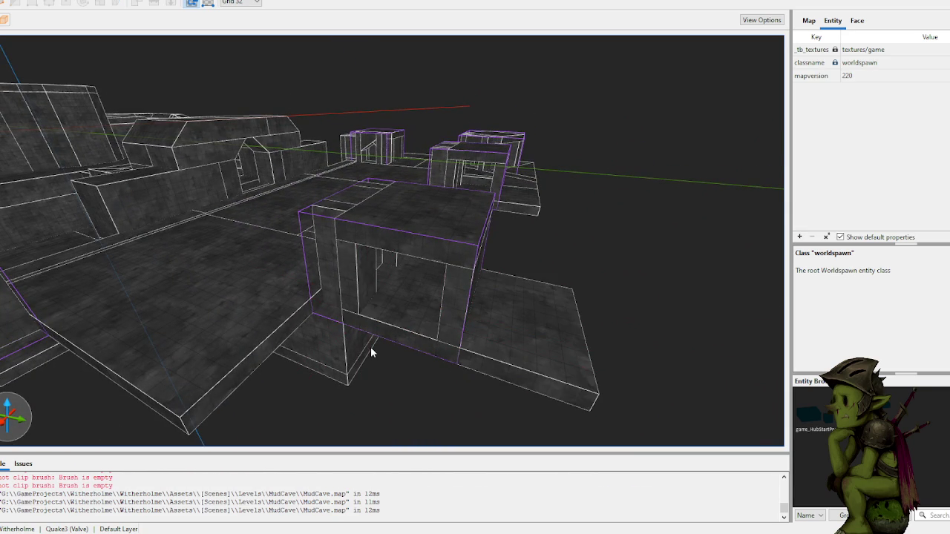
pyautogui.press('w')
pyautogui.moveTo(429, 328)
pyautogui.mouseDown()
pyautogui.moveTo(441, 329)
pyautogui.moveTo(438, 283)
pyautogui.mouseUp()
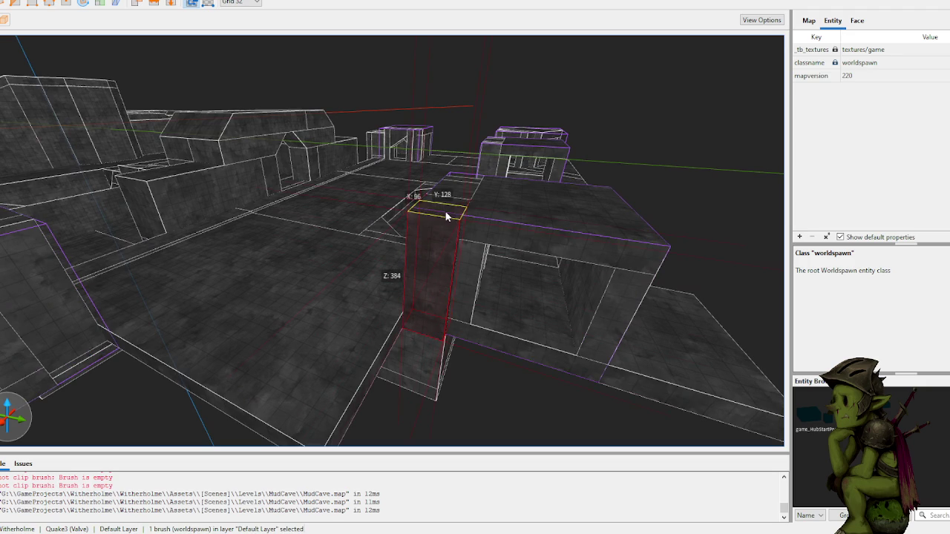
# - Draw a wide floor slab beside the room and resize it to 448 by 544
pyautogui.press('w')
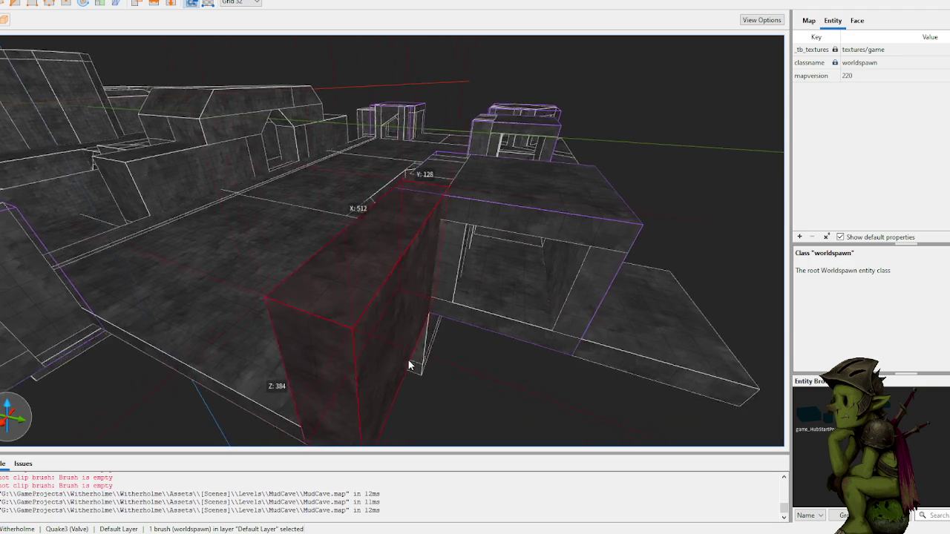
pyautogui.press('d')
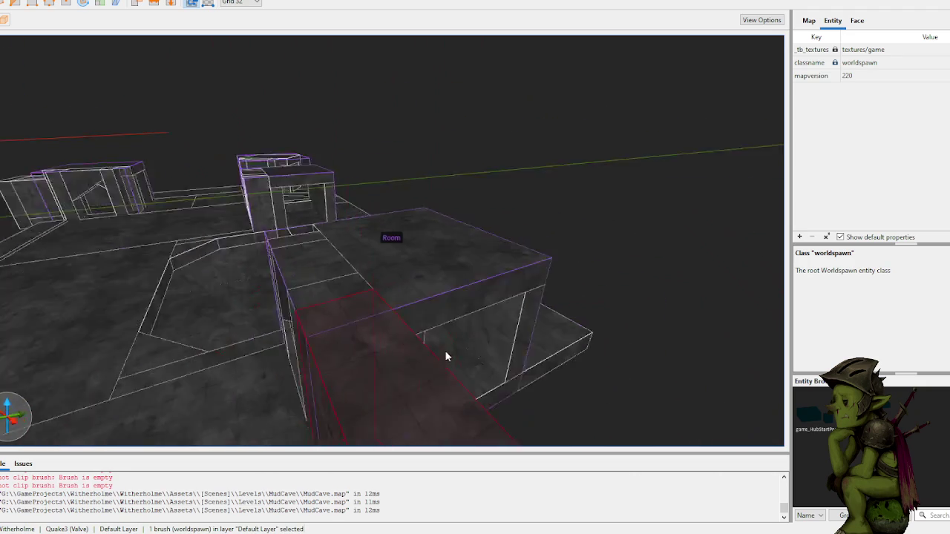
pyautogui.press('w')
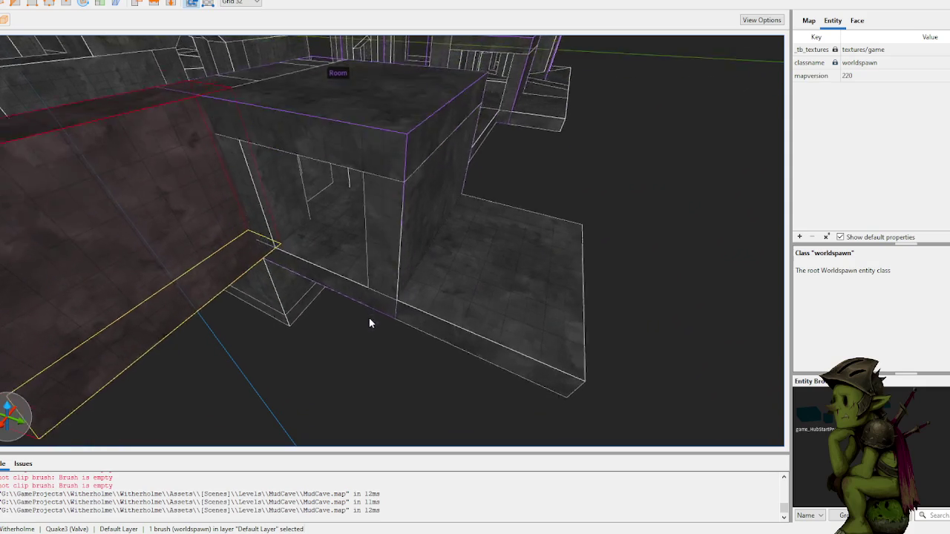
pyautogui.press('a')
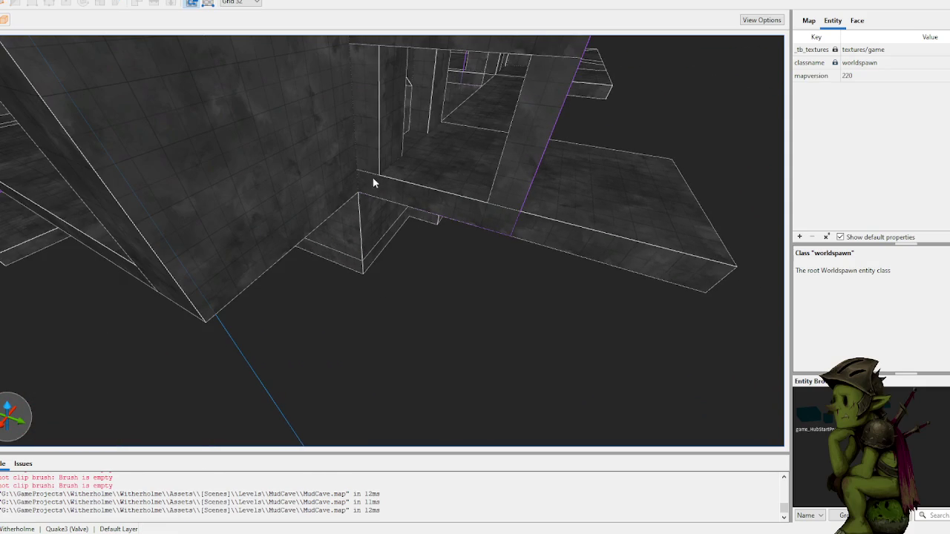
pyautogui.moveTo(490, 298)
pyautogui.mouseDown()
pyautogui.moveTo(452, 371)
pyautogui.moveTo(766, 461)
pyautogui.moveTo(690, 483)
pyautogui.mouseUp()
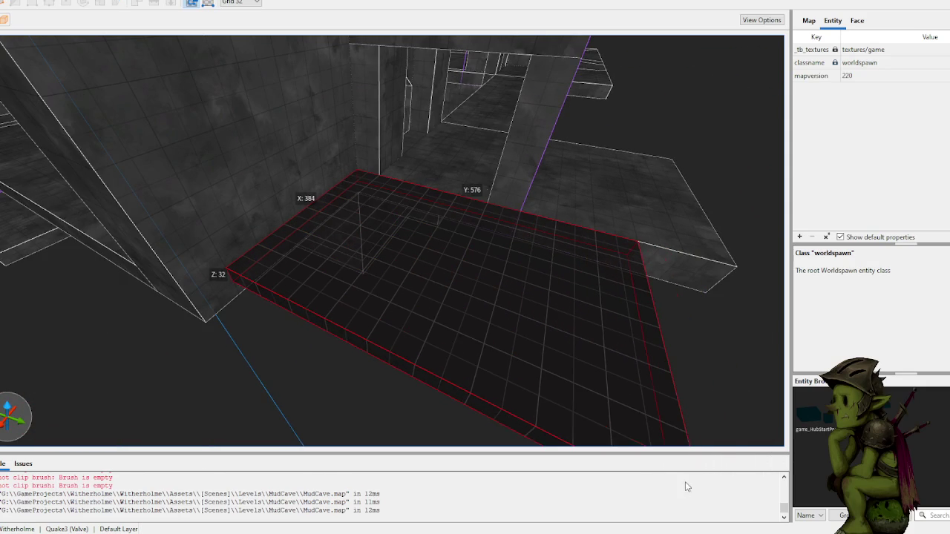
pyautogui.moveTo(659, 530)
pyautogui.mouseDown()
pyautogui.moveTo(638, 533)
pyautogui.moveTo(531, 366)
pyautogui.mouseUp()
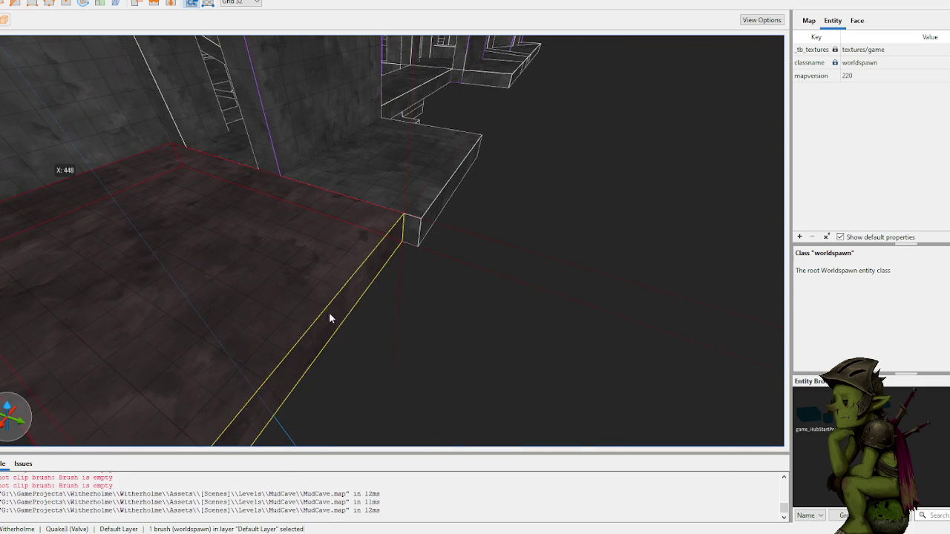
pyautogui.moveTo(488, 319)
pyautogui.mouseDown()
pyautogui.moveTo(437, 297)
pyautogui.moveTo(491, 303)
pyautogui.moveTo(399, 232)
pyautogui.moveTo(343, 367)
pyautogui.moveTo(429, 275)
pyautogui.moveTo(398, 282)
pyautogui.moveTo(409, 300)
pyautogui.moveTo(357, 278)
pyautogui.moveTo(327, 277)
pyautogui.moveTo(415, 282)
pyautogui.moveTo(361, 328)
pyautogui.mouseUp()
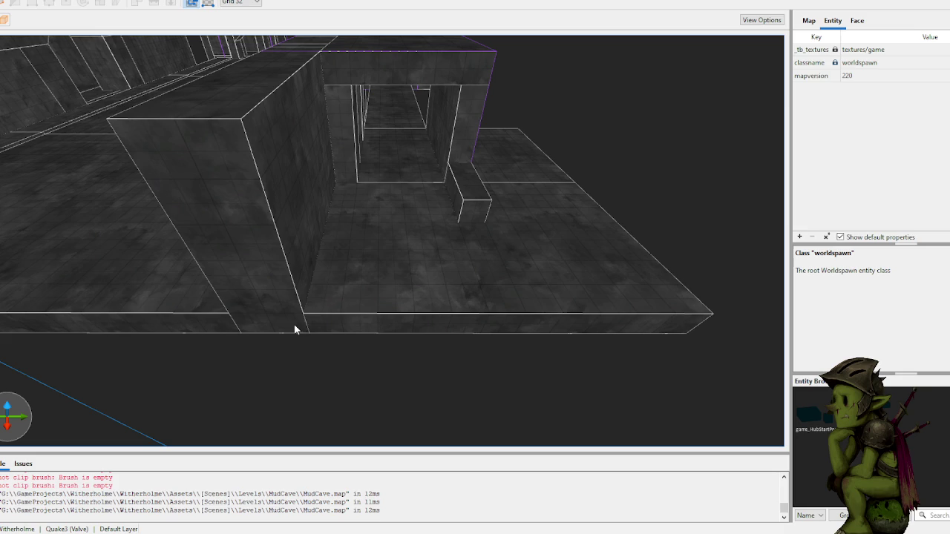
# - Draw a tall block and stretch it into a long thin wall enclosing the floor
pyautogui.moveTo(278, 317)
pyautogui.mouseDown()
pyautogui.moveTo(292, 351)
pyautogui.moveTo(279, 256)
pyautogui.mouseUp()
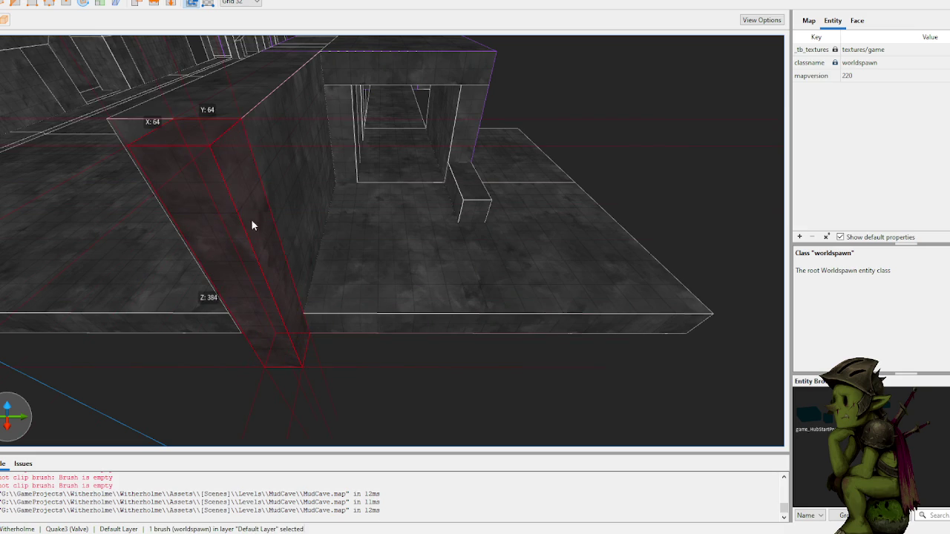
pyautogui.moveTo(339, 258); pyautogui.dragTo(739, 276)
pyautogui.press('d')
pyautogui.hotkey('ctrl', 'u')
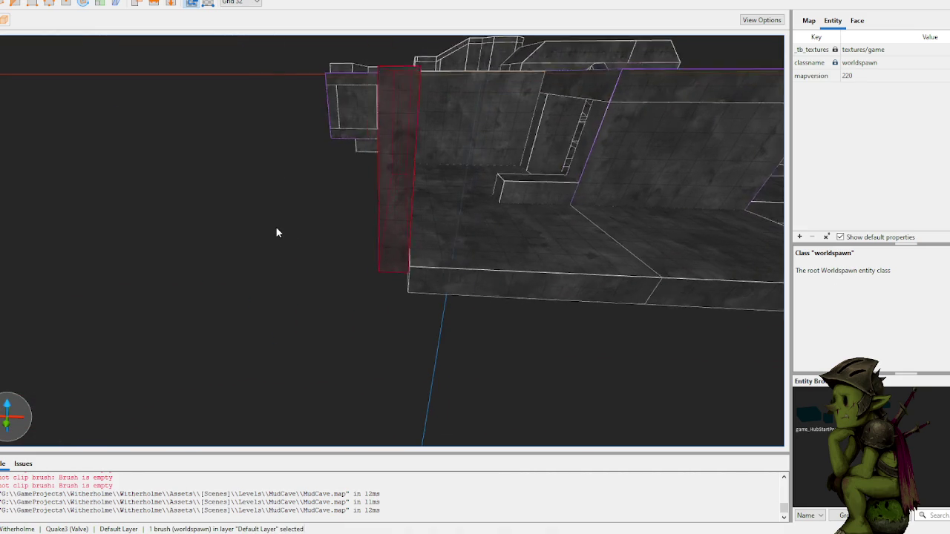
pyautogui.press('Escape')
# - Fly over the stepped platforms and past the wall into the corridor
pyautogui.press('w')
pyautogui.press('s')
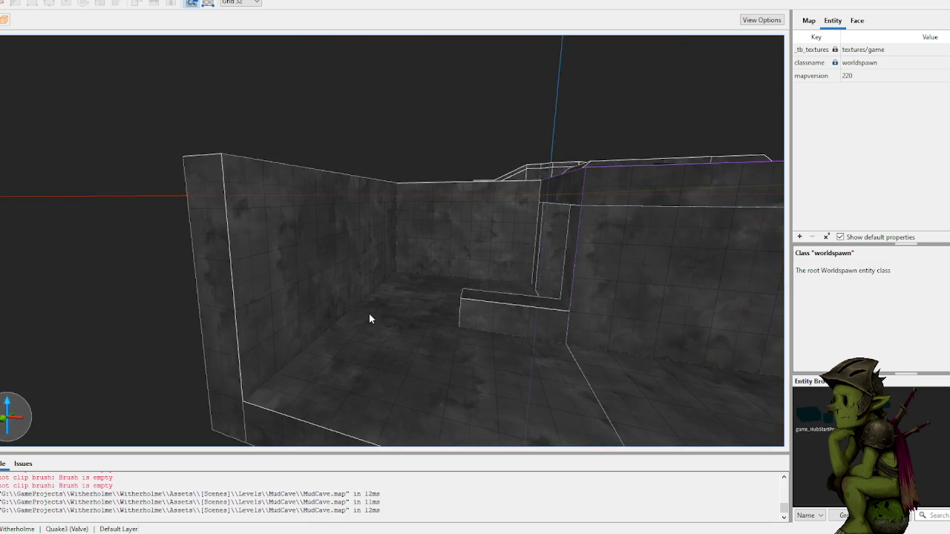
pyautogui.press('s')
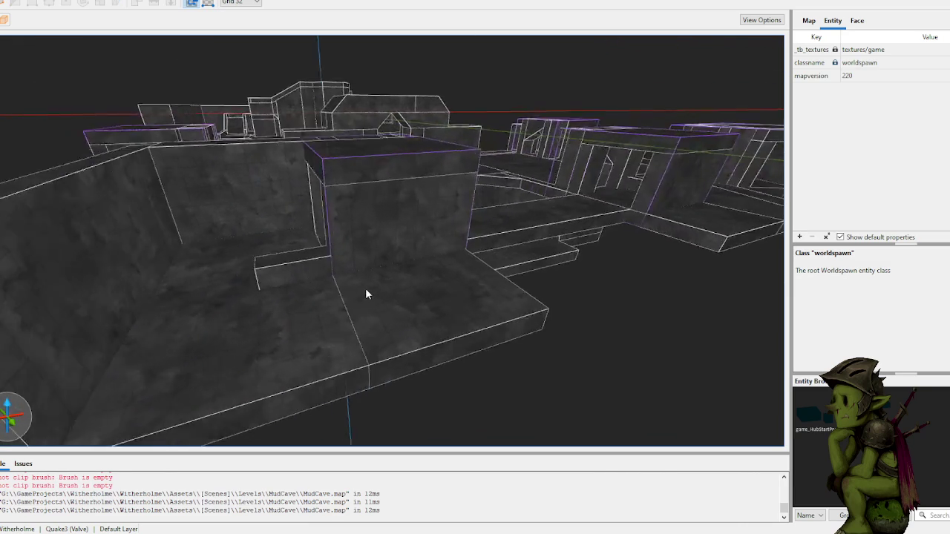
pyautogui.press('s')
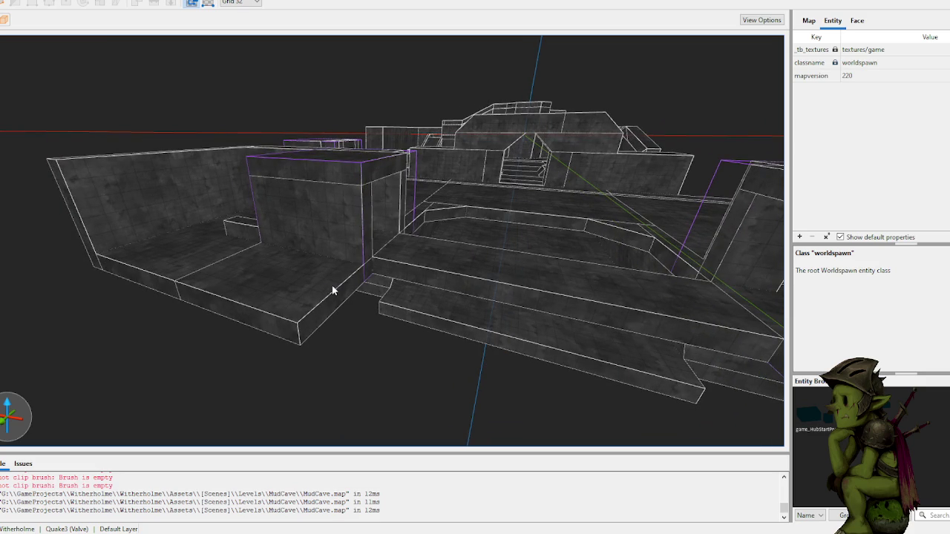
pyautogui.press('w')
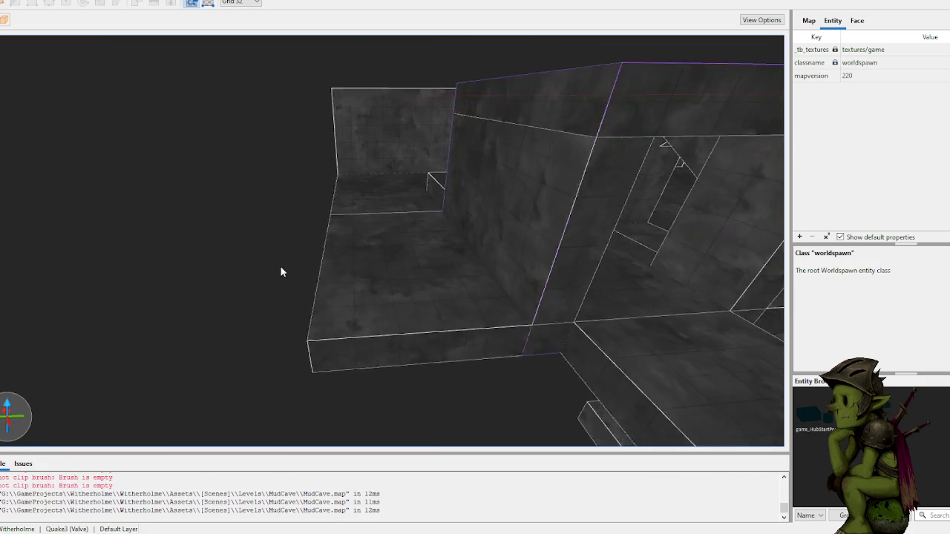
pyautogui.press('s')
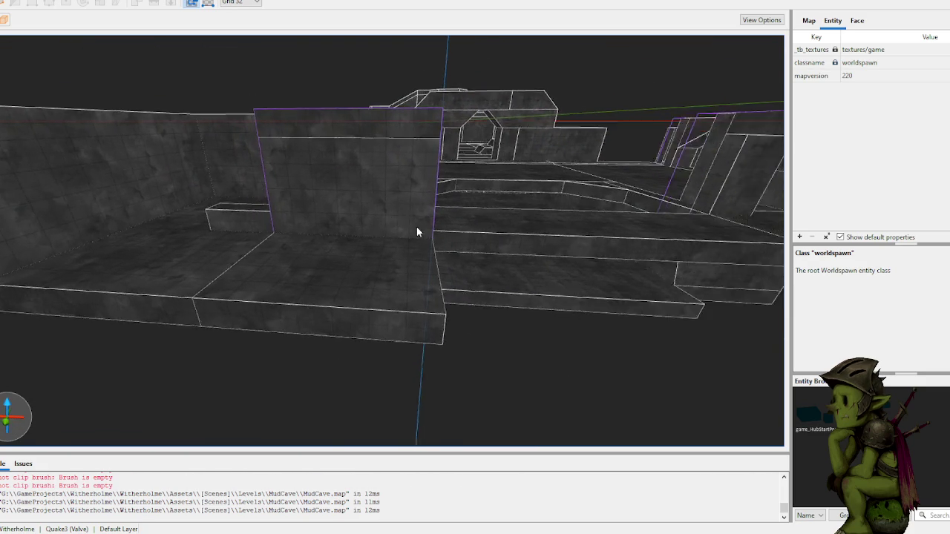
pyautogui.press('w')
pyautogui.press('w')
# - Frame the arch room and draw a small 64 by 32 by 64 block at the platform corner
pyautogui.moveTo(461, 220)
pyautogui.mouseDown()
pyautogui.moveTo(471, 218)
pyautogui.moveTo(441, 183)
pyautogui.moveTo(590, 237)
pyautogui.mouseUp()
pyautogui.moveTo(402, 312)
pyautogui.mouseDown()
pyautogui.moveTo(337, 293)
pyautogui.moveTo(435, 287)
pyautogui.moveTo(344, 283)
pyautogui.mouseUp()
pyautogui.scroll(10, 344, 282)
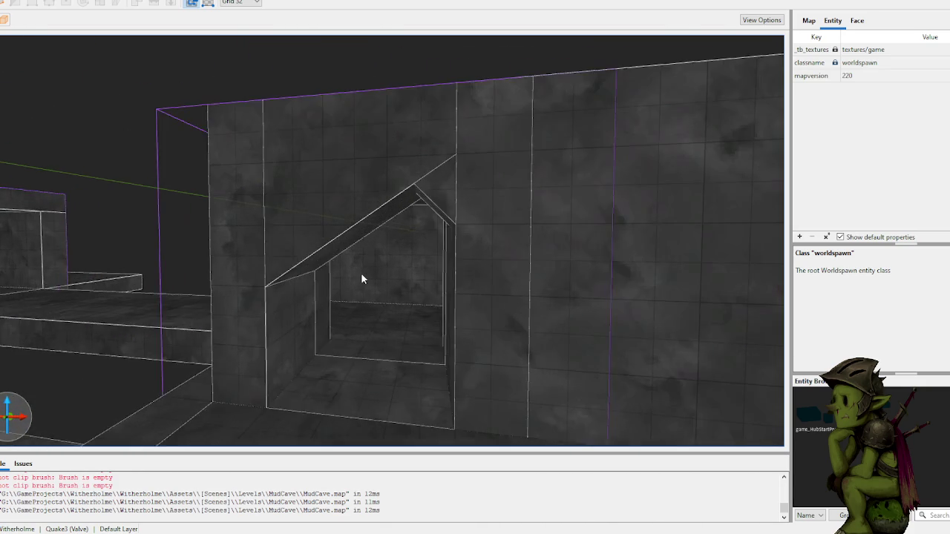
pyautogui.scroll(10, 374, 281)
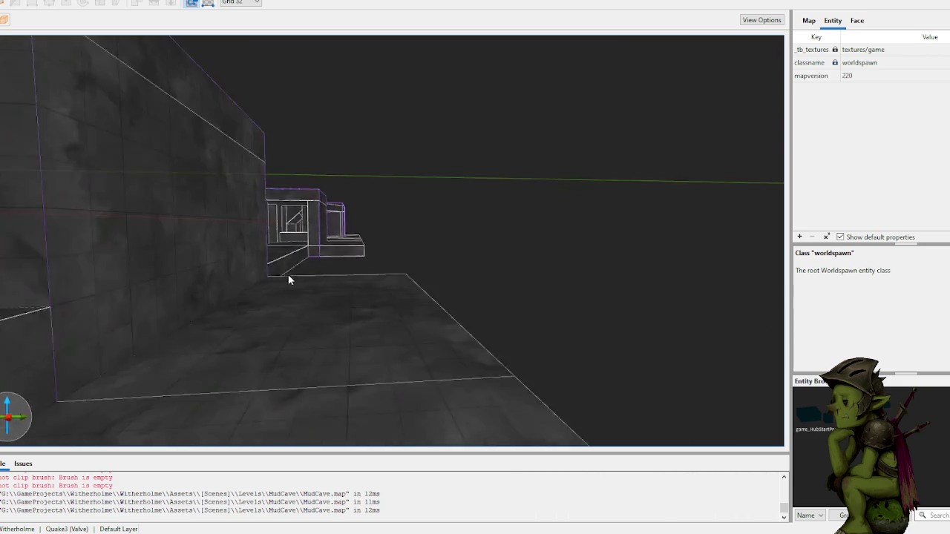
pyautogui.moveTo(238, 280)
pyautogui.mouseDown()
pyautogui.moveTo(187, 293)
pyautogui.moveTo(301, 284)
pyautogui.mouseUp()
pyautogui.scroll(5, 386, 289)
pyautogui.moveTo(577, 316)
pyautogui.mouseDown()
pyautogui.moveTo(559, 334)
pyautogui.moveTo(599, 329)
pyautogui.moveTo(600, 361)
pyautogui.moveTo(586, 320)
pyautogui.moveTo(525, 326)
pyautogui.moveTo(483, 290)
pyautogui.mouseUp()
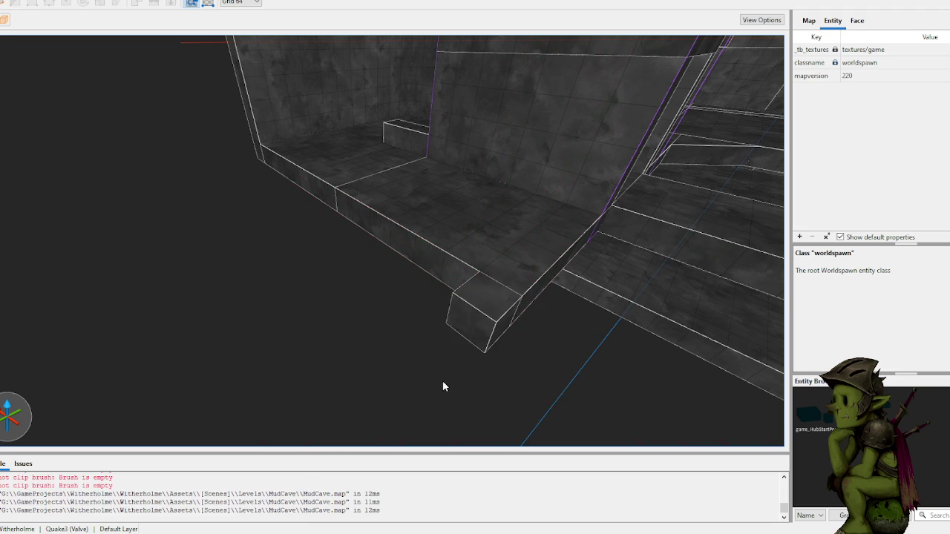
# - Draw a 192 by 64 by 192 block on the wall and clip it diagonally
pyautogui.rightClick(455, 318)
pyautogui.click(371, 286)
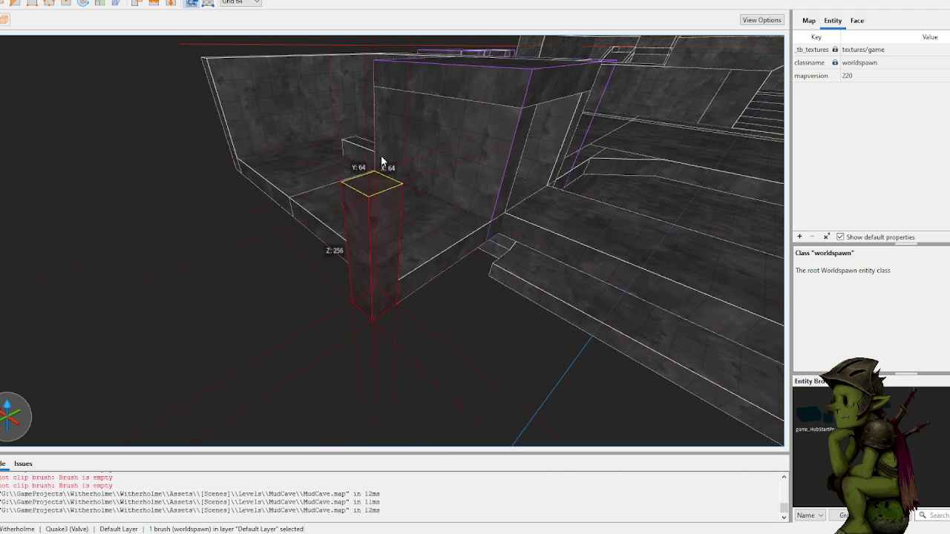
pyautogui.click(275, 295)
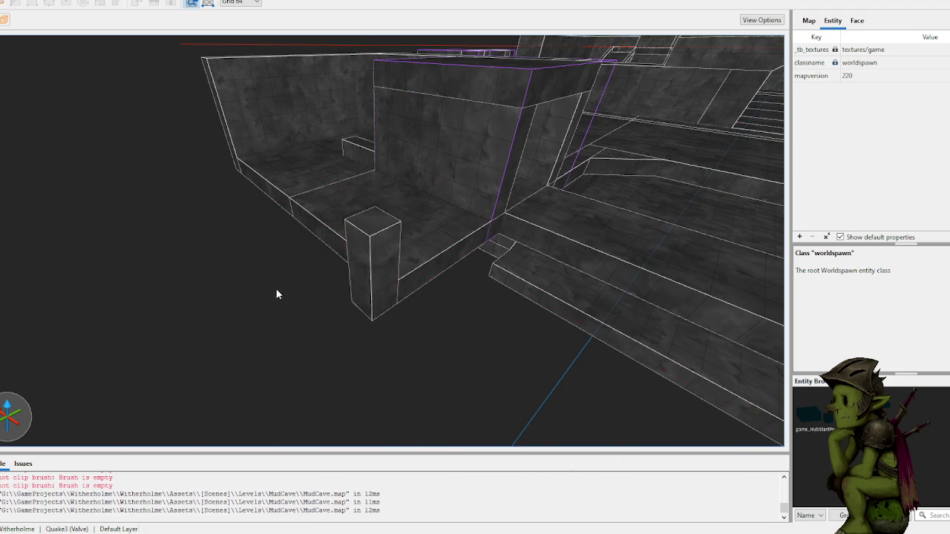
pyautogui.click(530, 222)
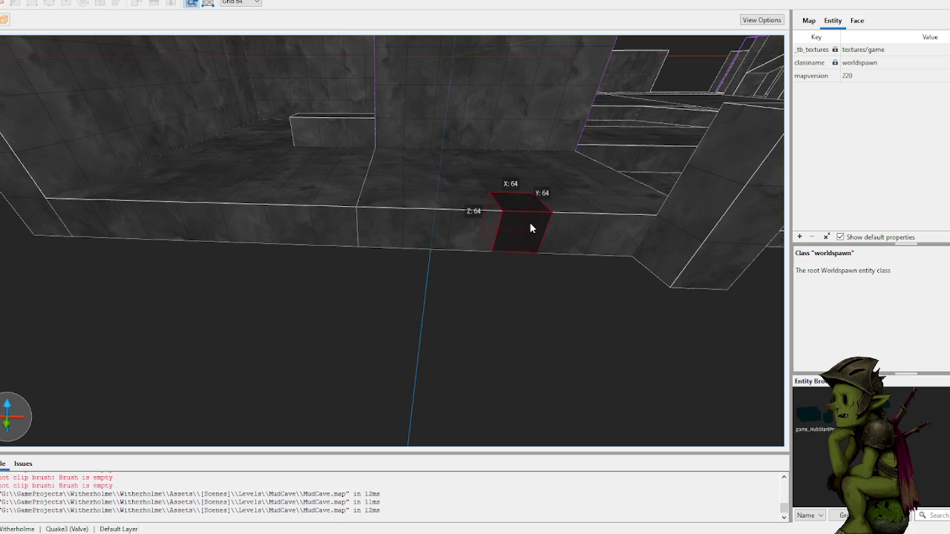
pyautogui.moveTo(270, 257); pyautogui.dragTo(242, 136)
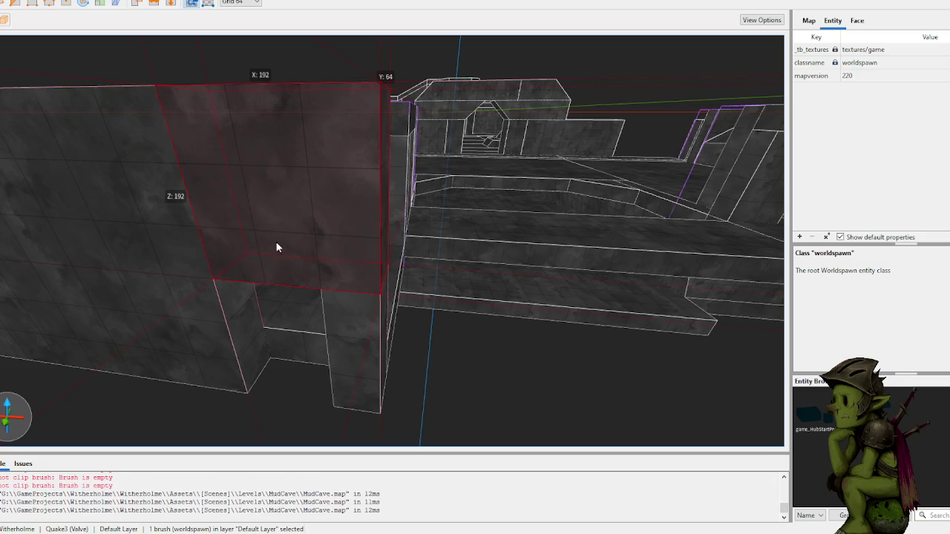
pyautogui.click(317, 281)
pyautogui.click(246, 215)
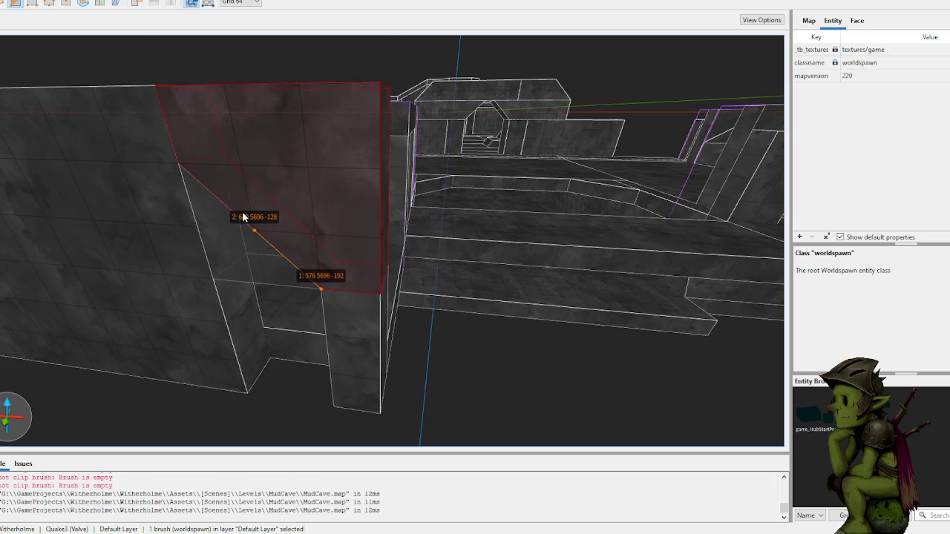
pyautogui.press('Return')
pyautogui.moveTo(242, 211)
pyautogui.mouseDown()
pyautogui.moveTo(264, 221)
pyautogui.moveTo(181, 201)
pyautogui.moveTo(297, 208)
pyautogui.moveTo(270, 200)
pyautogui.mouseUp()
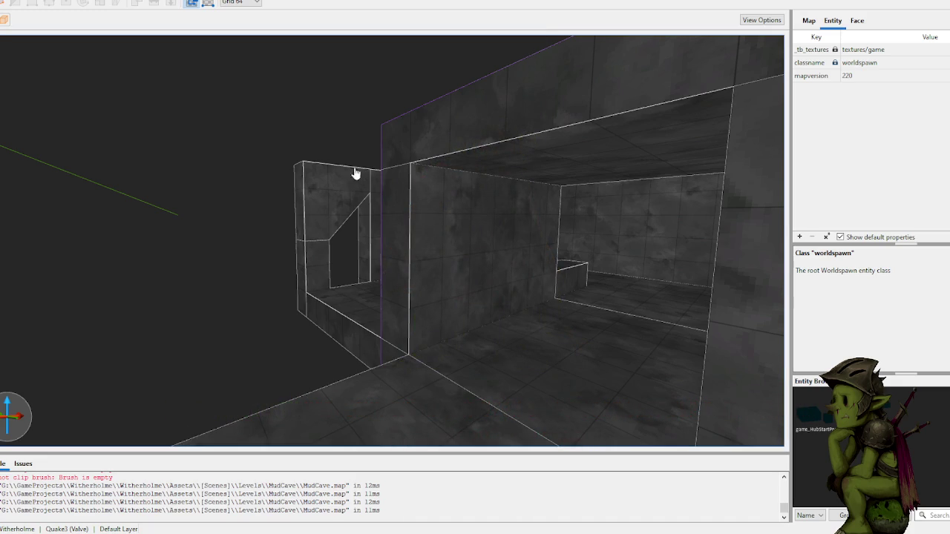
# - Draw a new 64-unit-tall block on the corridor floor and keep it
pyautogui.scroll(10, 226, 167)
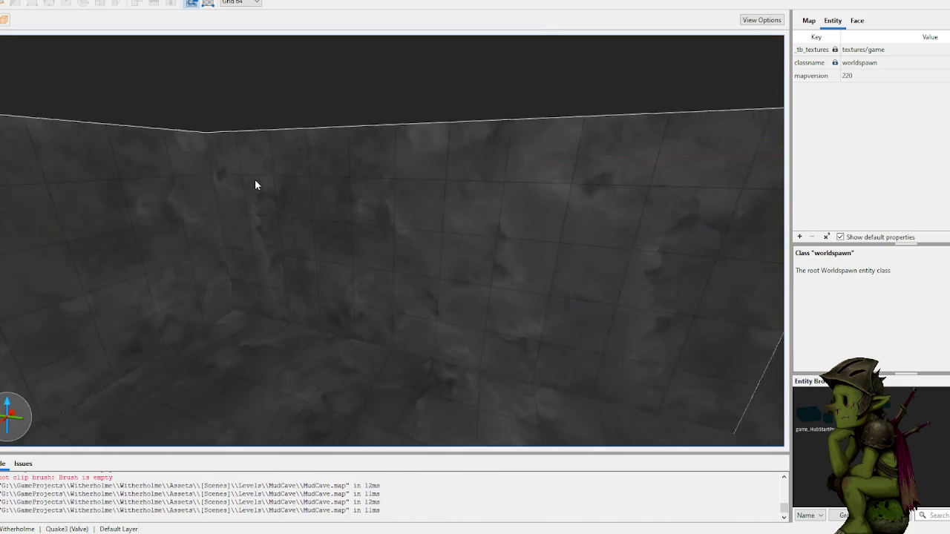
pyautogui.scroll(-5, 260, 210)
pyautogui.scroll(8, 248, 220)
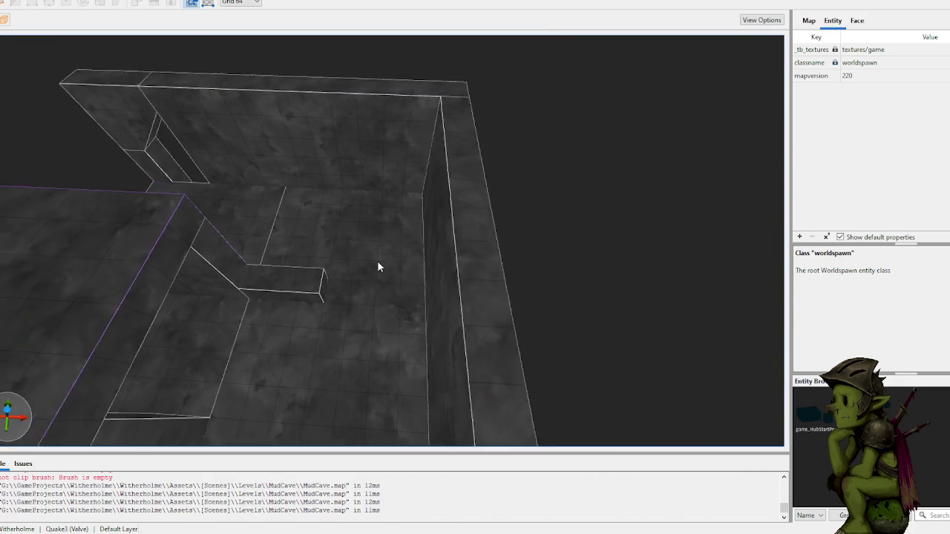
pyautogui.scroll(-10, 375, 239)
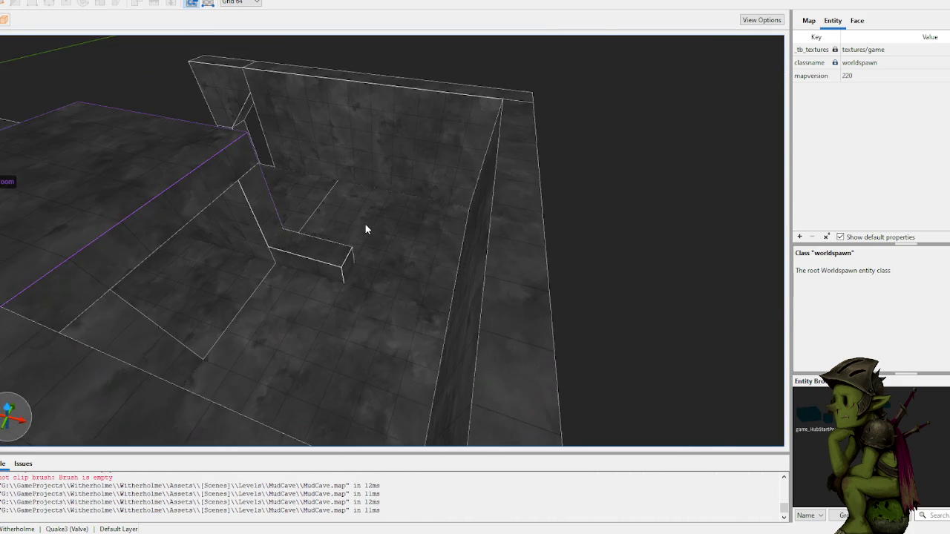
pyautogui.scroll(2, 349, 268)
pyautogui.click(383, 310)
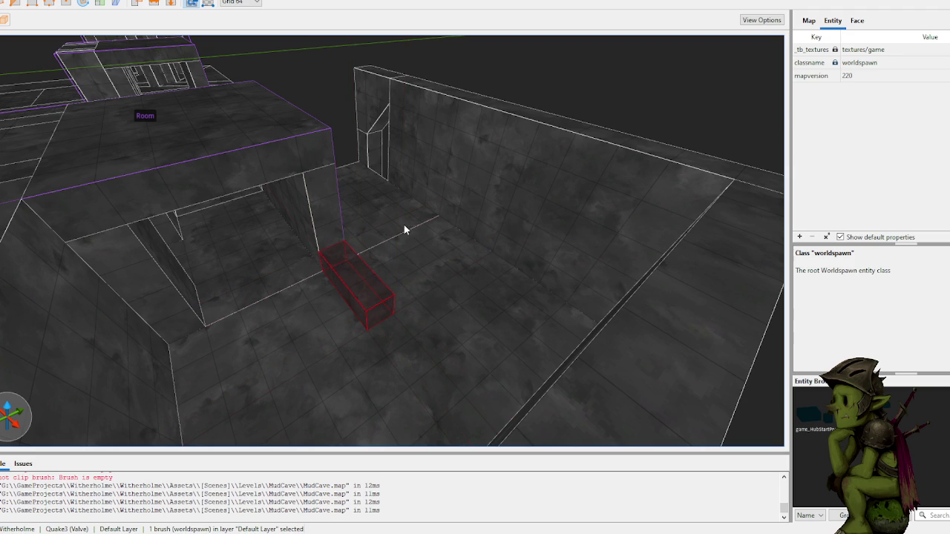
pyautogui.scroll(8, 442, 90)
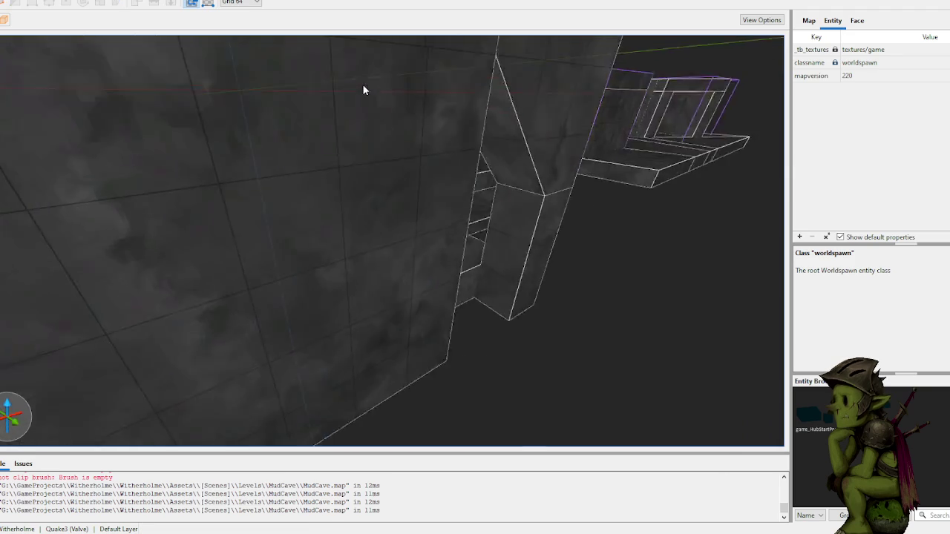
pyautogui.moveTo(275, 179); pyautogui.dragTo(428, 205)
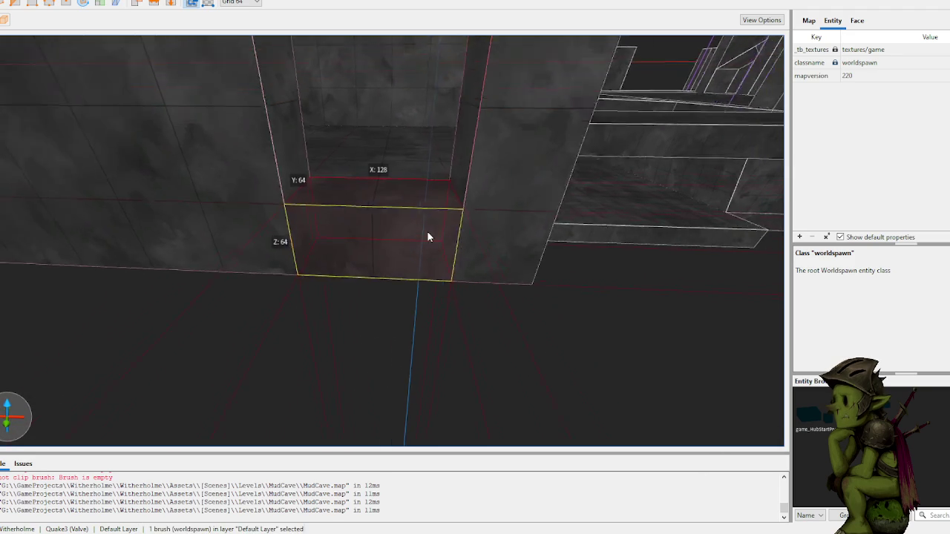
pyautogui.rightClick(435, 255)
pyautogui.click(321, 318)
# - Draw another block at the wall base, shorten it, then deselect it
pyautogui.scroll(-10, 320, 311)
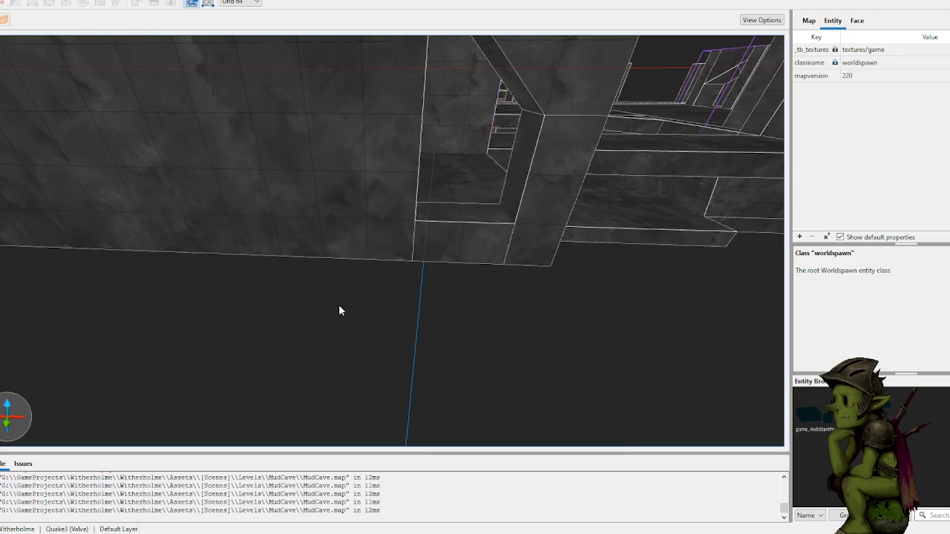
pyautogui.moveTo(296, 250); pyautogui.dragTo(273, 294)
pyautogui.moveTo(240, 365); pyautogui.dragTo(260, 309)
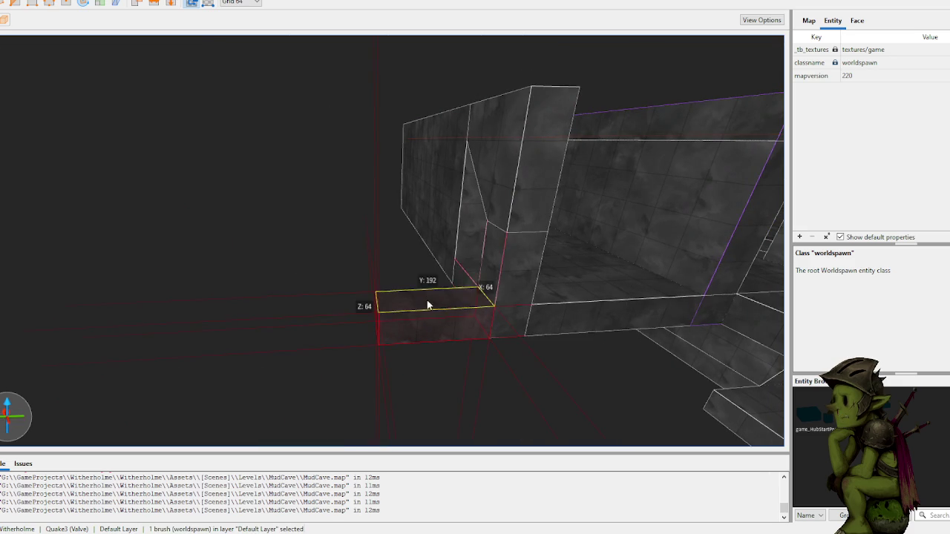
pyautogui.click(268, 219)
pyautogui.scroll(-5, 268, 220)
pyautogui.scroll(10, 354, 191)
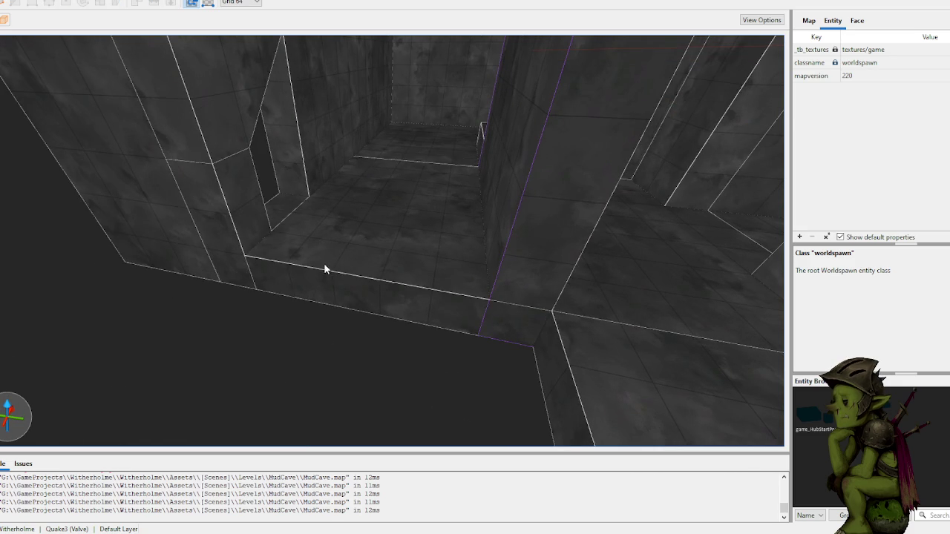
pyautogui.scroll(5, 314, 298)
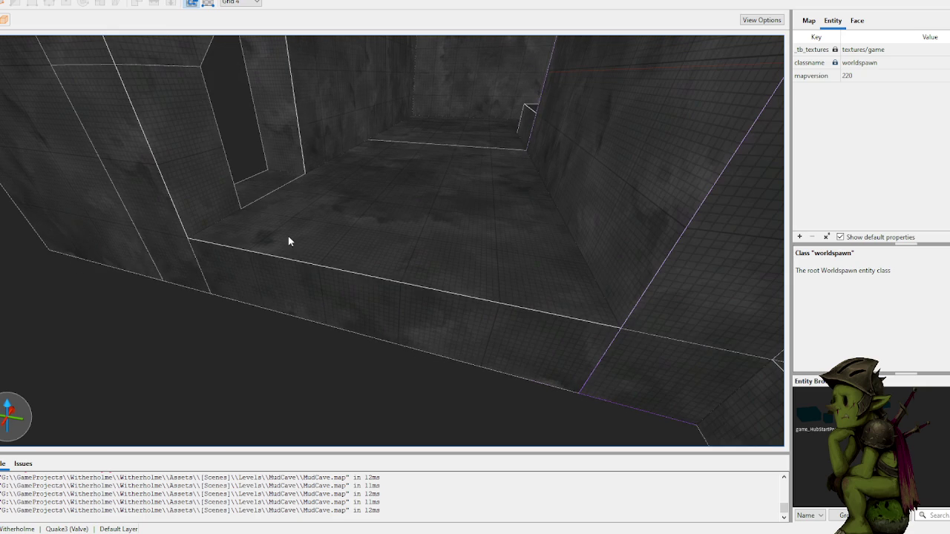
# - Draw a thin 16 by 320 by 16 strip brush along the ledge edge
pyautogui.moveTo(202, 241); pyautogui.dragTo(613, 319)
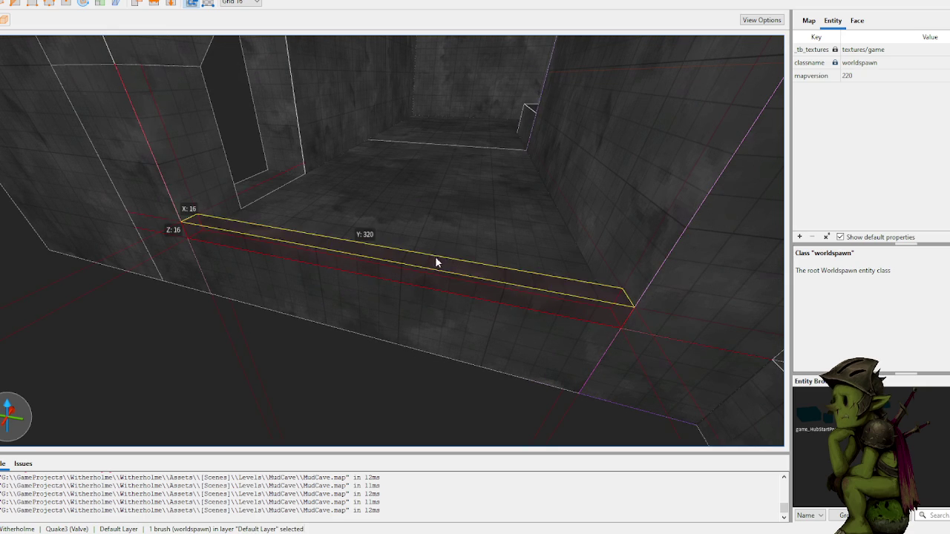
pyautogui.press('Escape')
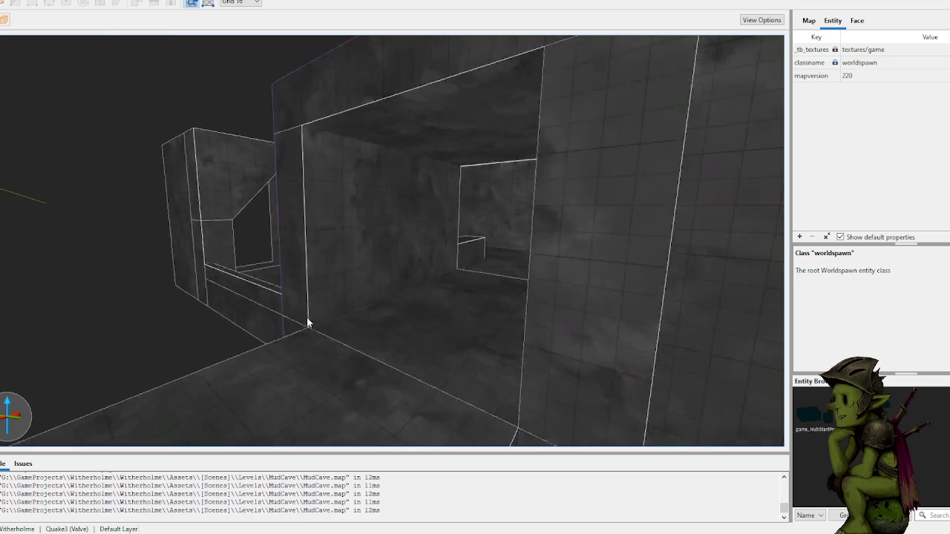
pyautogui.scroll(-10, 306, 317)
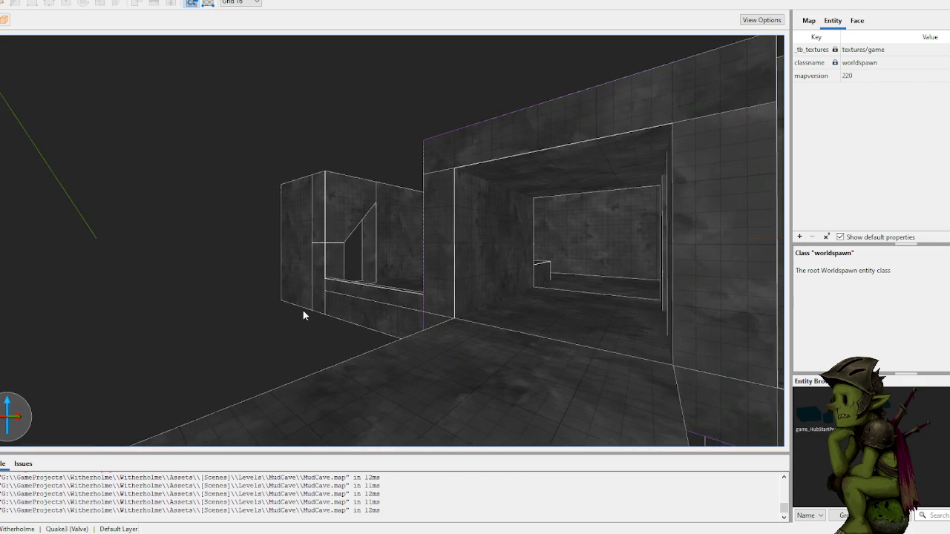
pyautogui.scroll(5, 304, 311)
pyautogui.click(354, 317)
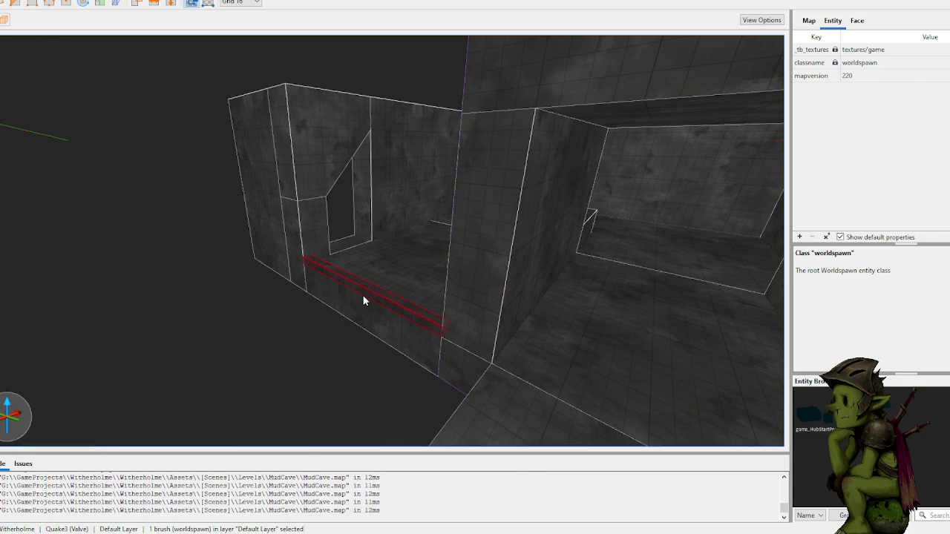
pyautogui.press('Escape')
# - Zoom out and coarsen the grid to 64 units
pyautogui.scroll(1, 307, 297)
pyautogui.scroll(10, 305, 295)
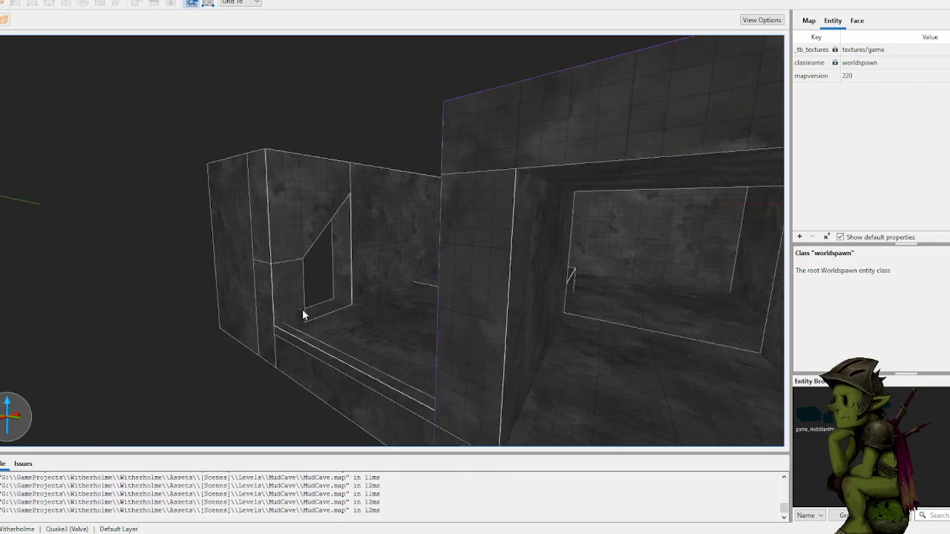
pyautogui.scroll(5, 451, 329)
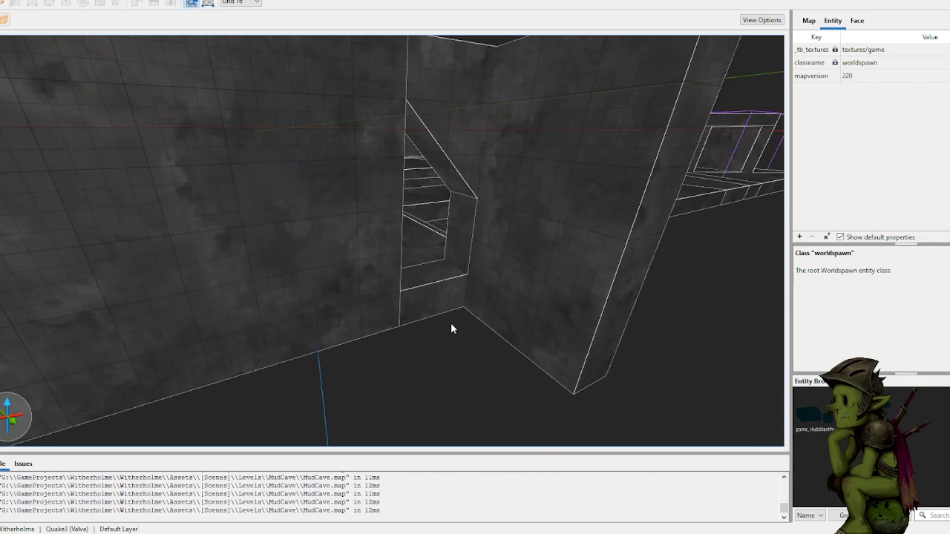
pyautogui.press('+')
# - Draw a 64-unit-tall floor slab and stretch it along the wall to 896
pyautogui.moveTo(461, 285)
pyautogui.mouseDown()
pyautogui.moveTo(407, 307)
pyautogui.moveTo(518, 374)
pyautogui.moveTo(498, 365)
pyautogui.mouseUp()
pyautogui.scroll(-5, 499, 365)
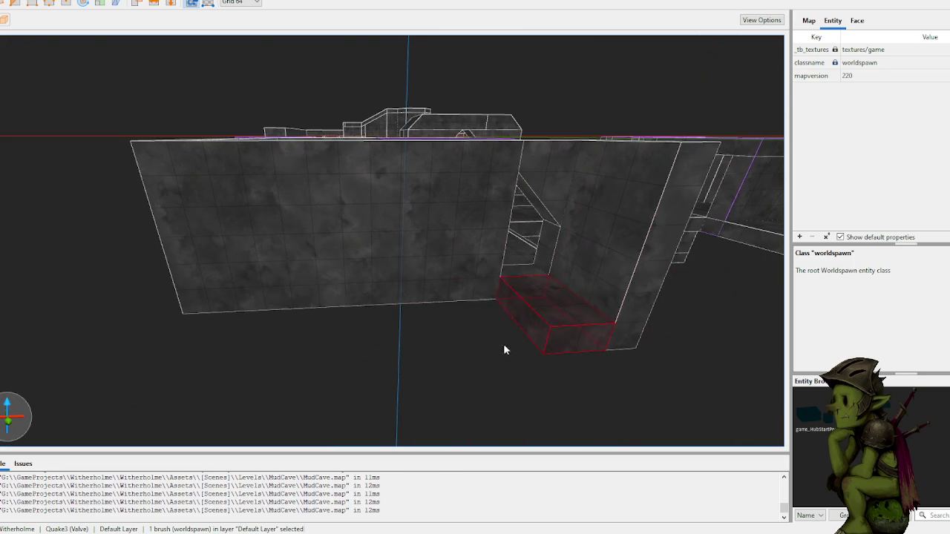
pyautogui.moveTo(515, 325); pyautogui.dragTo(149, 355)
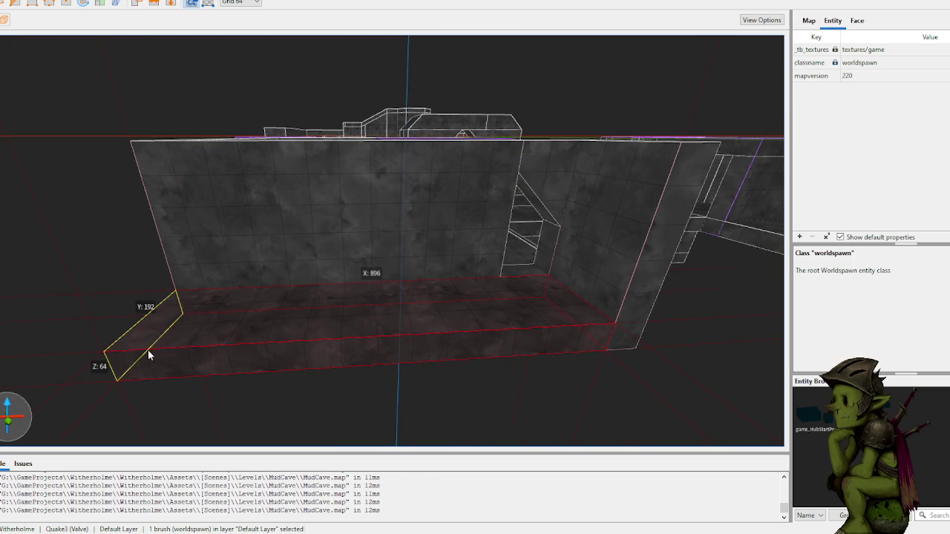
pyautogui.click(399, 403)
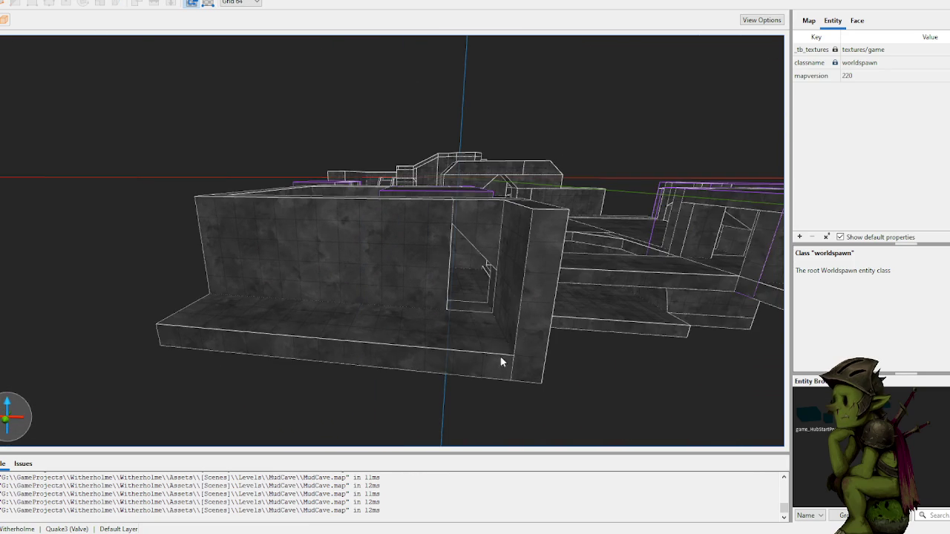
# - Select the pillar and slab together and extend both toward the viewer
pyautogui.click(530, 341)
pyautogui.keyDown('shift'); pyautogui.click(485, 363); pyautogui.keyUp('shift')
pyautogui.click(520, 354)
pyautogui.keyDown('ctrl'); pyautogui.click(484, 364); pyautogui.keyUp('ctrl')
pyautogui.moveTo(484, 365)
pyautogui.mouseDown()
pyautogui.moveTo(470, 431)
pyautogui.moveTo(472, 417)
pyautogui.mouseUp()
pyautogui.click(124, 294)
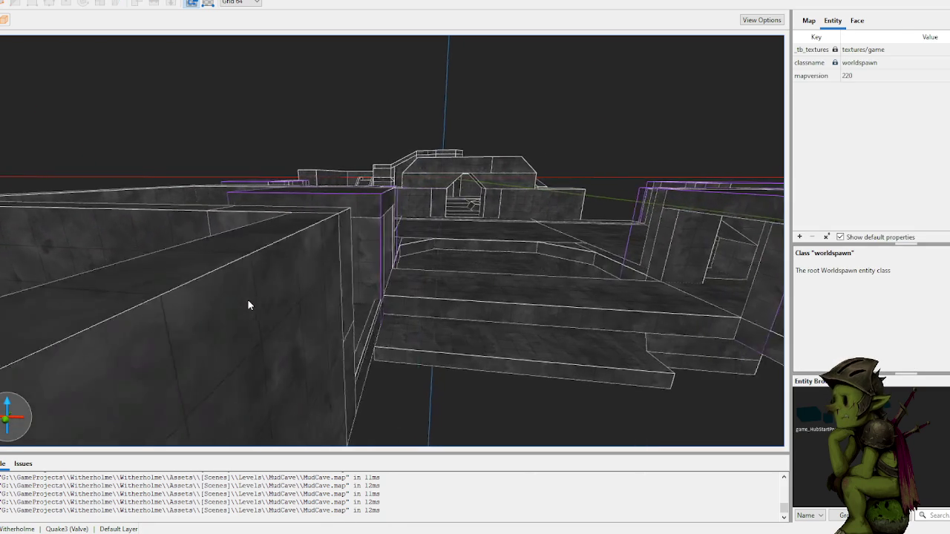
# - Stretch the ceiling brush to 640 units, then select the long floor slab
pyautogui.scroll(10, 347, 113)
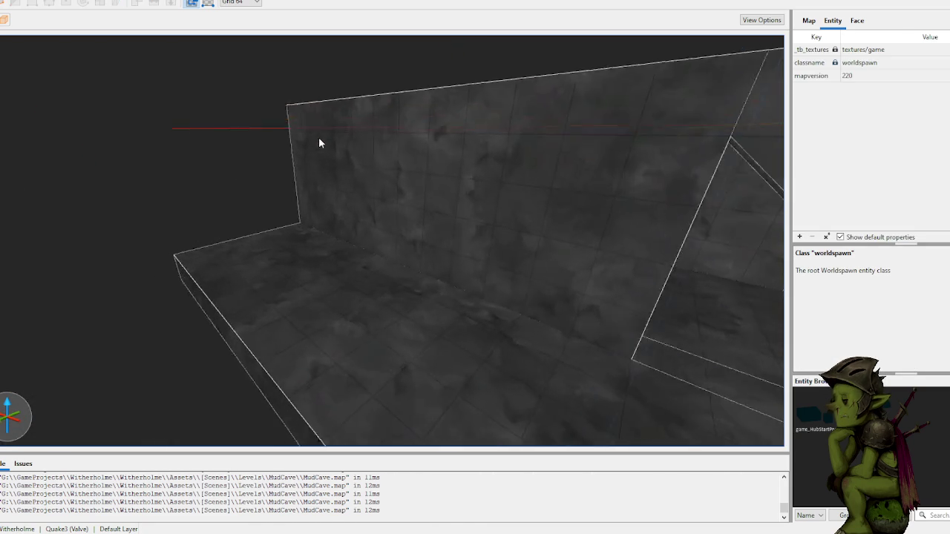
pyautogui.scroll(-6, 367, 144)
pyautogui.scroll(5, 375, 213)
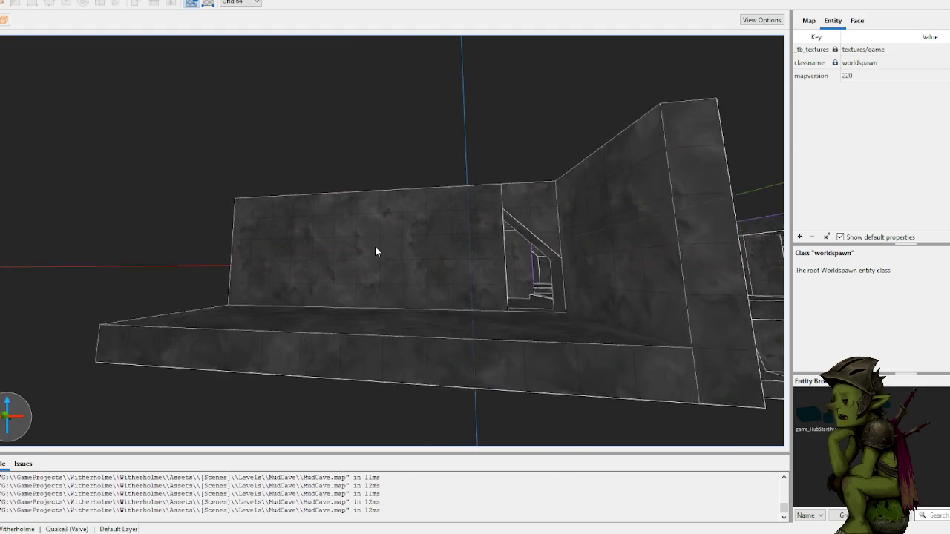
pyautogui.scroll(5, 375, 236)
pyautogui.click(468, 258)
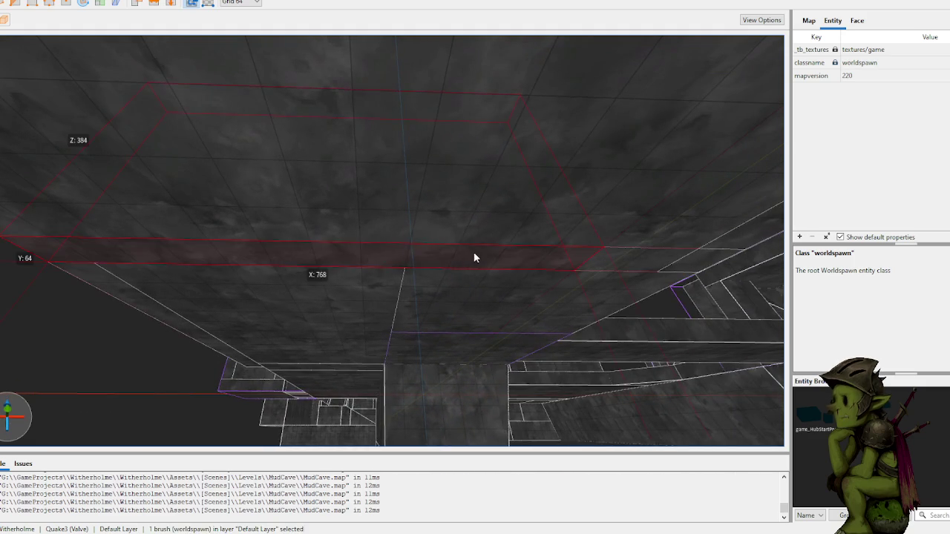
pyautogui.scroll(-8, 473, 256)
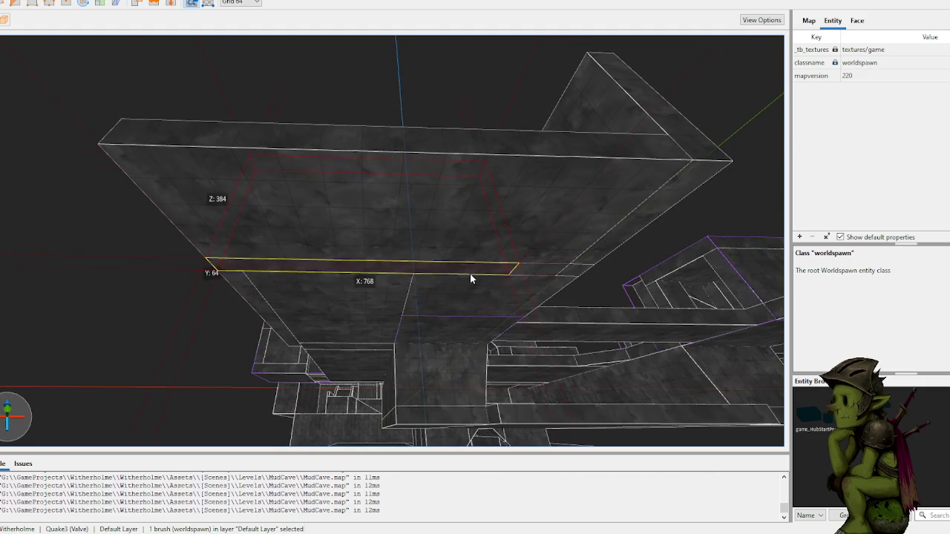
pyautogui.moveTo(470, 274); pyautogui.dragTo(468, 375)
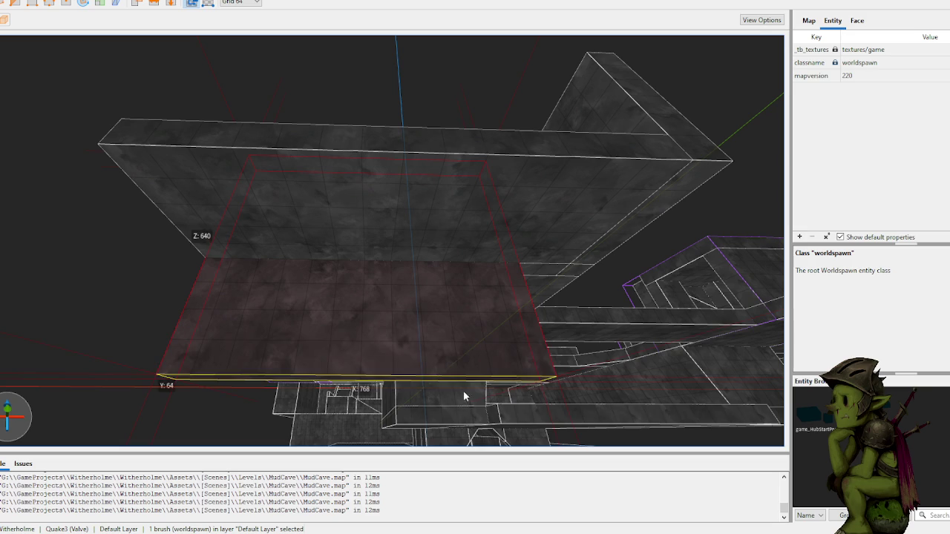
pyautogui.press('Escape')
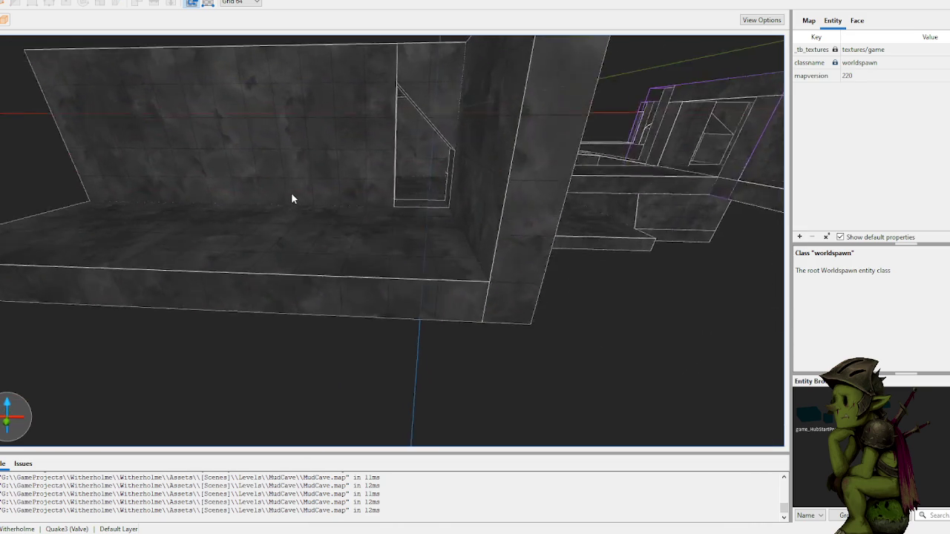
pyautogui.click(368, 280)
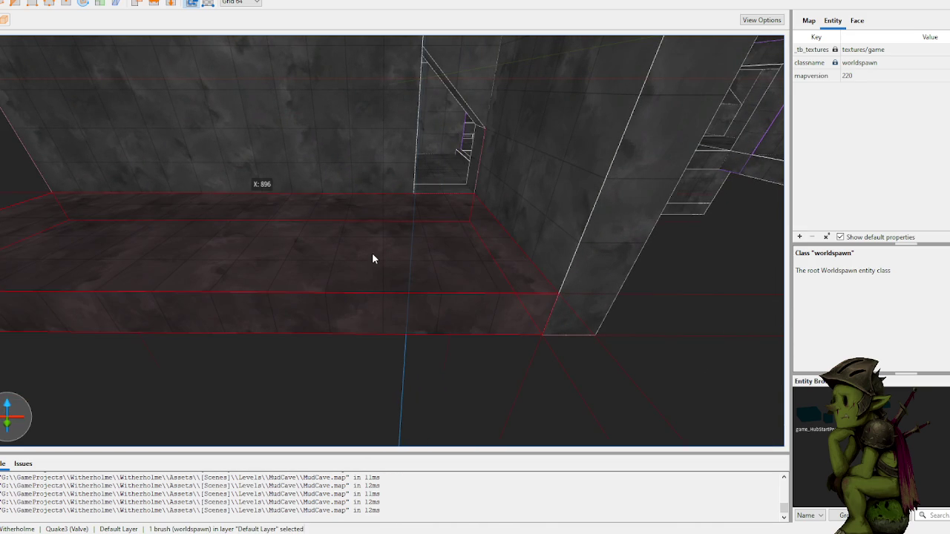
# - Clip the floor slab in two with a vertical cut, keeping both halves
pyautogui.press('c')
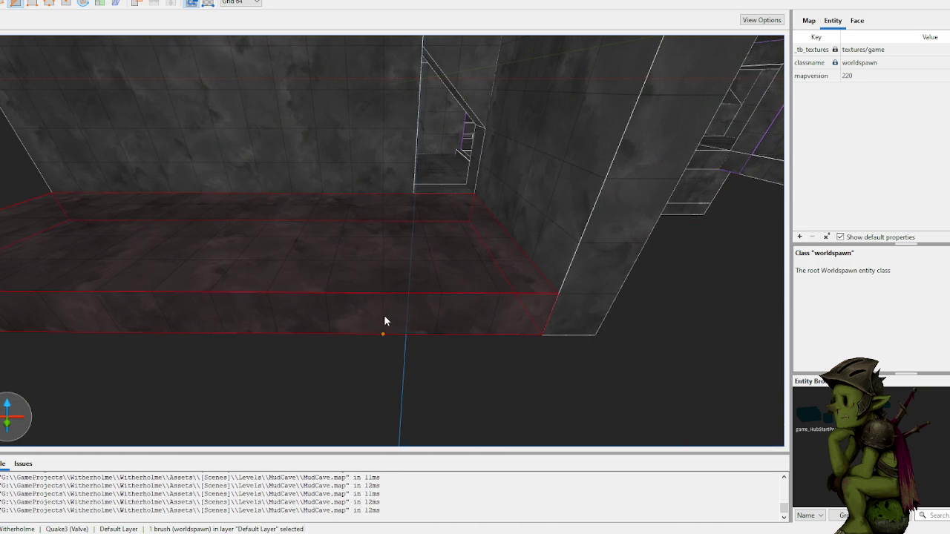
pyautogui.click(328, 307)
pyautogui.click(331, 261)
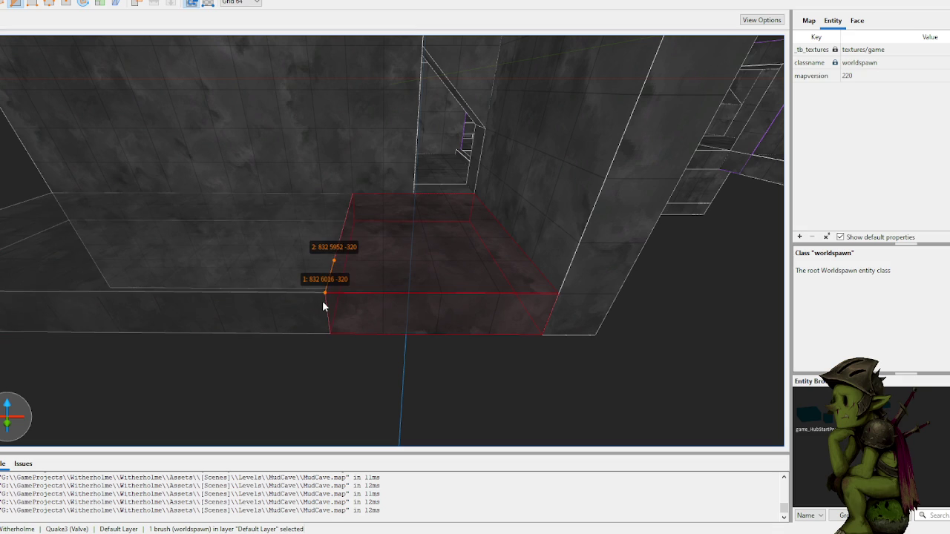
pyautogui.hotkey('ctrl', 'Return')
pyautogui.press('Return')
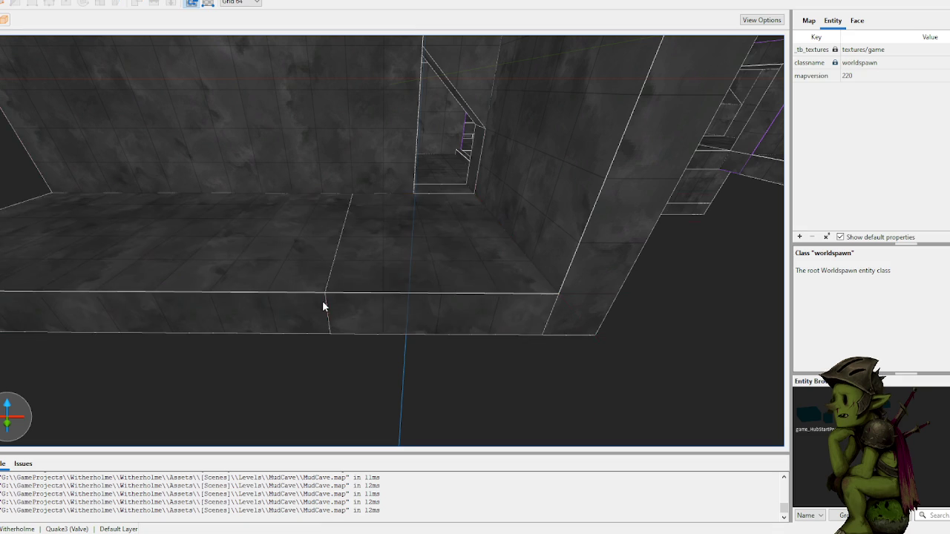
# - Extend a brush's bottom face downward and clip it into a wedge
pyautogui.scroll(-10, 303, 293)
pyautogui.click(362, 261)
pyautogui.moveTo(362, 261); pyautogui.dragTo(359, 315)
pyautogui.press('v')
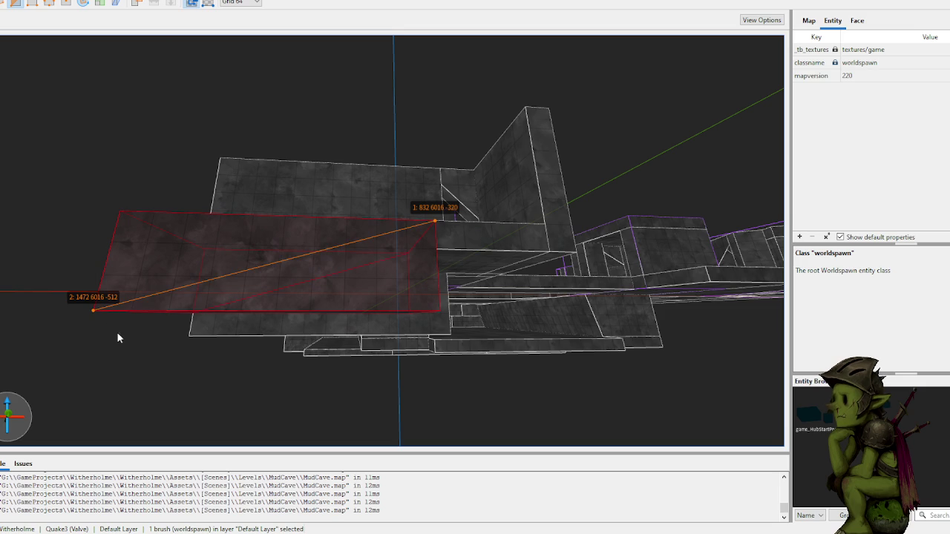
pyautogui.press('Return')
pyautogui.press('Escape')
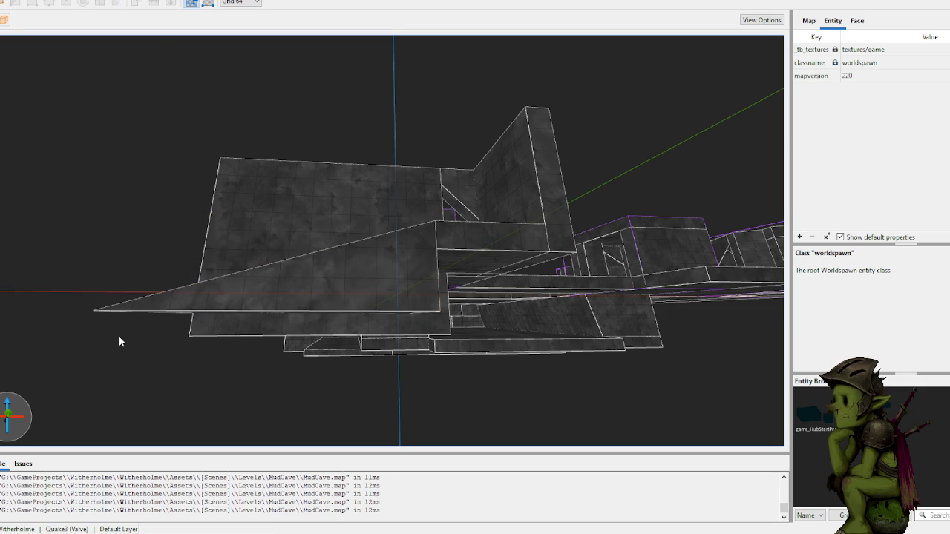
# - Pull another brush's bottom face downward, then check the column and Room group
pyautogui.scroll(3, 386, 278)
pyautogui.click(383, 263)
pyautogui.moveTo(381, 272); pyautogui.dragTo(367, 329)
pyautogui.click(390, 303)
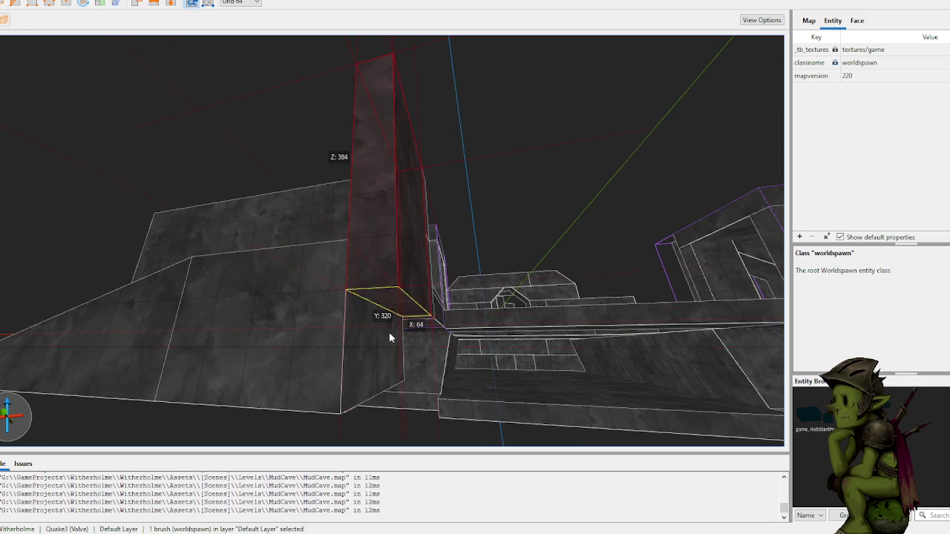
pyautogui.press('Escape')
pyautogui.scroll(5, 345, 424)
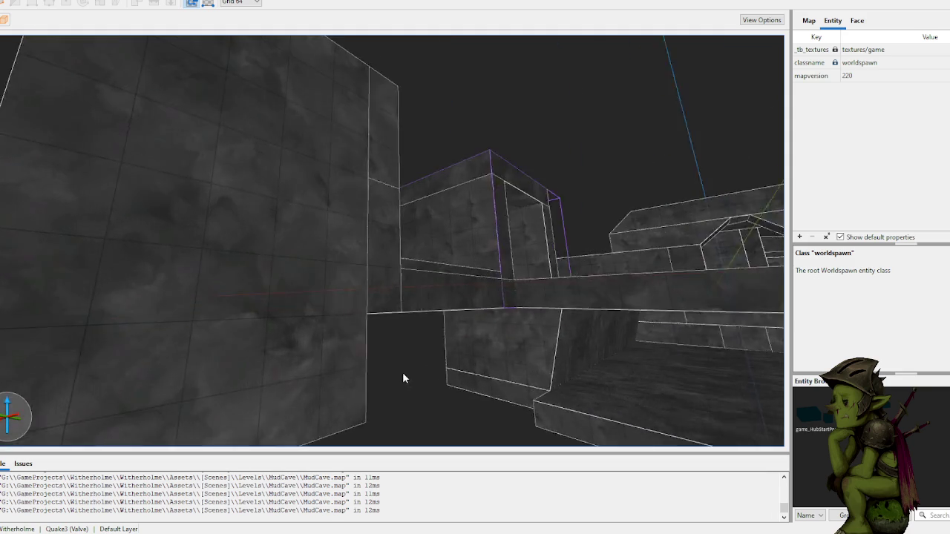
pyautogui.scroll(3, 406, 338)
pyautogui.click(486, 340)
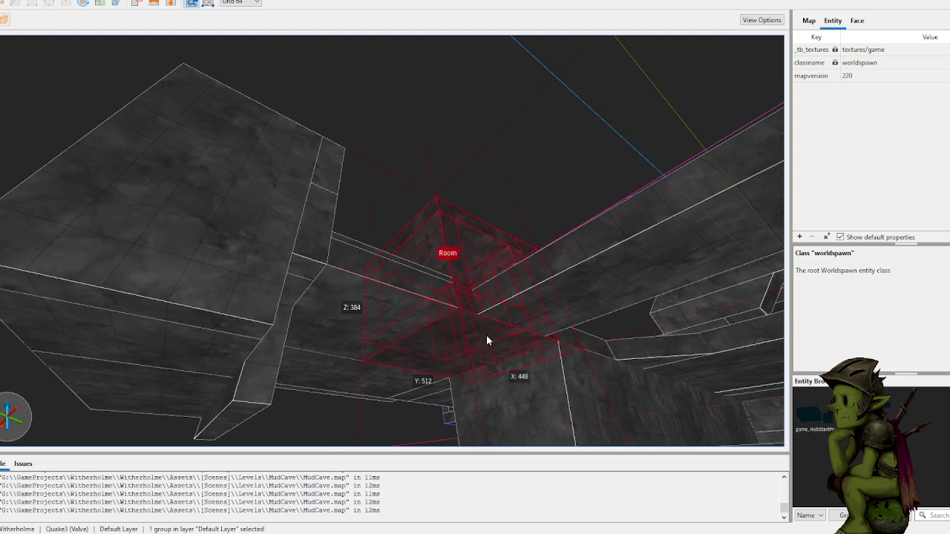
pyautogui.press('Escape')
# - Draw a narrow beam brush in the corridor and stretch it to 704 units
pyautogui.scroll(-5, 478, 317)
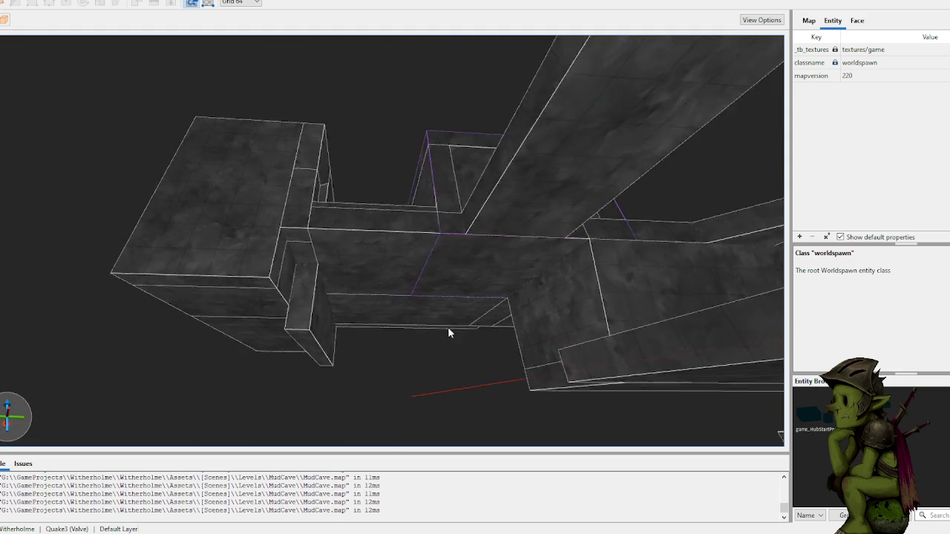
pyautogui.scroll(5, 434, 342)
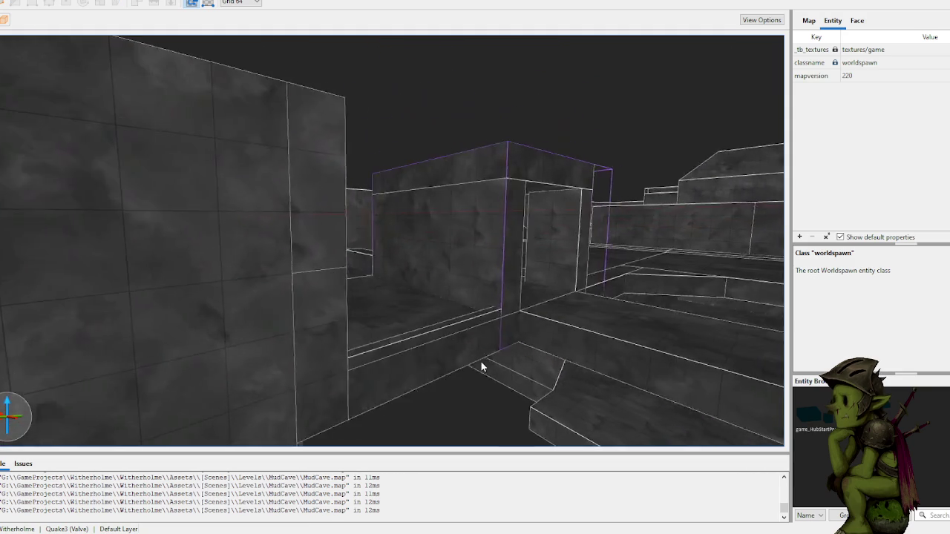
pyautogui.scroll(-10, 444, 363)
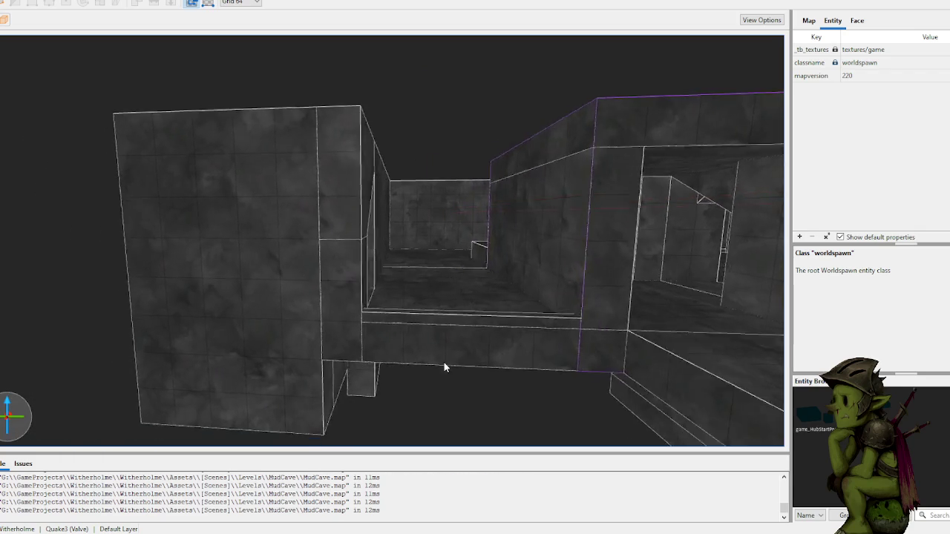
pyautogui.scroll(5, 440, 340)
pyautogui.moveTo(333, 354); pyautogui.dragTo(303, 340)
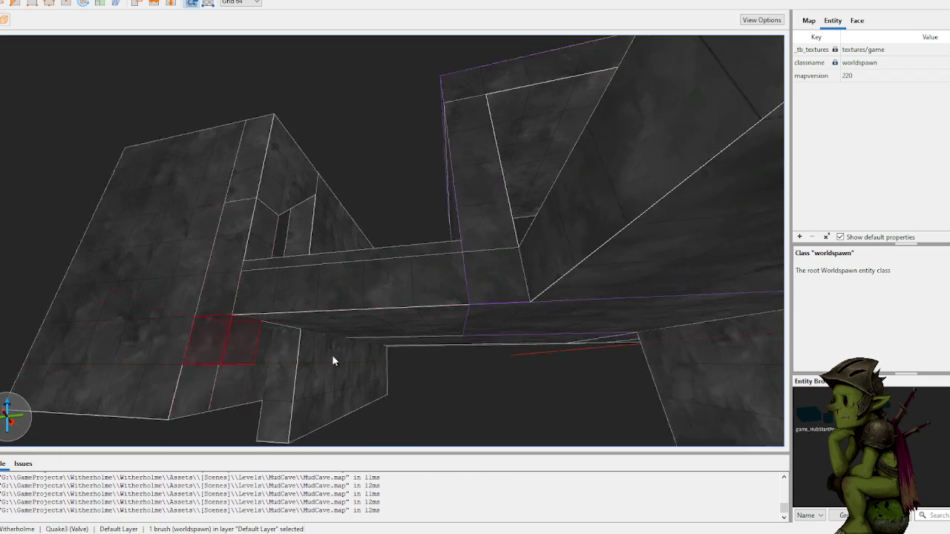
pyautogui.press('d')
pyautogui.moveTo(146, 253); pyautogui.dragTo(475, 289)
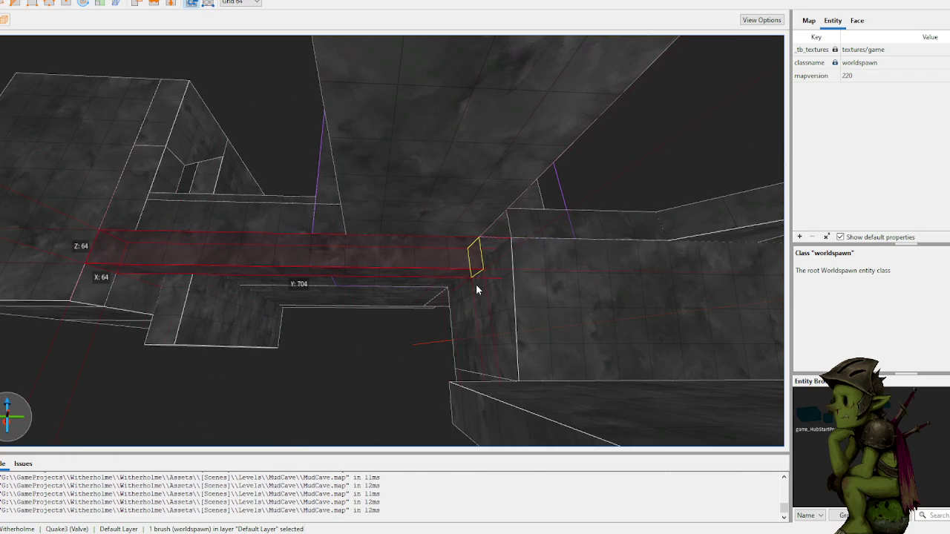
pyautogui.press('d')
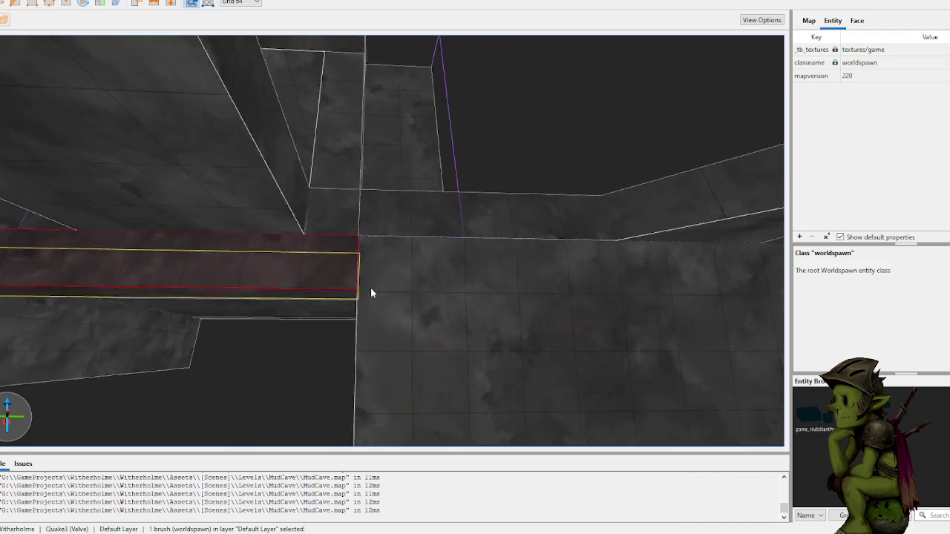
# - Clip the beam's end against the wall with three points and save the map
pyautogui.press('c')
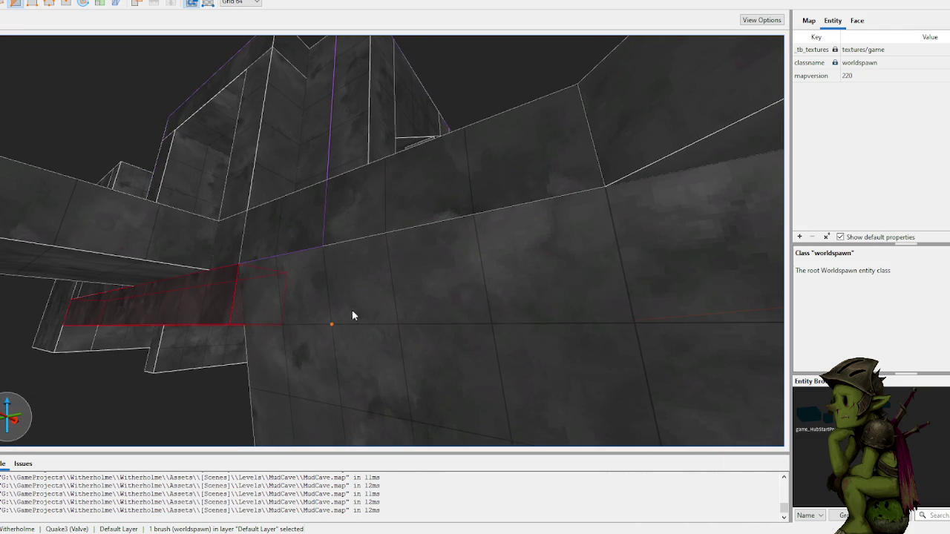
pyautogui.click(323, 245)
pyautogui.click(397, 324)
pyautogui.click(326, 332)
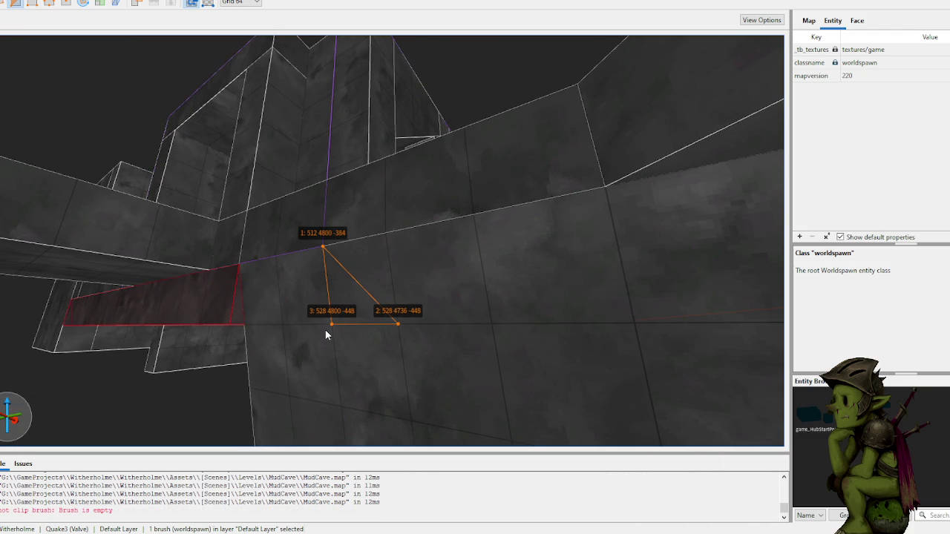
pyautogui.press('Return')
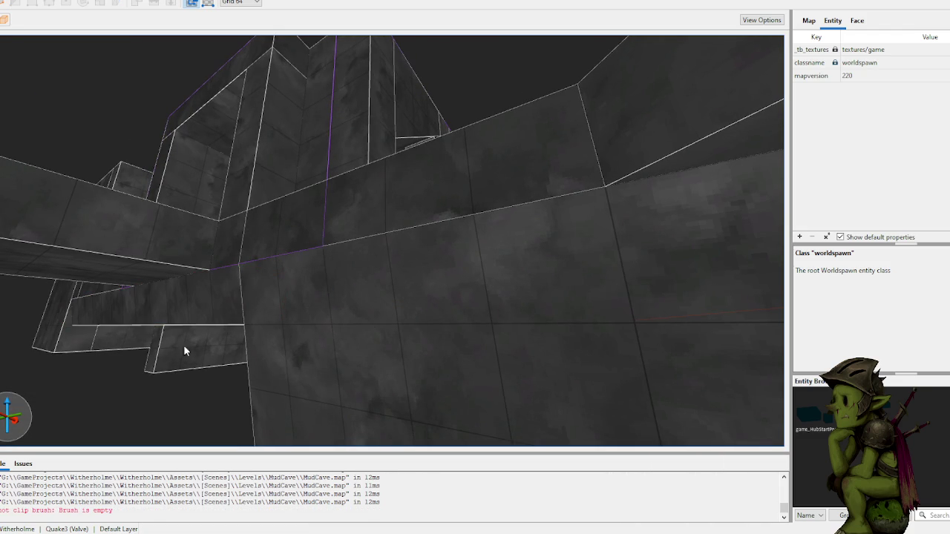
pyautogui.hotkey('ctrl', 's')
# - Orbit around the cave to bring the doorway into close view
pyautogui.moveTo(171, 309)
pyautogui.mouseDown()
pyautogui.moveTo(164, 339)
pyautogui.moveTo(258, 311)
pyautogui.moveTo(245, 311)
pyautogui.mouseUp()
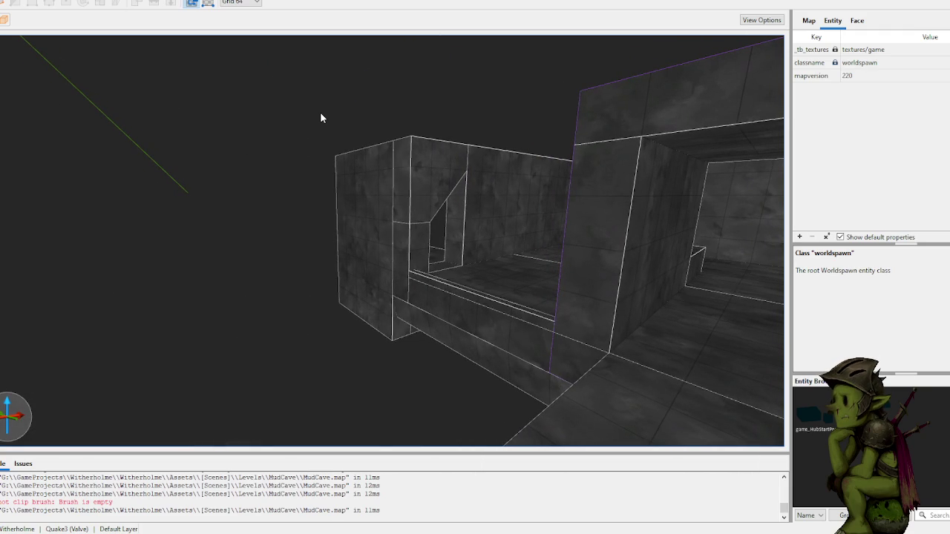
pyautogui.moveTo(343, 178)
pyautogui.mouseDown()
pyautogui.moveTo(434, 177)
pyautogui.moveTo(450, 164)
pyautogui.moveTo(560, 272)
pyautogui.mouseUp()
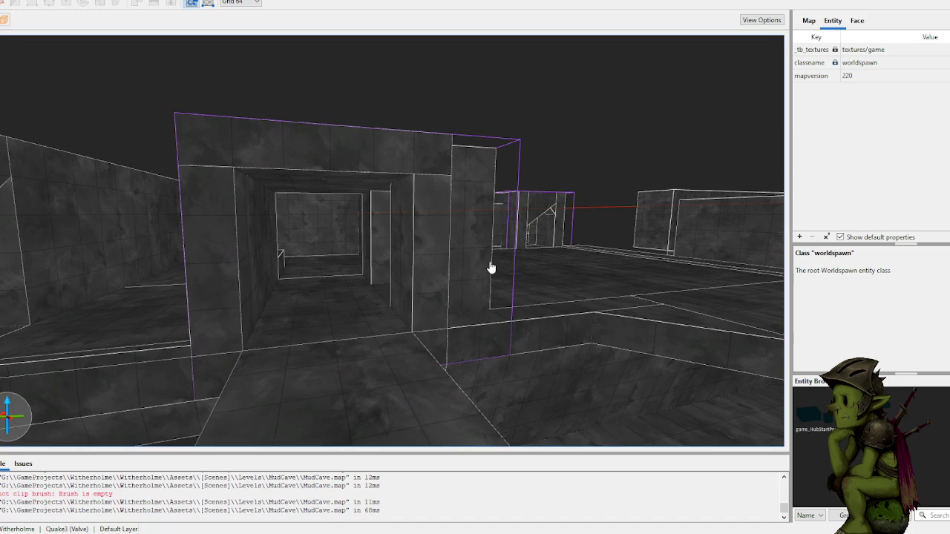
# - Zoom the TrenchBroom 3D view back in on the MudCave corridor
pyautogui.scroll(10, 491, 268)
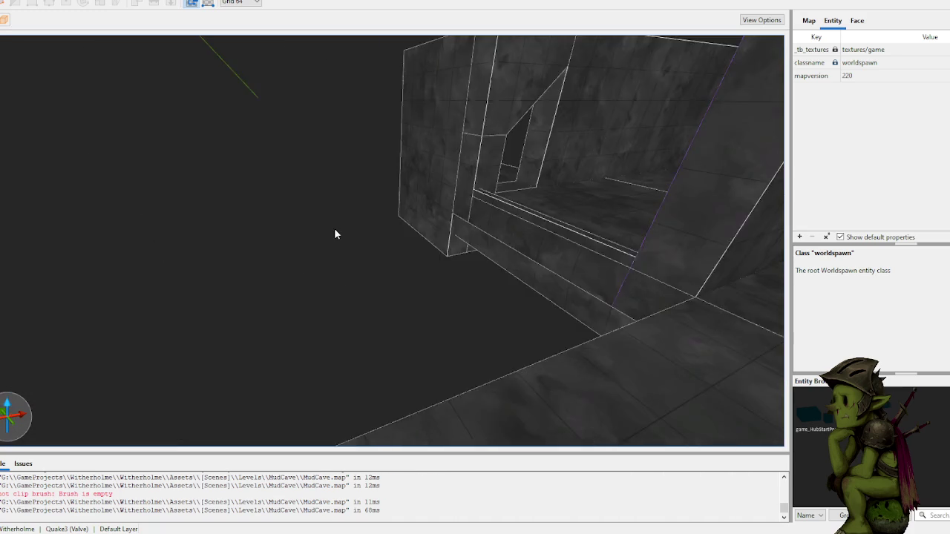
# - Clip the doorway floor brush diagonally between (768, 5696) and (576, 5824), keeping the angled slab
pyautogui.scroll(-5, 448, 207)
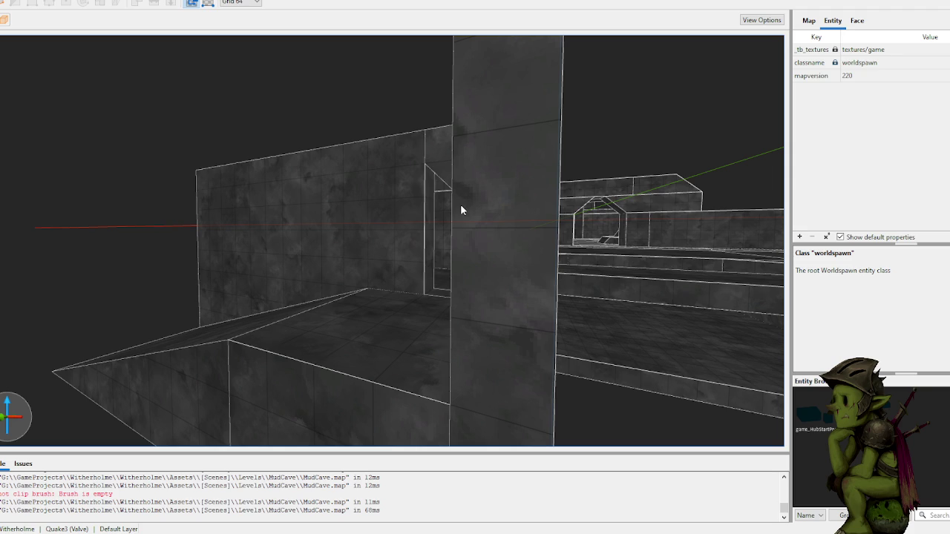
pyautogui.scroll(10, 472, 180)
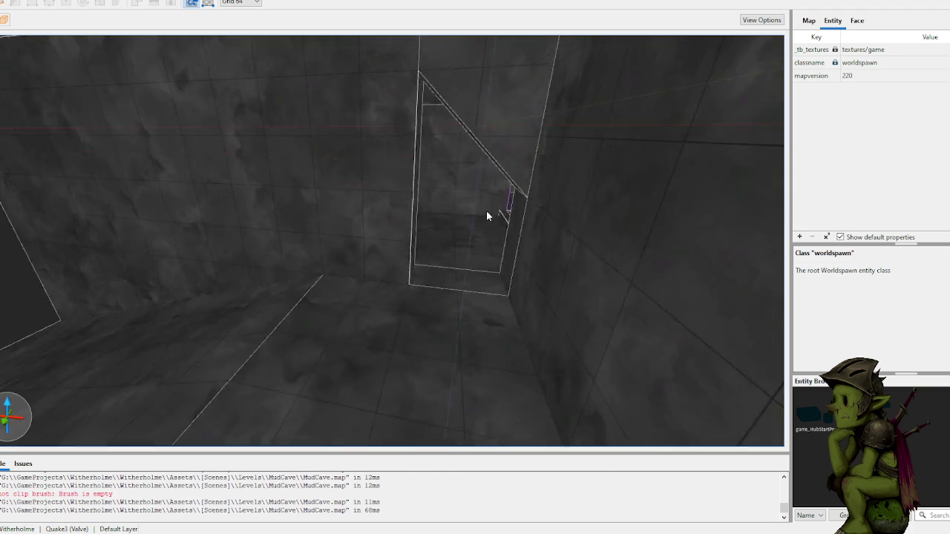
pyautogui.scroll(-10, 512, 232)
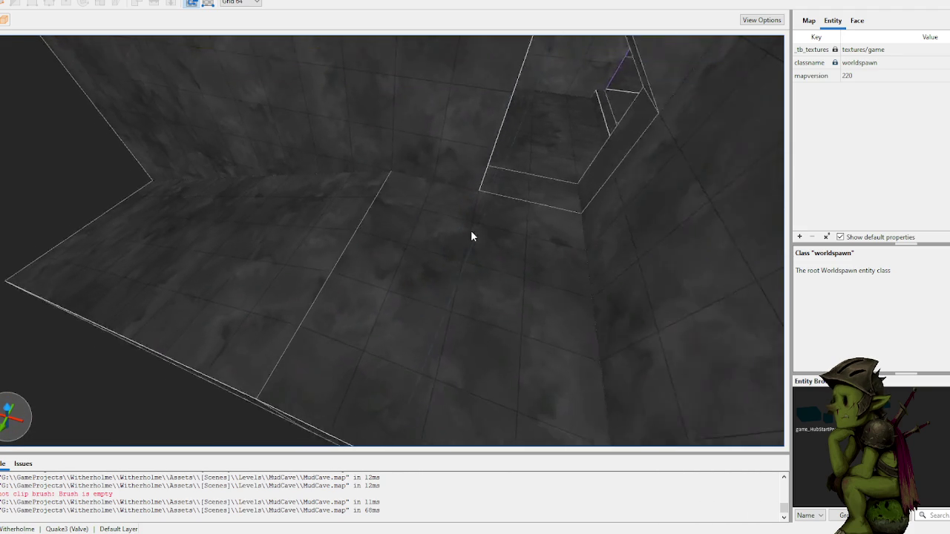
pyautogui.scroll(4, 479, 234)
pyautogui.click(418, 219)
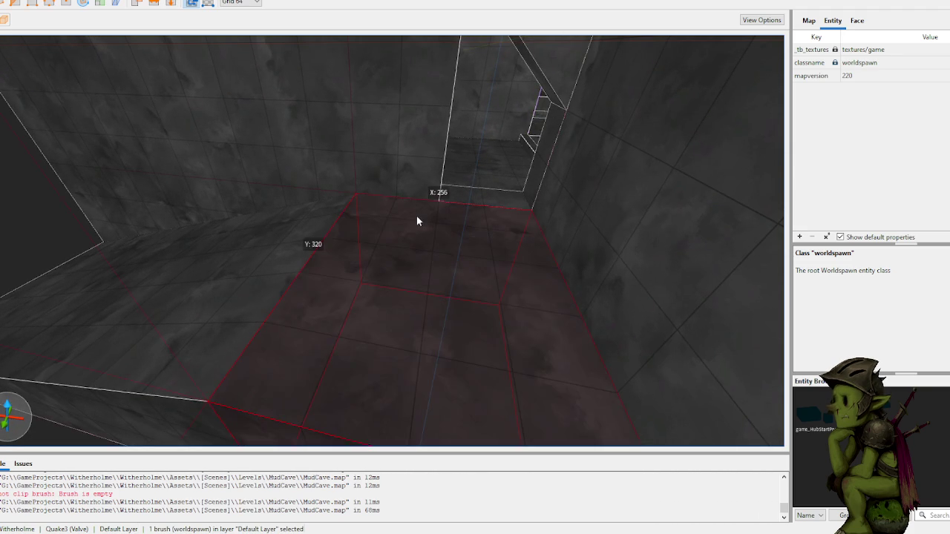
pyautogui.scroll(2, 420, 220)
pyautogui.scroll(2, 418, 220)
pyautogui.press('c')
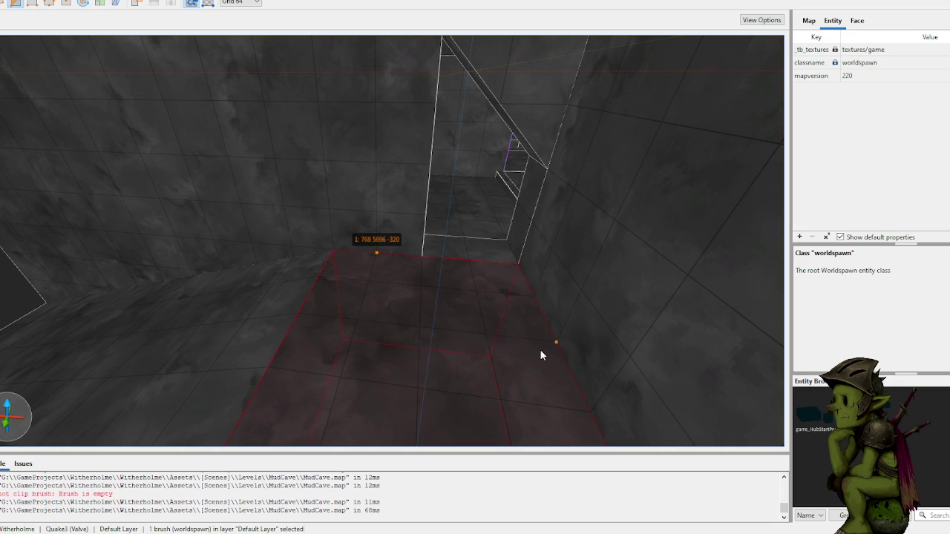
pyautogui.click(556, 341)
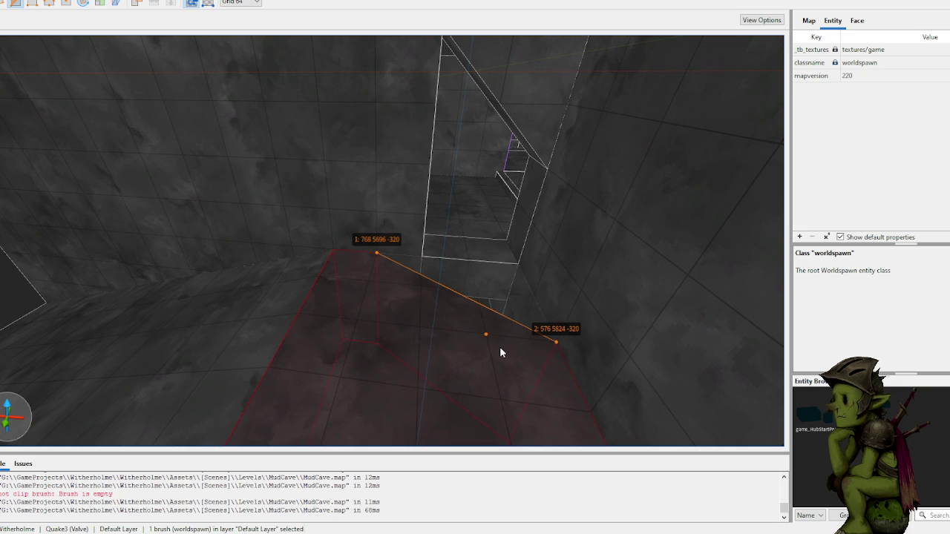
pyautogui.press('Tab')
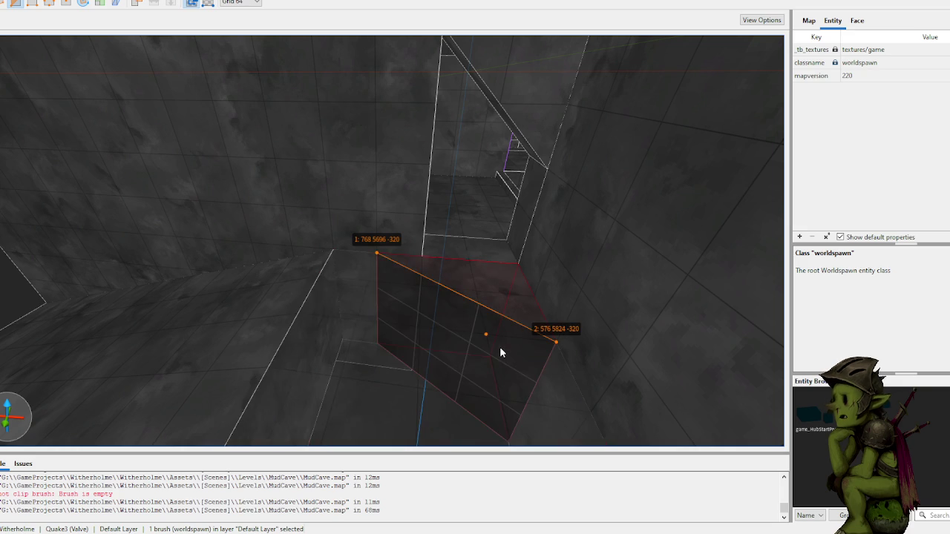
pyautogui.press('Return')
pyautogui.press('Escape')
pyautogui.scroll(5, 450, 280)
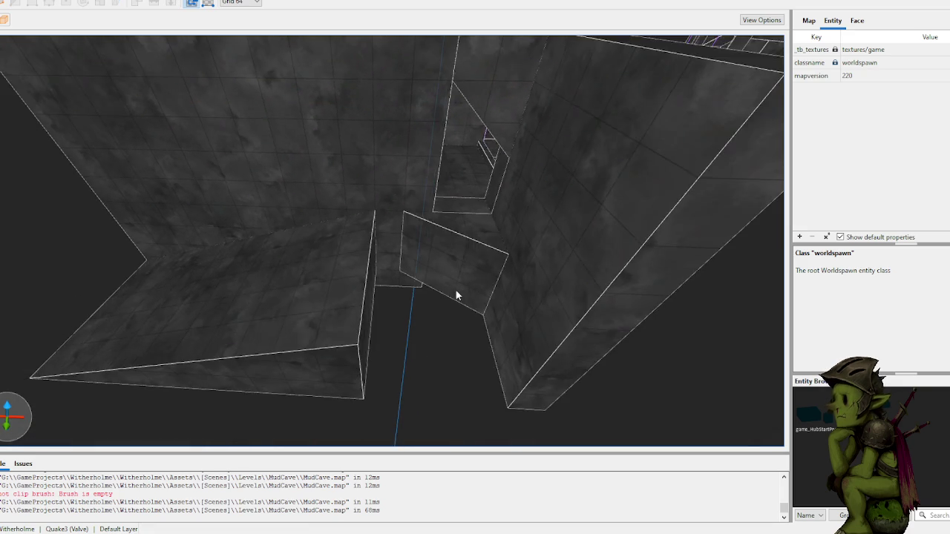
pyautogui.scroll(-3, 405, 250)
# - Rotate the left wedge brush to a new angle and move it toward the wall
pyautogui.click(312, 226)
pyautogui.press('Escape')
pyautogui.click(291, 243)
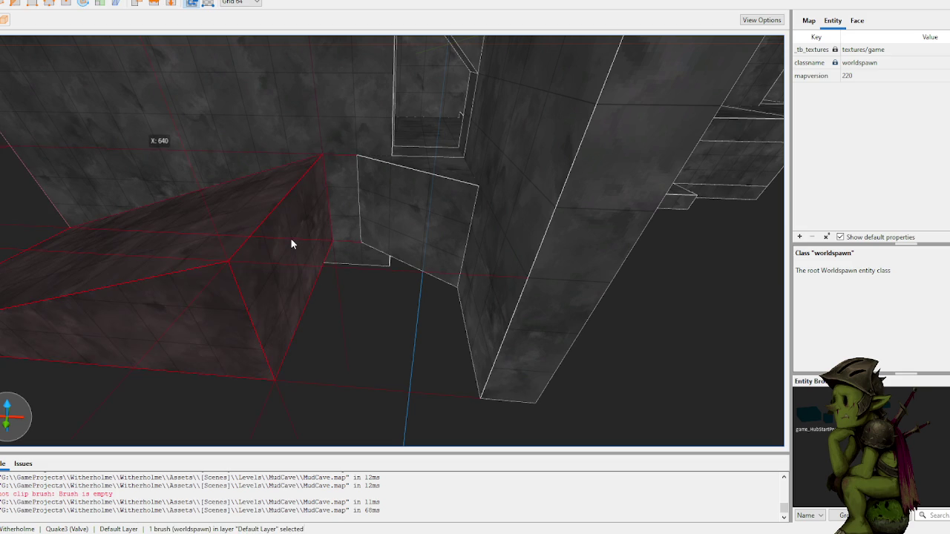
pyautogui.press('Escape')
pyautogui.moveTo(313, 244); pyautogui.dragTo(384, 244)
pyautogui.click(235, 310)
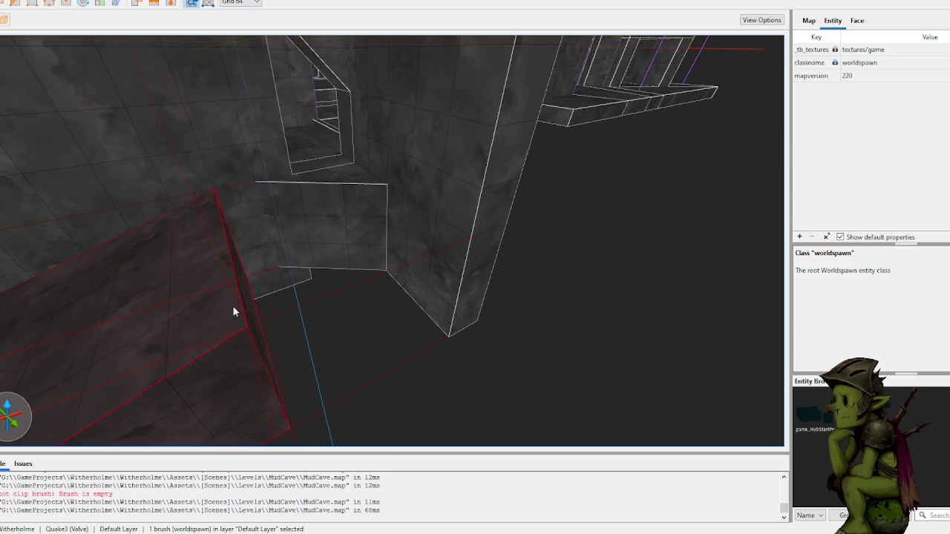
pyautogui.scroll(3, 304, 275)
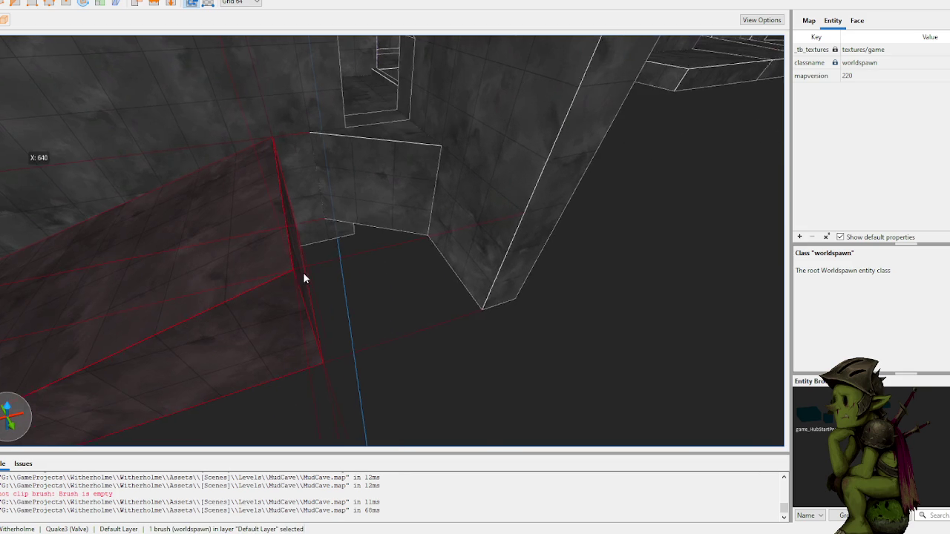
pyautogui.press('r')
pyautogui.moveTo(53, 361); pyautogui.dragTo(134, 312)
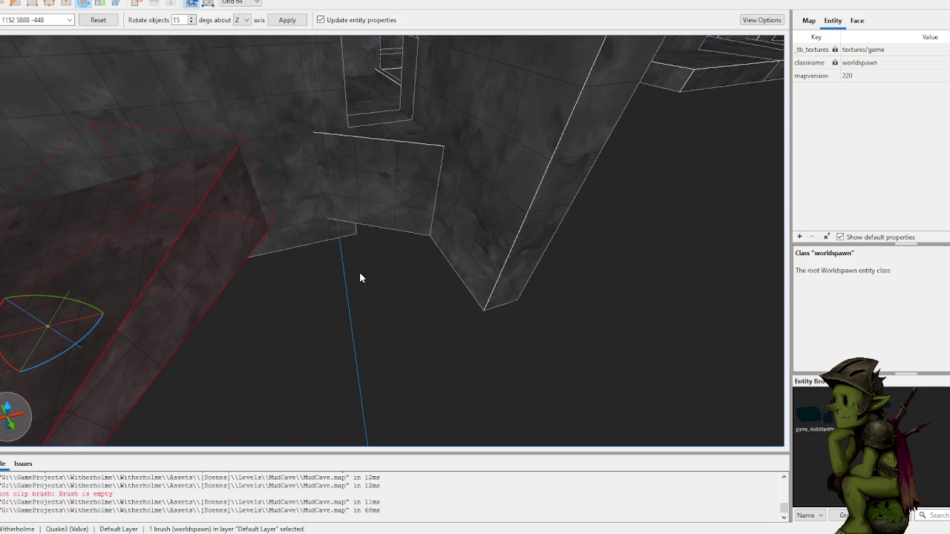
pyautogui.press('r')
pyautogui.moveTo(292, 271)
pyautogui.mouseDown()
pyautogui.moveTo(427, 290)
pyautogui.moveTo(372, 297)
pyautogui.moveTo(369, 274)
pyautogui.mouseUp()
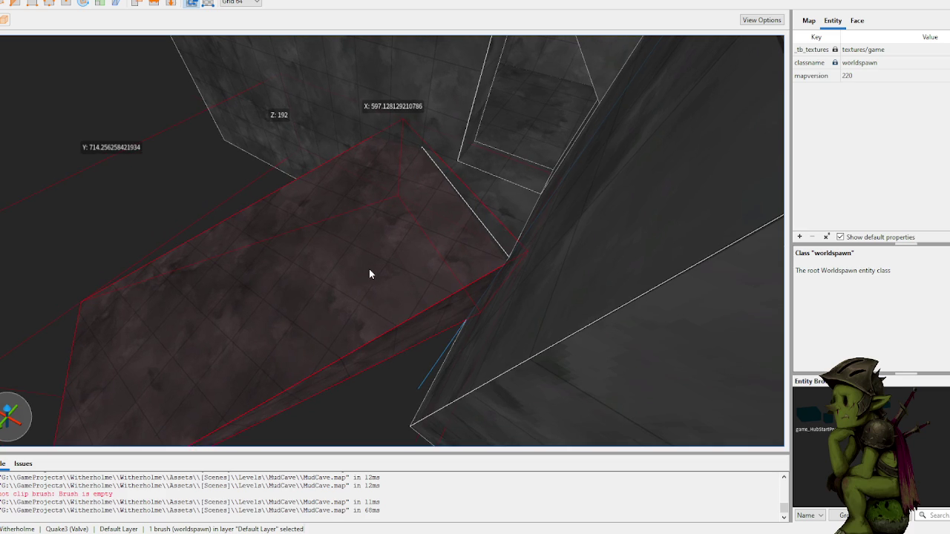
# - Delete the wedge and draw a new block by the wall, extended to 320 units
pyautogui.press('Delete')
pyautogui.click(450, 210)
pyautogui.moveTo(450, 221)
pyautogui.mouseDown()
pyautogui.moveTo(540, 211)
pyautogui.moveTo(553, 200)
pyautogui.moveTo(441, 238)
pyautogui.moveTo(464, 317)
pyautogui.moveTo(300, 231)
pyautogui.mouseUp()
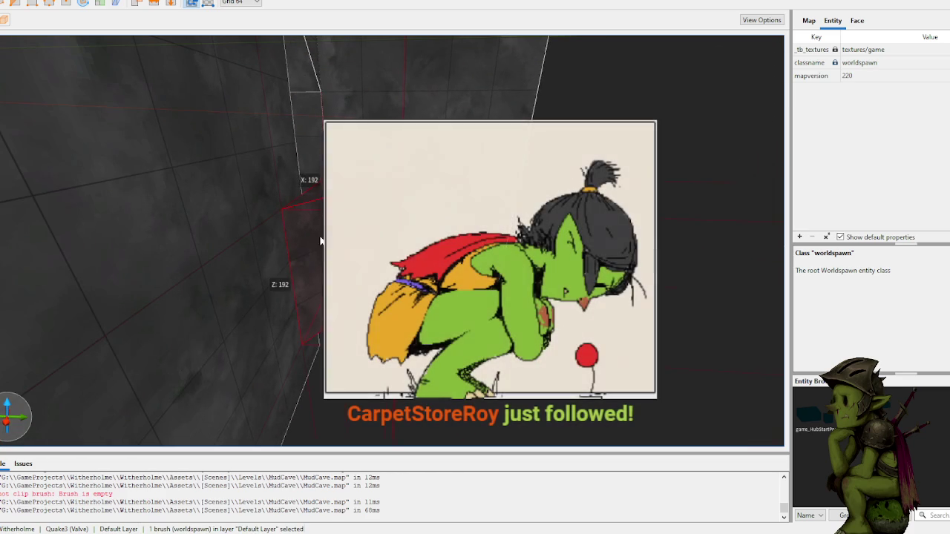
pyautogui.press('Escape')
pyautogui.moveTo(386, 223)
pyautogui.mouseDown()
pyautogui.moveTo(464, 246)
pyautogui.moveTo(490, 415)
pyautogui.moveTo(493, 275)
pyautogui.moveTo(451, 288)
pyautogui.mouseUp()
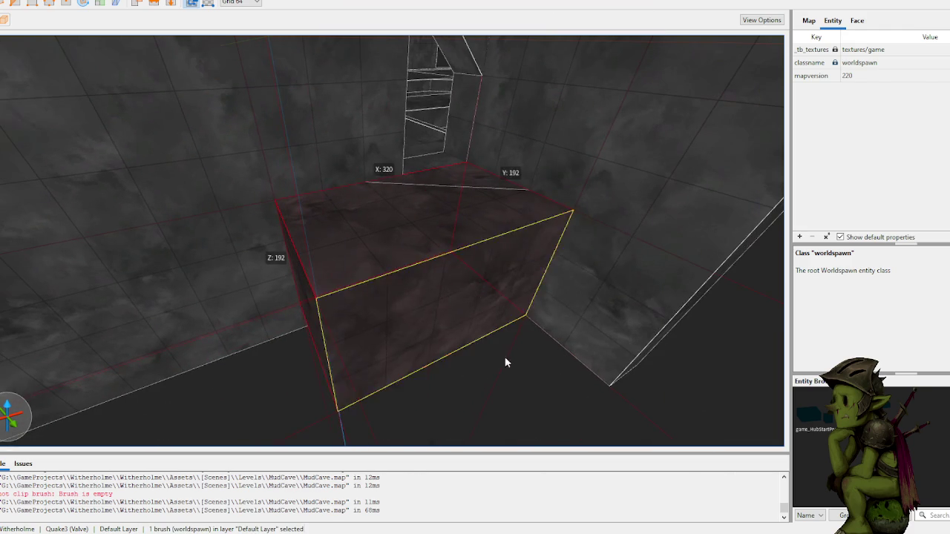
pyautogui.moveTo(494, 322); pyautogui.dragTo(536, 401)
pyautogui.moveTo(458, 256)
pyautogui.mouseDown()
pyautogui.moveTo(542, 252)
pyautogui.moveTo(405, 218)
pyautogui.mouseUp()
pyautogui.moveTo(376, 176)
pyautogui.mouseDown()
pyautogui.moveTo(323, 176)
pyautogui.moveTo(342, 177)
pyautogui.mouseUp()
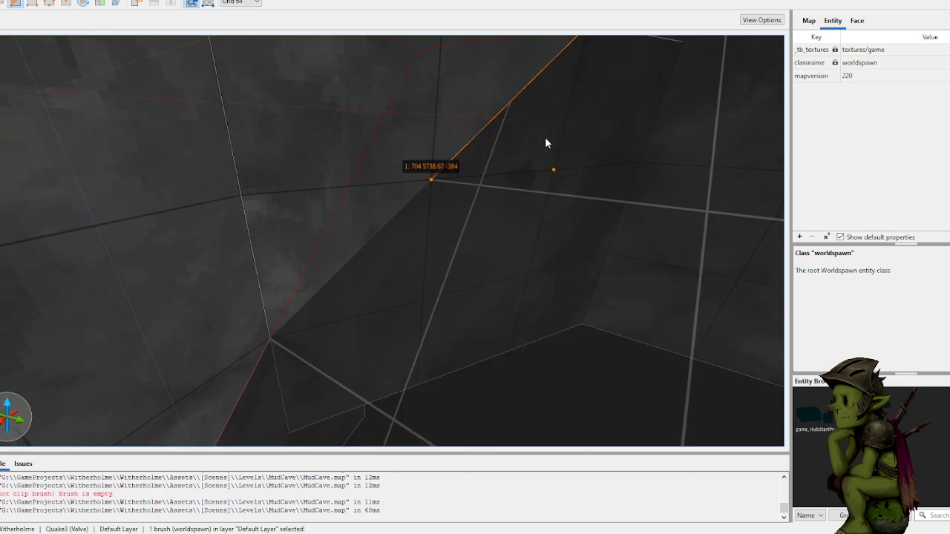
# - Place clip points on the new block, then abandon that first attempt
pyautogui.click(538, 156)
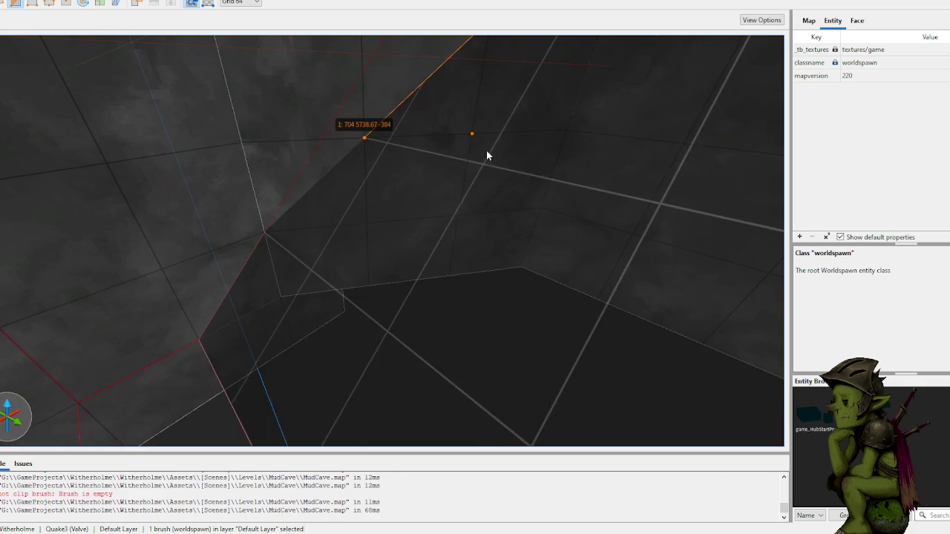
pyautogui.click(484, 152)
pyautogui.press('Escape')
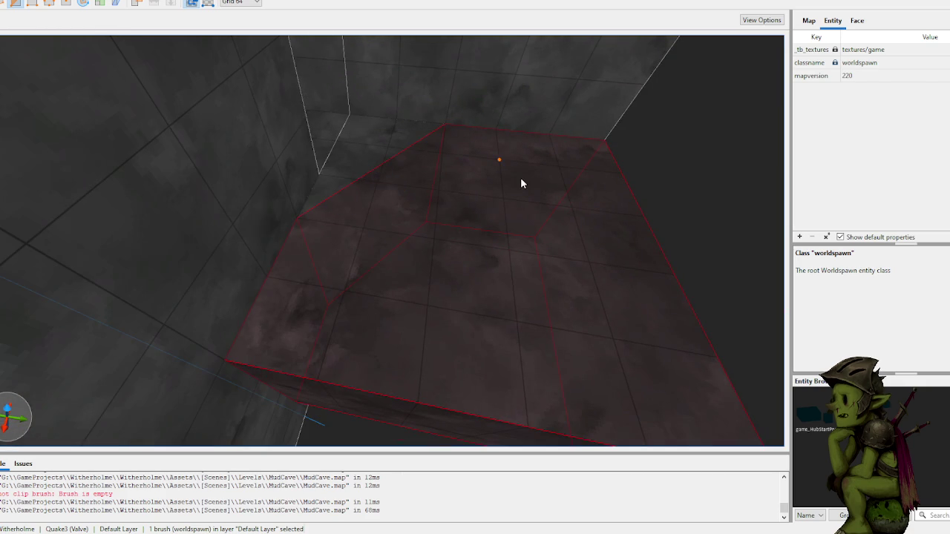
pyautogui.moveTo(446, 254)
pyautogui.mouseDown()
pyautogui.moveTo(446, 215)
pyautogui.moveTo(375, 212)
pyautogui.mouseUp()
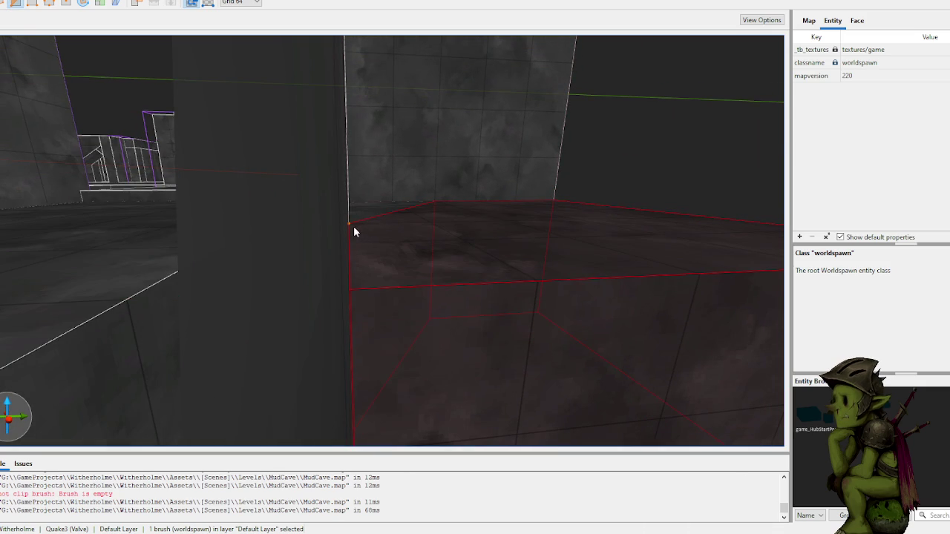
# - Cut the block's corner diagonally between (768, 5696) and (576, 5824) to meet the wall
pyautogui.press('c')
pyautogui.click(353, 225)
pyautogui.moveTo(519, 279)
pyautogui.mouseDown()
pyautogui.moveTo(439, 288)
pyautogui.moveTo(530, 285)
pyautogui.mouseUp()
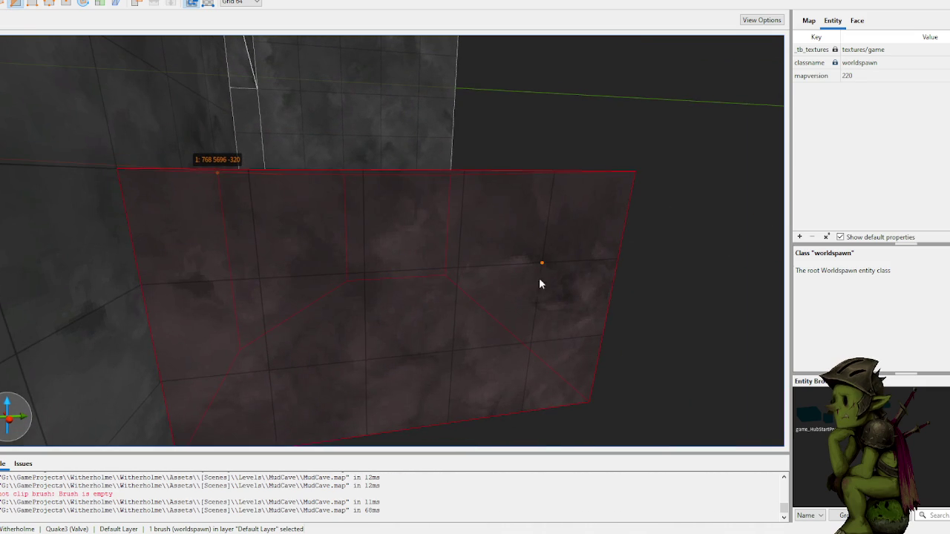
pyautogui.click(596, 333)
pyautogui.press('Delete')
pyautogui.moveTo(602, 247)
pyautogui.mouseDown()
pyautogui.moveTo(571, 229)
pyautogui.moveTo(492, 232)
pyautogui.moveTo(503, 244)
pyautogui.moveTo(448, 258)
pyautogui.mouseUp()
pyautogui.click(501, 244)
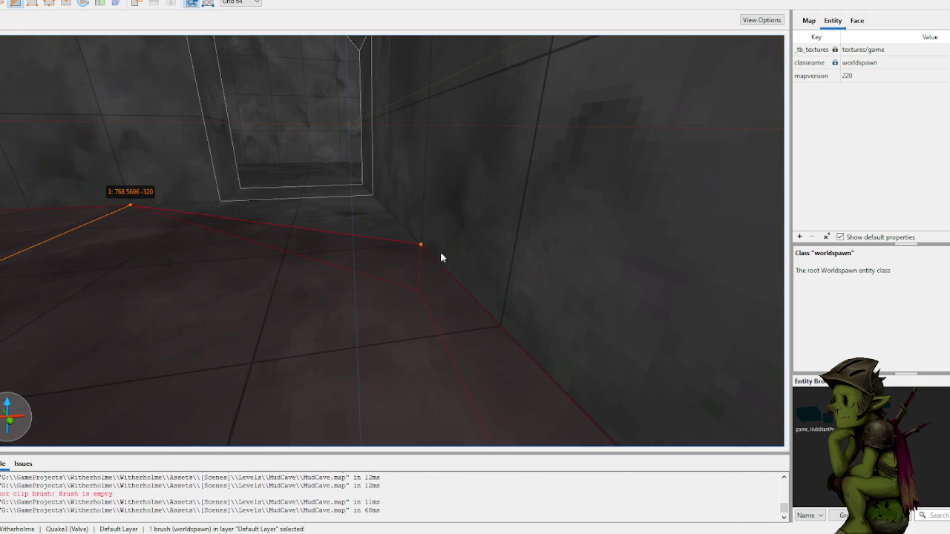
pyautogui.click(421, 246)
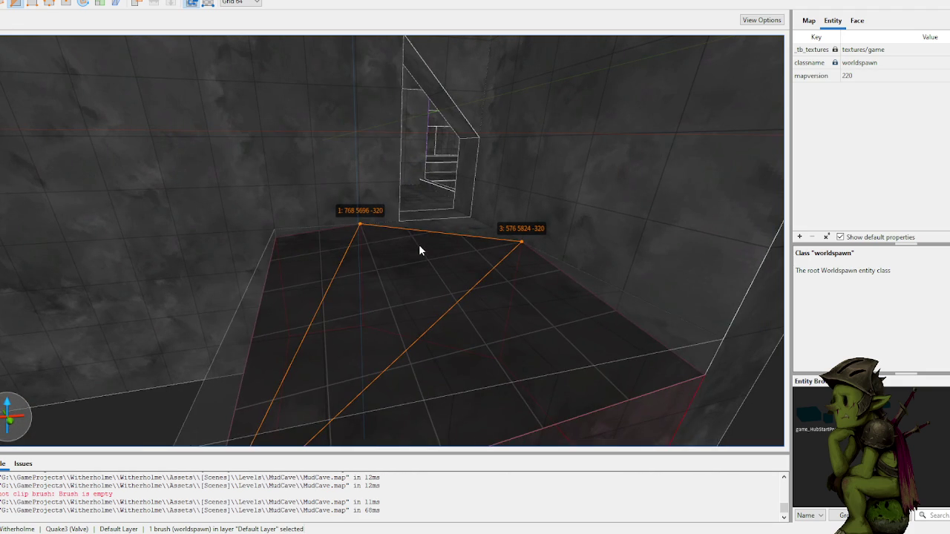
pyautogui.press('Tab')
pyautogui.press('Tab')
pyautogui.press('Return')
pyautogui.press('Escape')
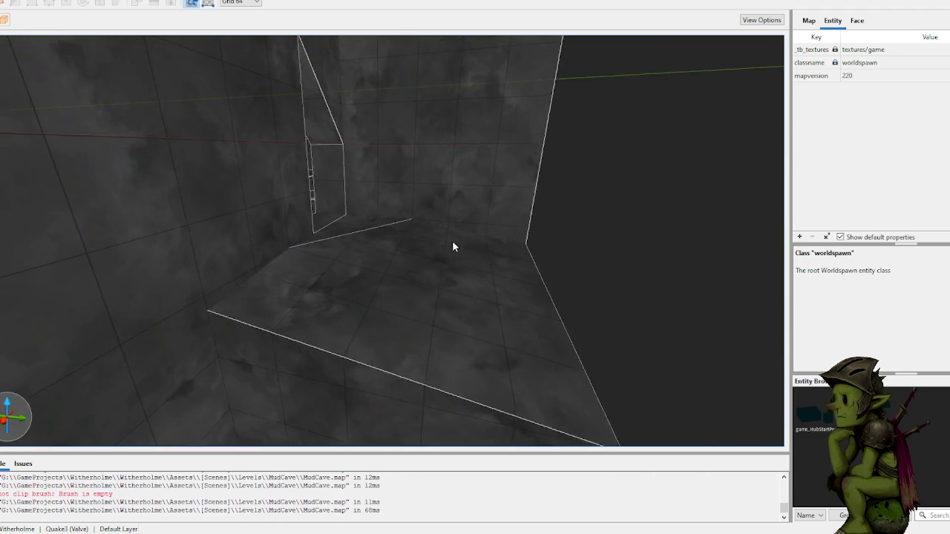
pyautogui.press('w')
pyautogui.press('d')
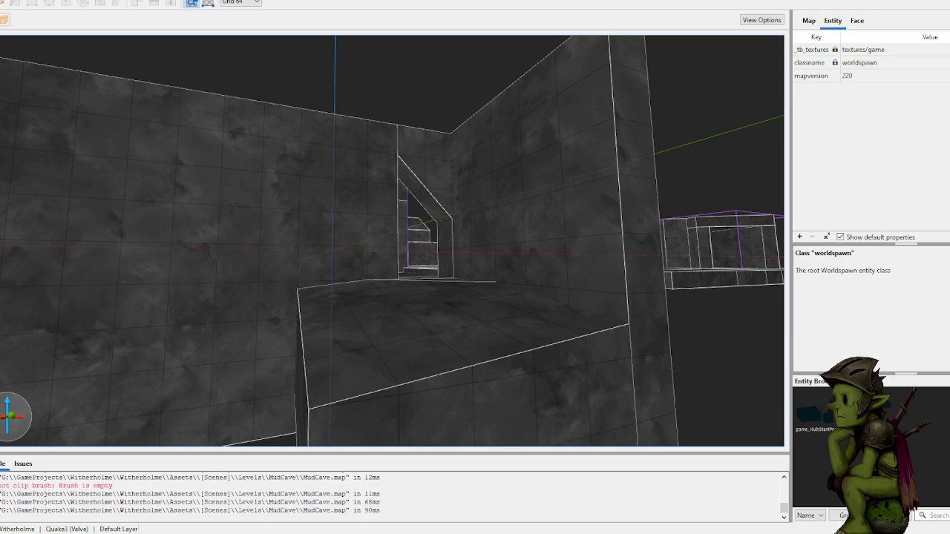
pyautogui.press('w')
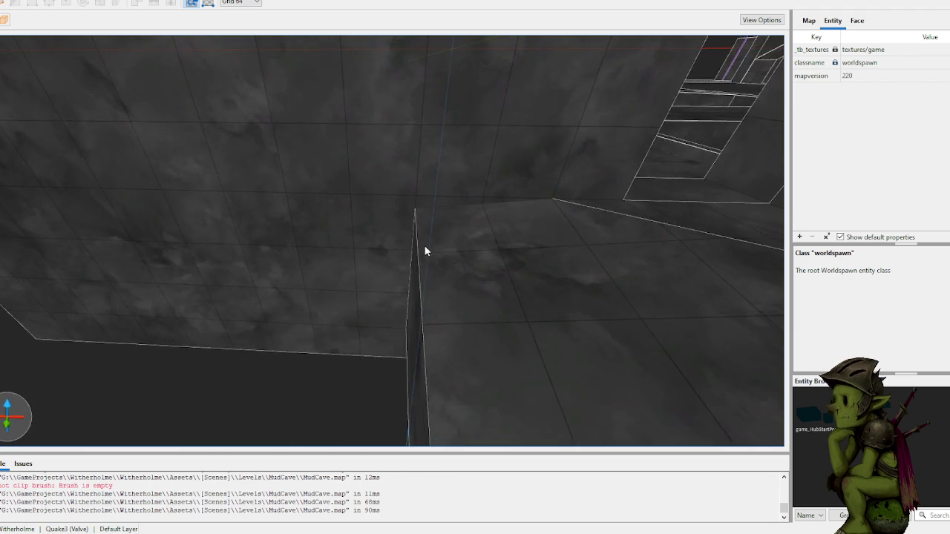
pyautogui.press('w')
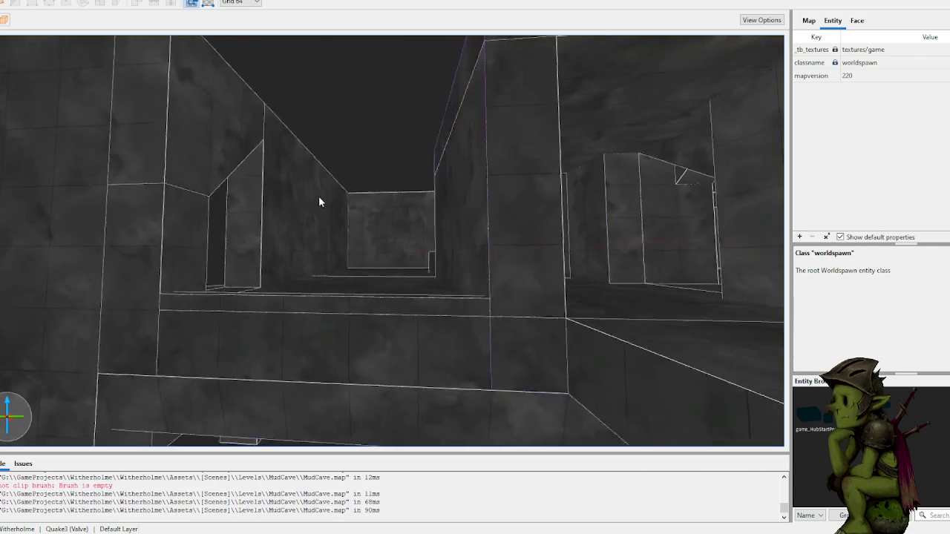
pyautogui.press('s')
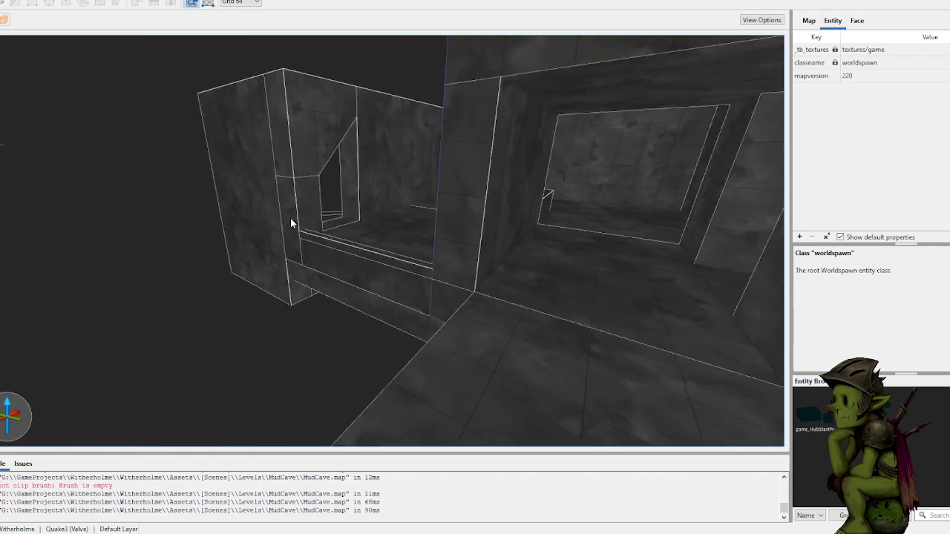
pyautogui.press('s')
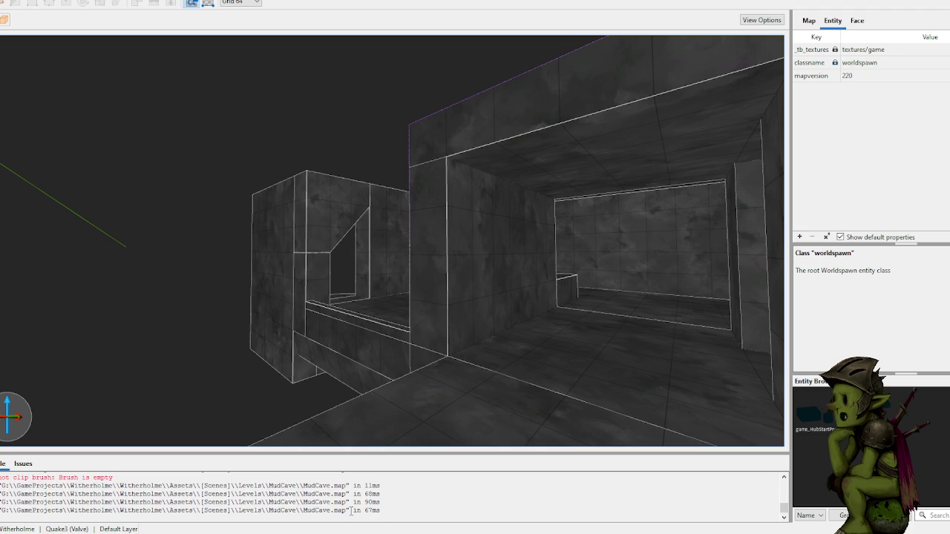
pyautogui.press('w')
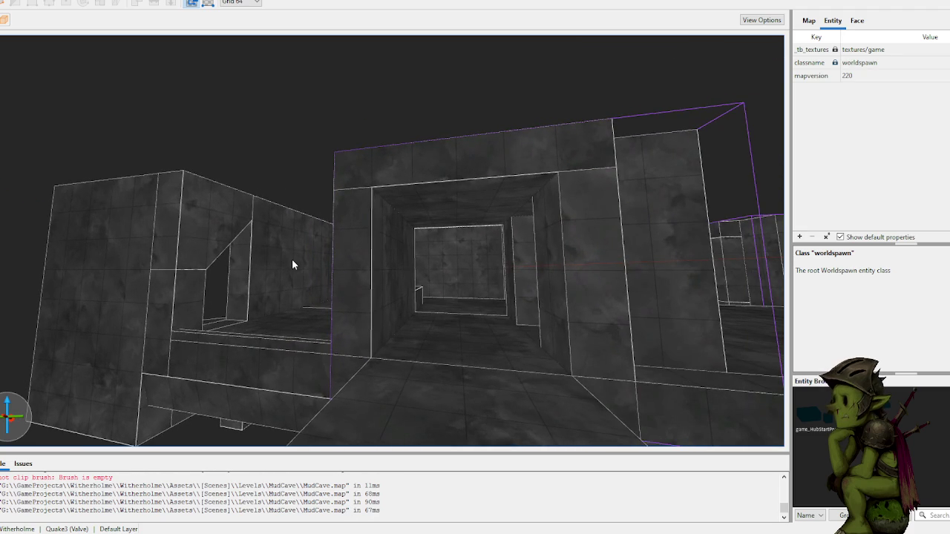
pyautogui.press('a')
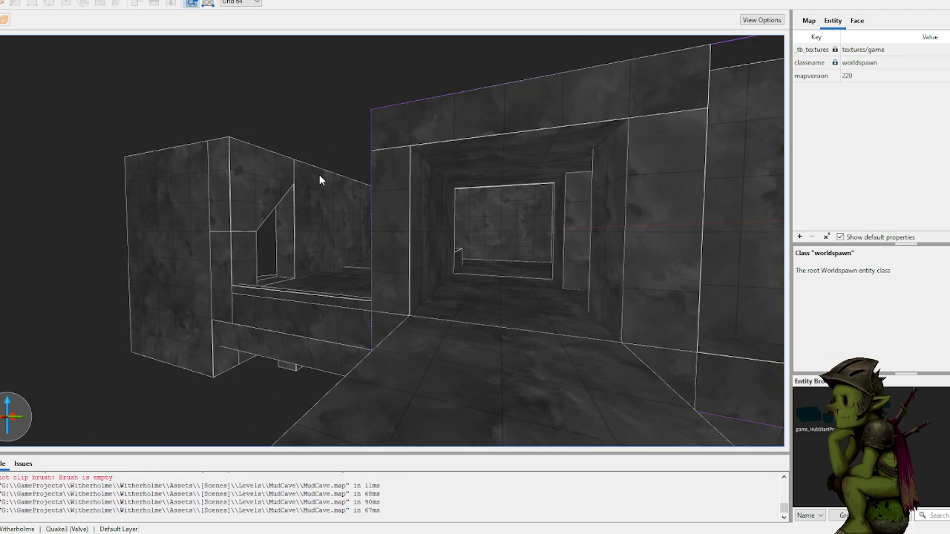
pyautogui.click(407, 132)
pyautogui.click(310, 124)
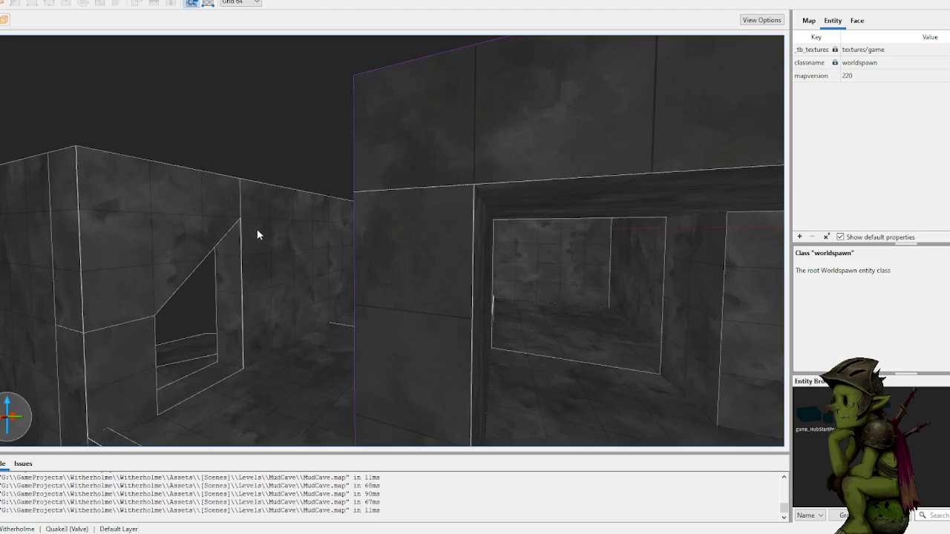
pyautogui.moveTo(356, 273)
pyautogui.mouseDown()
pyautogui.moveTo(394, 297)
pyautogui.moveTo(393, 282)
pyautogui.moveTo(373, 286)
pyautogui.moveTo(381, 281)
pyautogui.mouseUp()
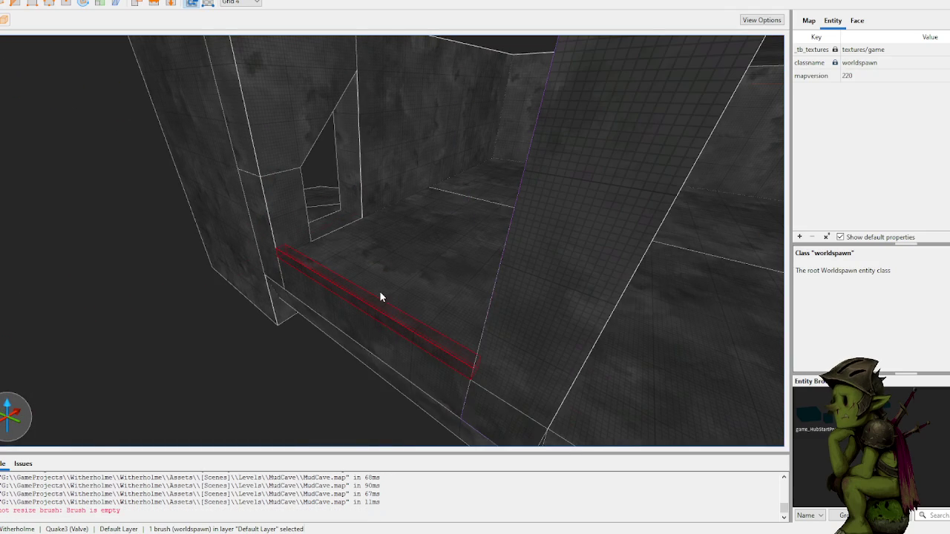
# - Set the grid size to 16 and raise the top face of the new ledge brush
pyautogui.rightClick(381, 295)
pyautogui.press('Escape')
pyautogui.click(228, 372)
pyautogui.press('5')
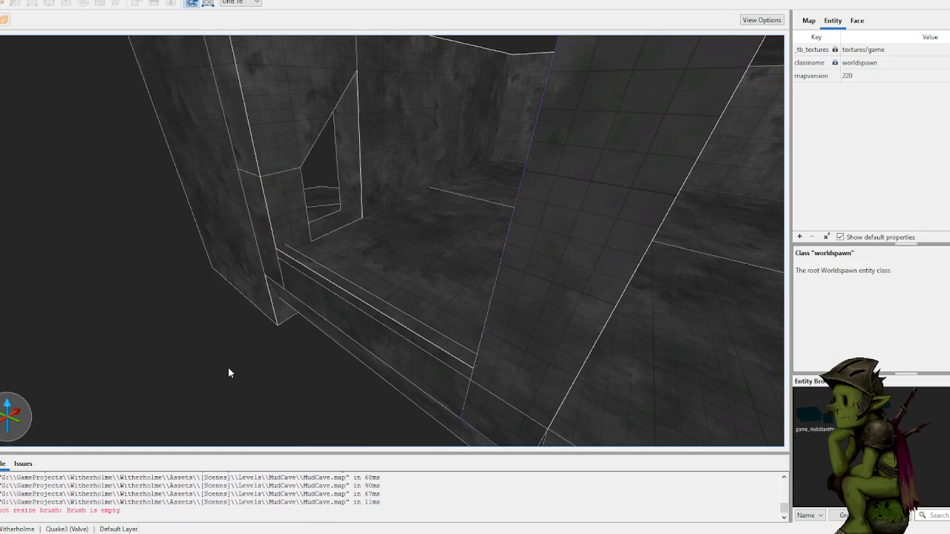
pyautogui.click(398, 320)
pyautogui.moveTo(396, 316); pyautogui.dragTo(396, 308)
pyautogui.click(190, 389)
# - Clip a bevelled edge onto the ledge brush using two clip points
pyautogui.press('s')
pyautogui.press('s')
pyautogui.press('s')
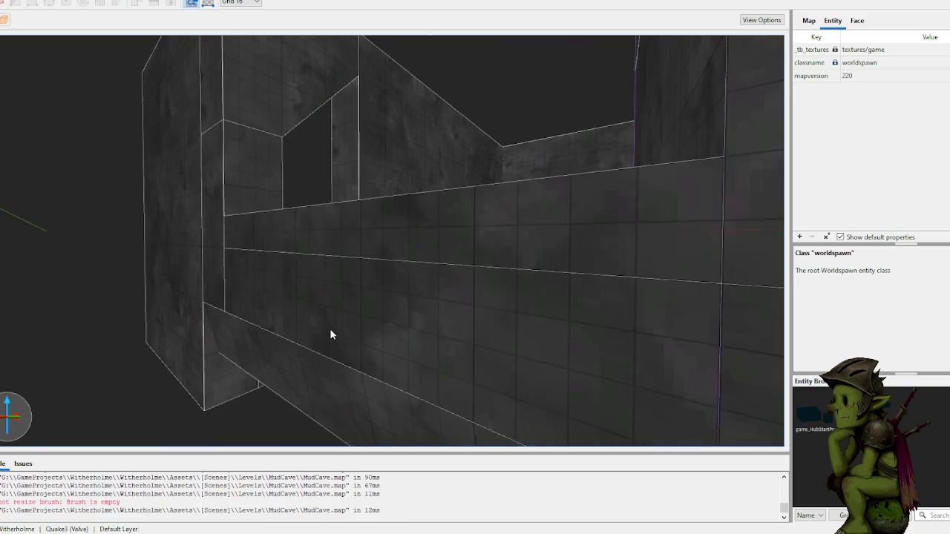
pyautogui.press('w')
pyautogui.press('w')
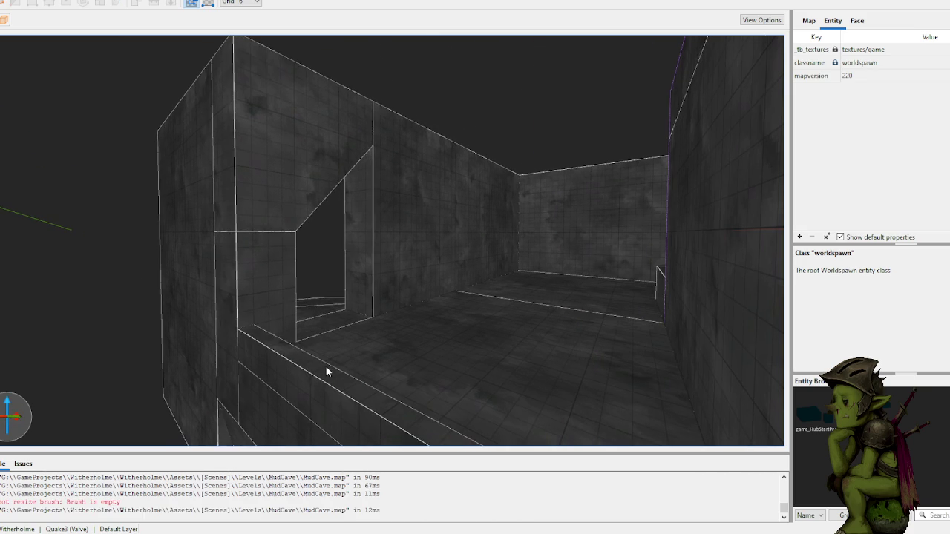
pyautogui.click(300, 387)
pyautogui.click(299, 388)
pyautogui.click(314, 358)
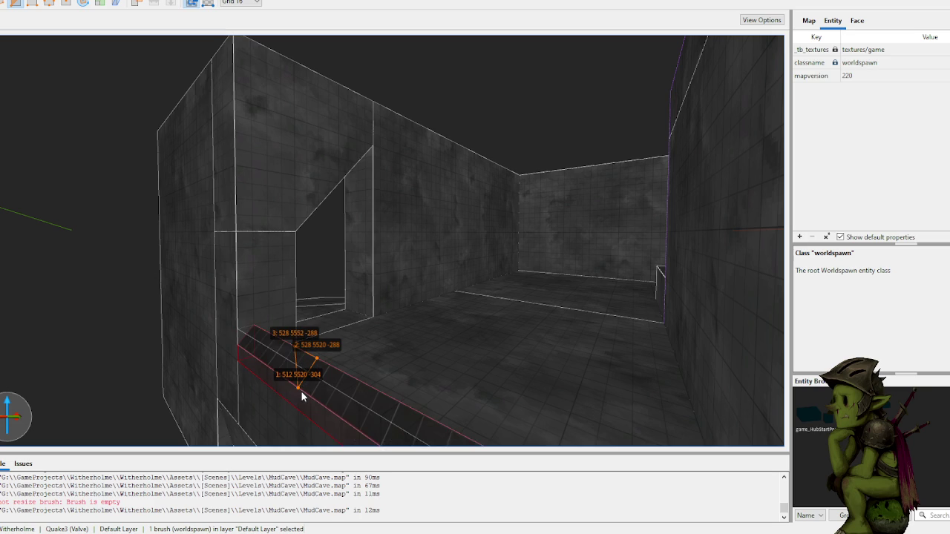
pyautogui.press('Return')
pyautogui.press('Escape')
# - Switch to Unity's game view to see the live-updated MudCave level
pyautogui.press('d')
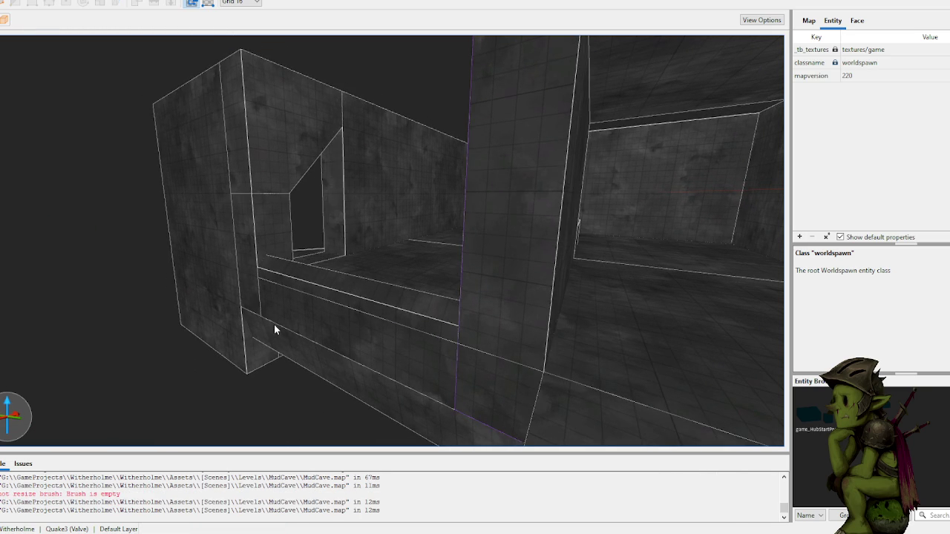
pyautogui.moveTo(687, 531)
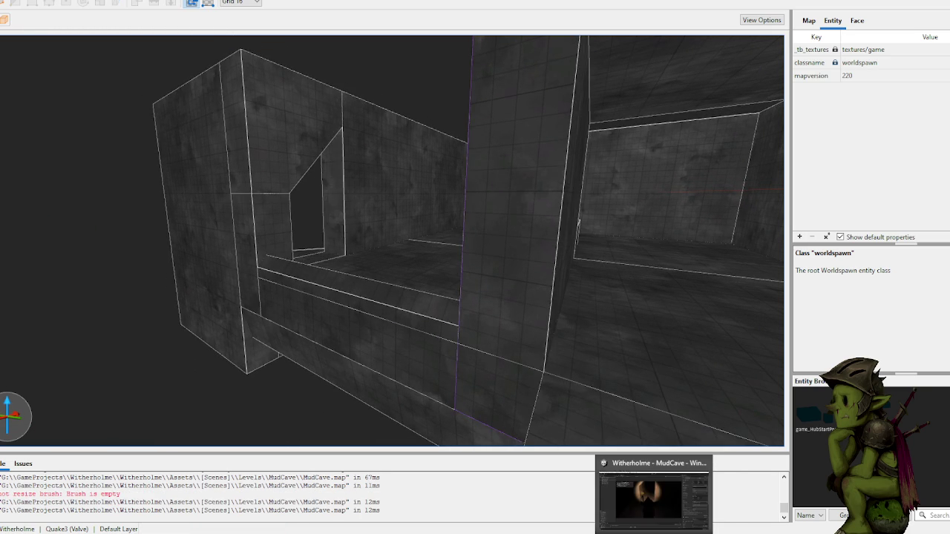
pyautogui.click(687, 497)
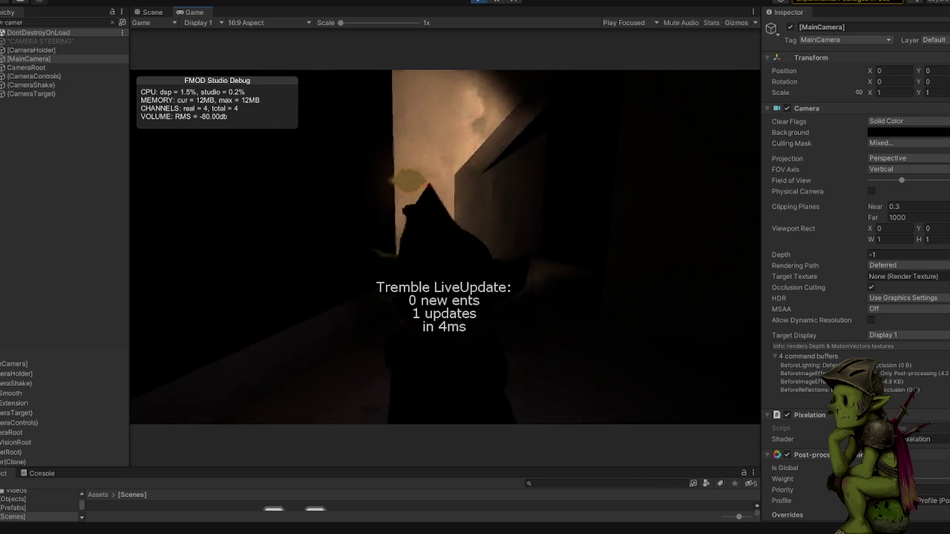
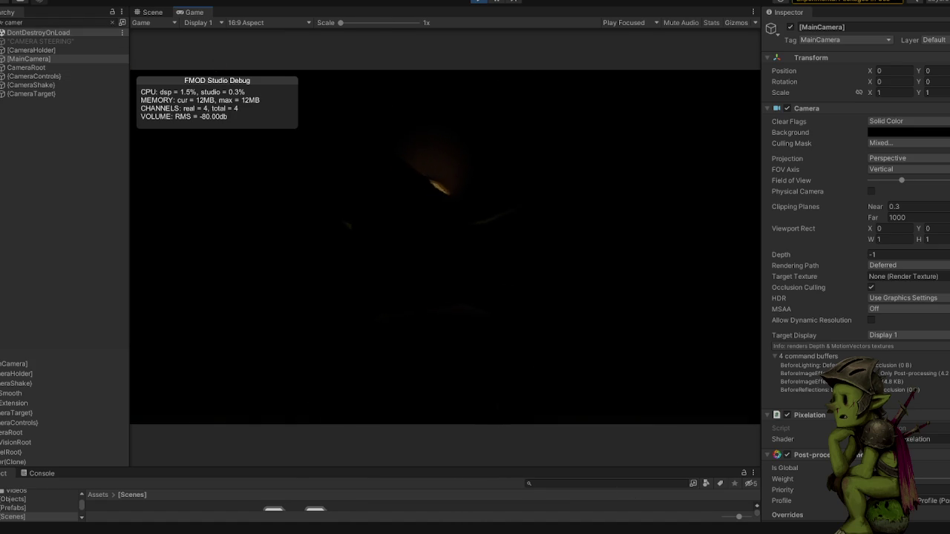
# - Clear the Hierarchy search filter so the full object tree shows again
pyautogui.press('Escape')
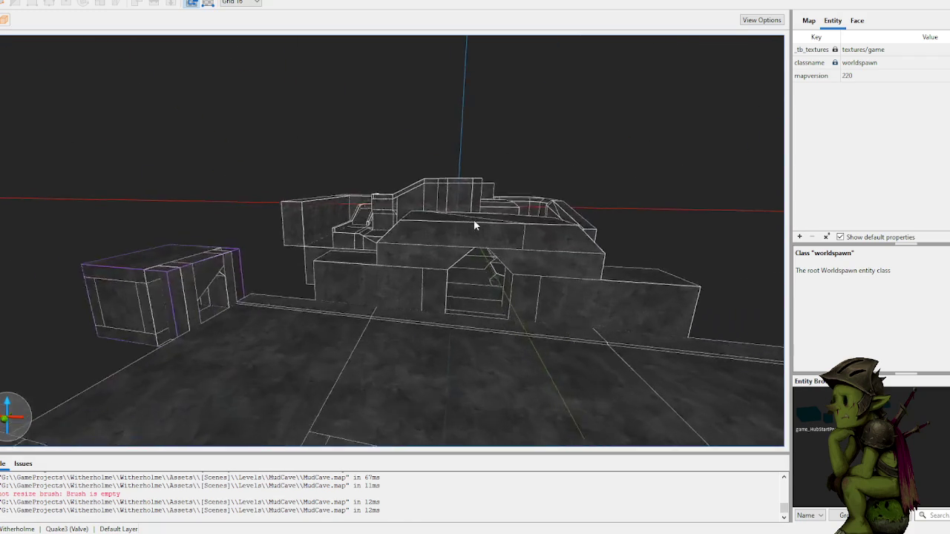
# - Fly to the central structure and shrink the brush beside it to a small block
pyautogui.press('w')
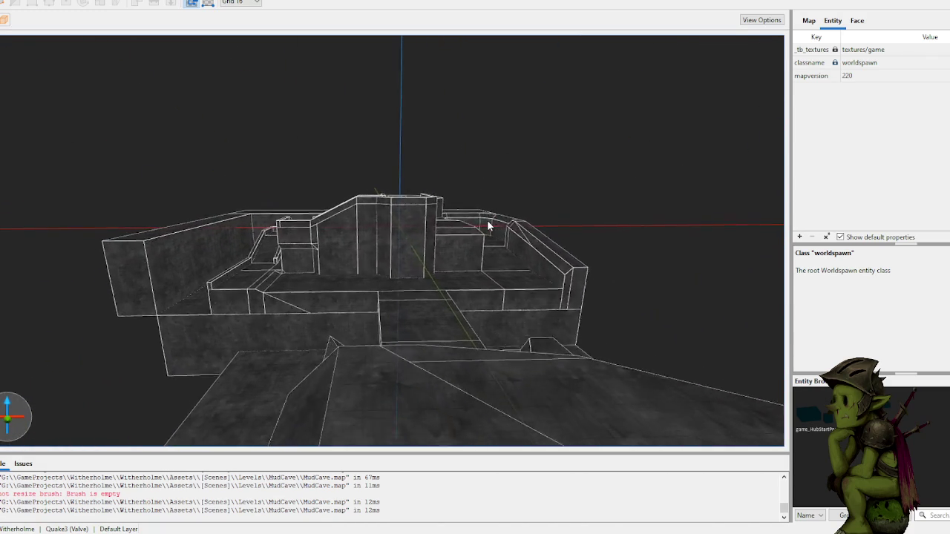
pyautogui.press('w')
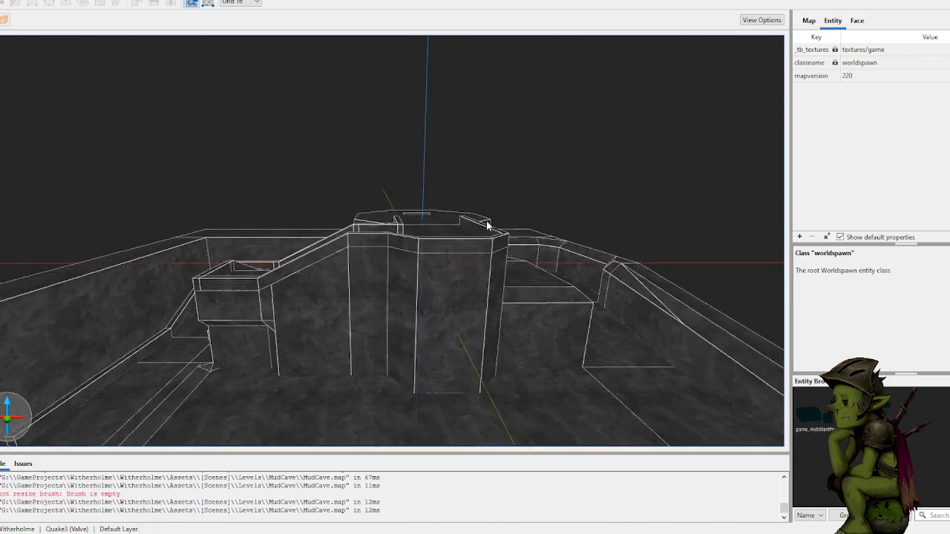
pyautogui.click(298, 211)
pyautogui.moveTo(334, 288)
pyautogui.mouseDown()
pyautogui.moveTo(334, 297)
pyautogui.moveTo(446, 316)
pyautogui.mouseUp()
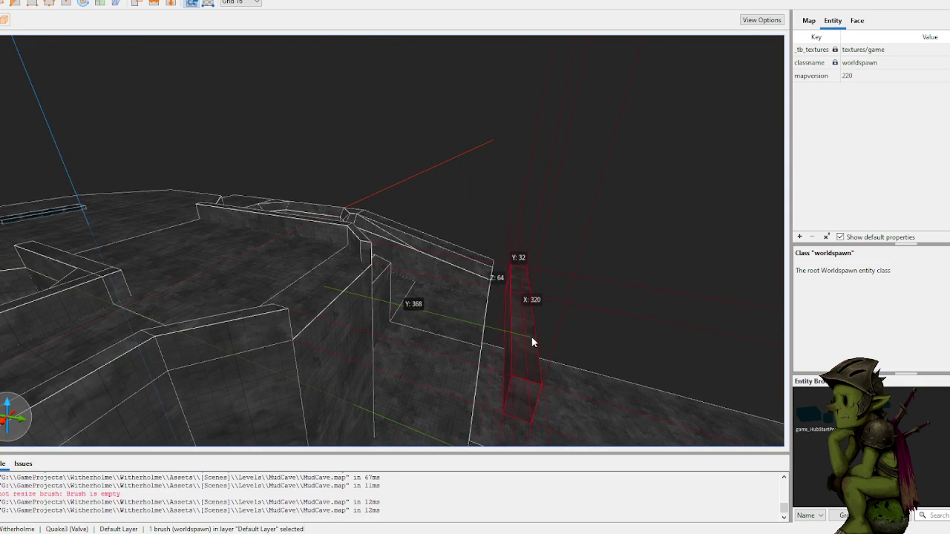
pyautogui.scroll(-5, 298, 288)
pyautogui.scroll(4, 373, 301)
pyautogui.moveTo(373, 300)
pyautogui.mouseDown()
pyautogui.moveTo(283, 300)
pyautogui.moveTo(216, 273)
pyautogui.mouseUp()
pyautogui.press('5')
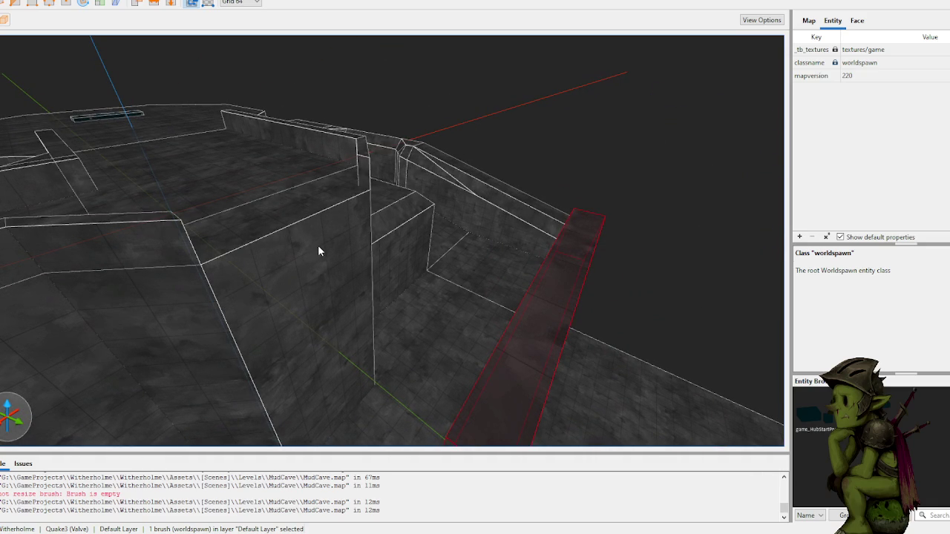
# - Flatten a brush into a slab along the floor edge and delete the extra brush
pyautogui.moveTo(259, 258)
pyautogui.mouseDown()
pyautogui.moveTo(311, 231)
pyautogui.moveTo(348, 230)
pyautogui.moveTo(382, 244)
pyautogui.moveTo(301, 265)
pyautogui.moveTo(476, 295)
pyautogui.mouseUp()
pyautogui.hotkey('ctrl', 'z')
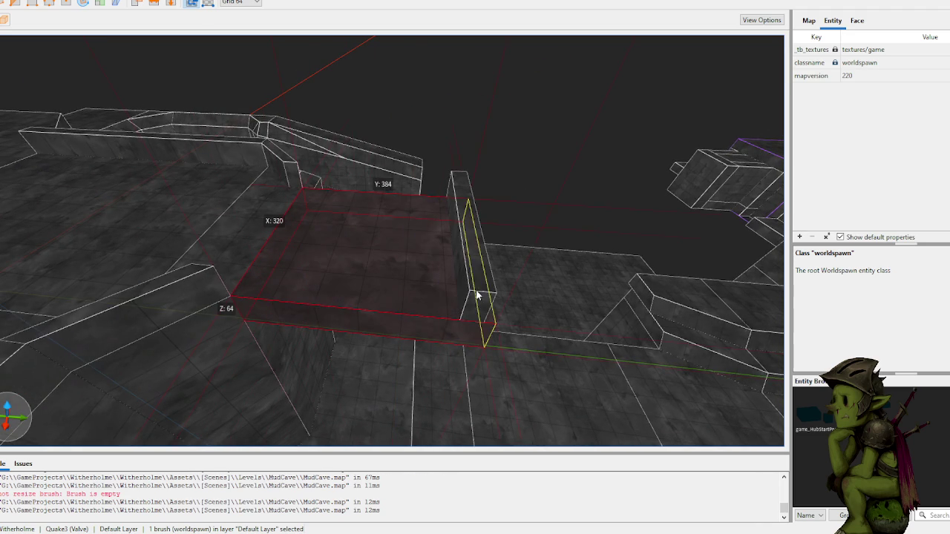
pyautogui.scroll(10, 513, 144)
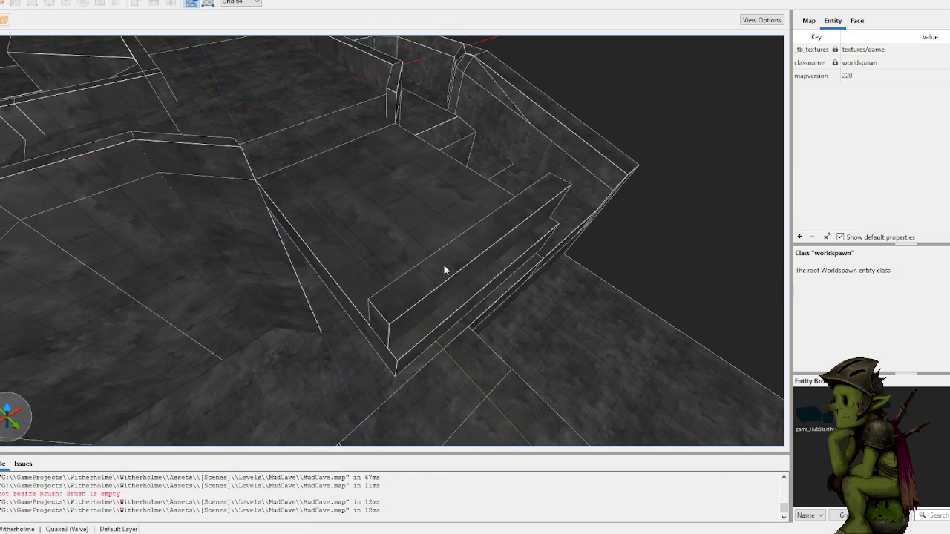
pyautogui.moveTo(486, 292); pyautogui.dragTo(502, 306)
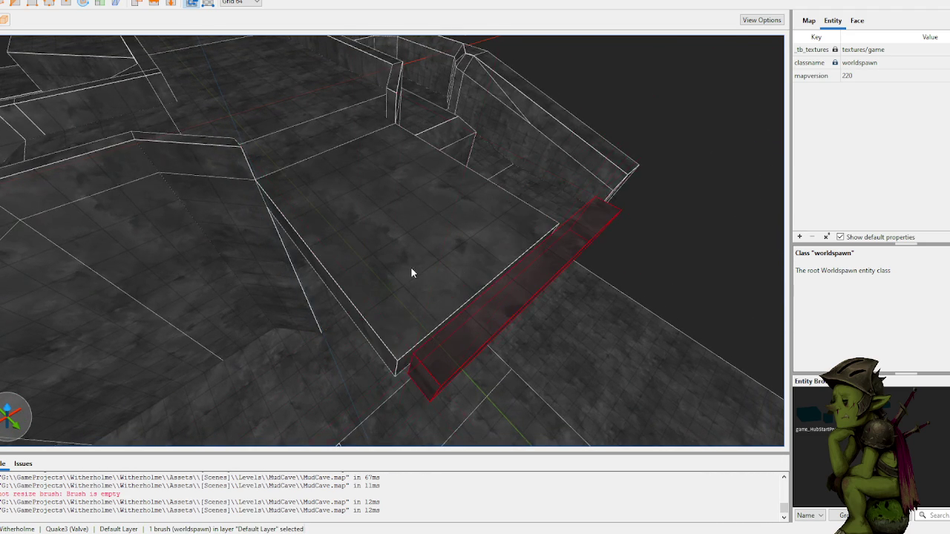
pyautogui.hotkey('ctrl', 'u')
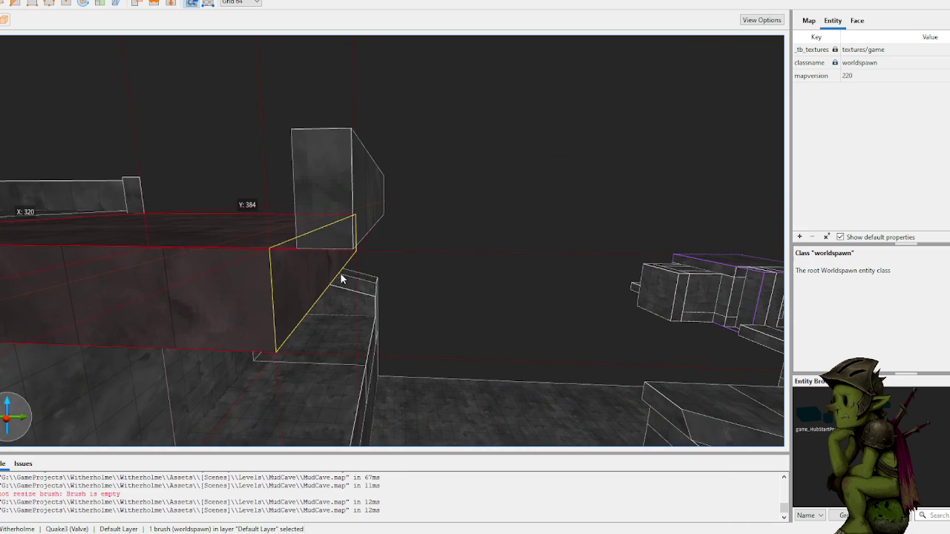
pyautogui.click(448, 193)
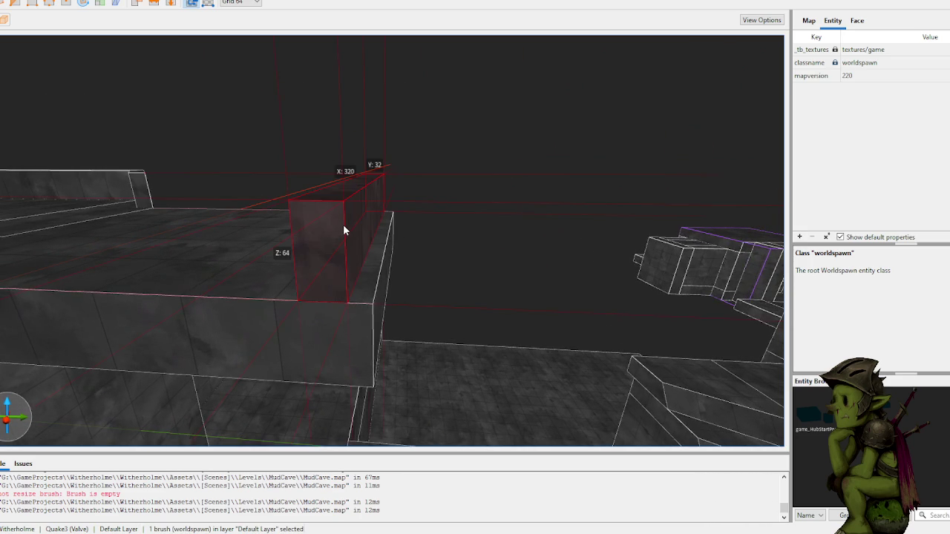
pyautogui.press('Delete')
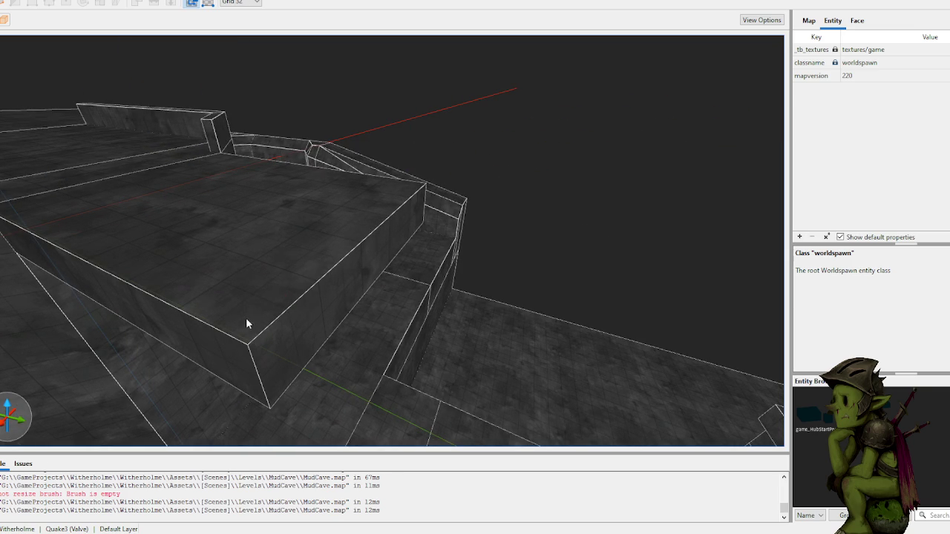
# - Draw two low wall brushes along the ledge edges, 32×384×32 and 64×448×32
pyautogui.moveTo(247, 323); pyautogui.dragTo(371, 216)
pyautogui.moveTo(406, 189); pyautogui.dragTo(406, 186)
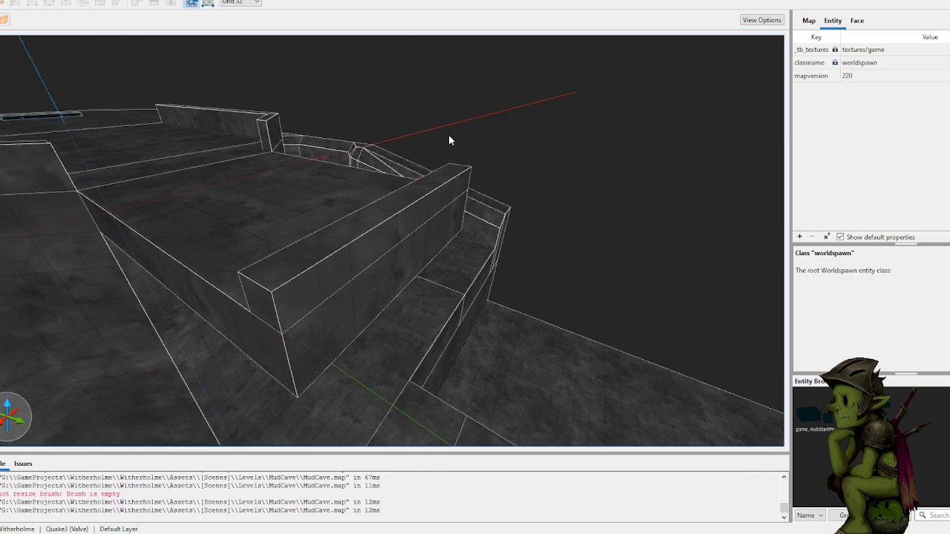
pyautogui.moveTo(124, 244); pyautogui.dragTo(438, 245)
pyautogui.scroll(5, 401, 132)
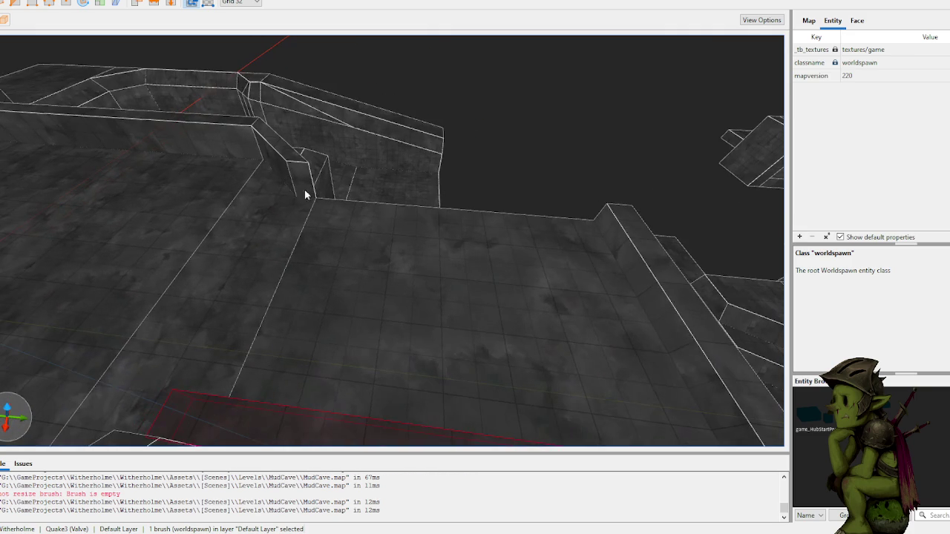
pyautogui.moveTo(302, 210); pyautogui.dragTo(583, 219)
pyautogui.click(546, 152)
pyautogui.scroll(10, 545, 152)
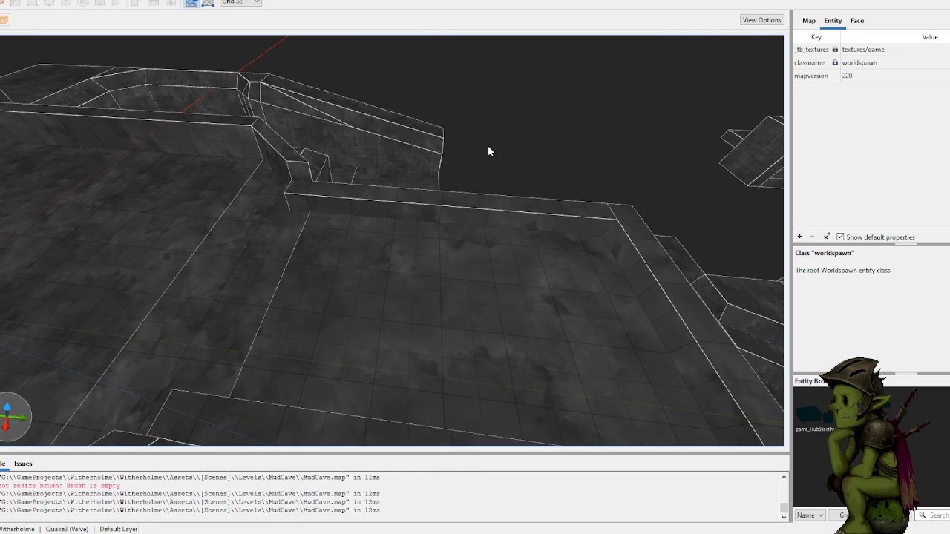
pyautogui.scroll(-5, 532, 152)
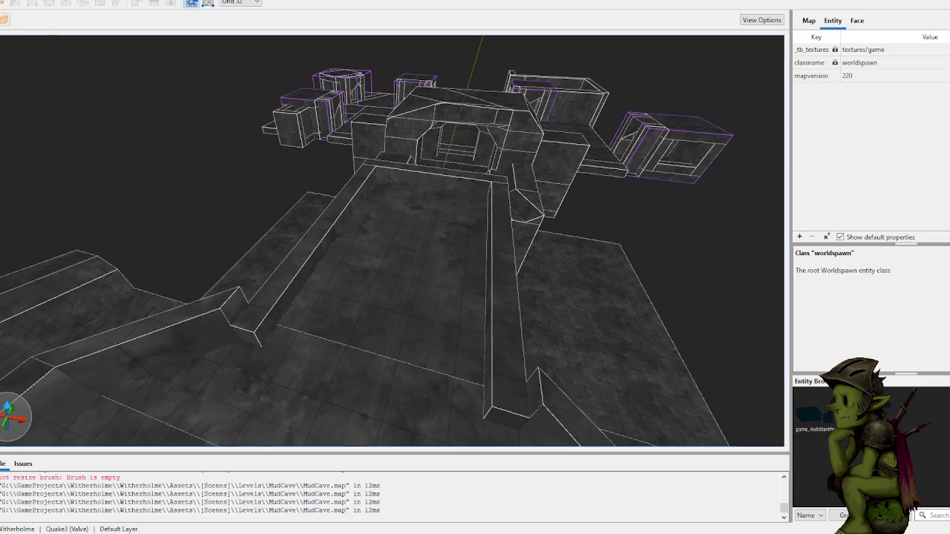
pyautogui.hotkey('alt', 'Tab')
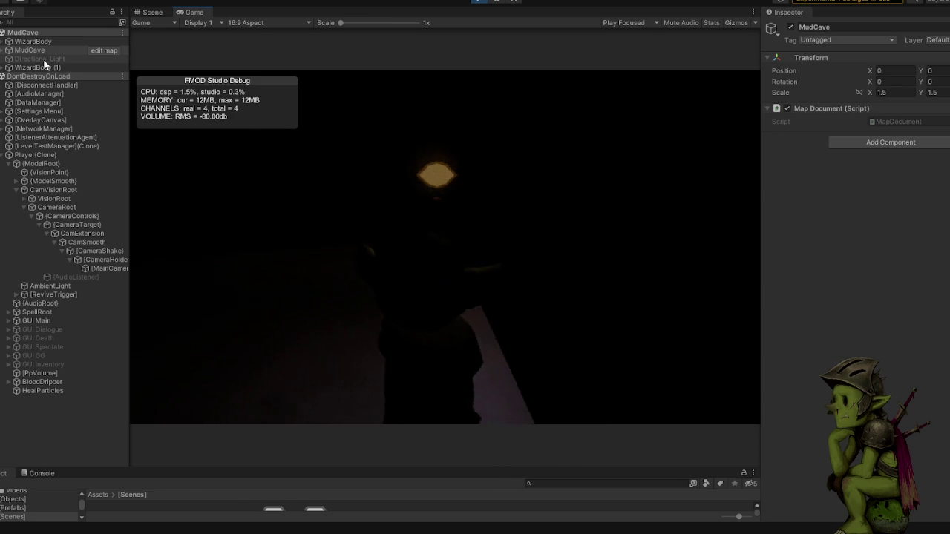
# - Activate the Directional Light and drag its Intensity down to 0.2
pyautogui.click(43, 59)
pyautogui.click(792, 28)
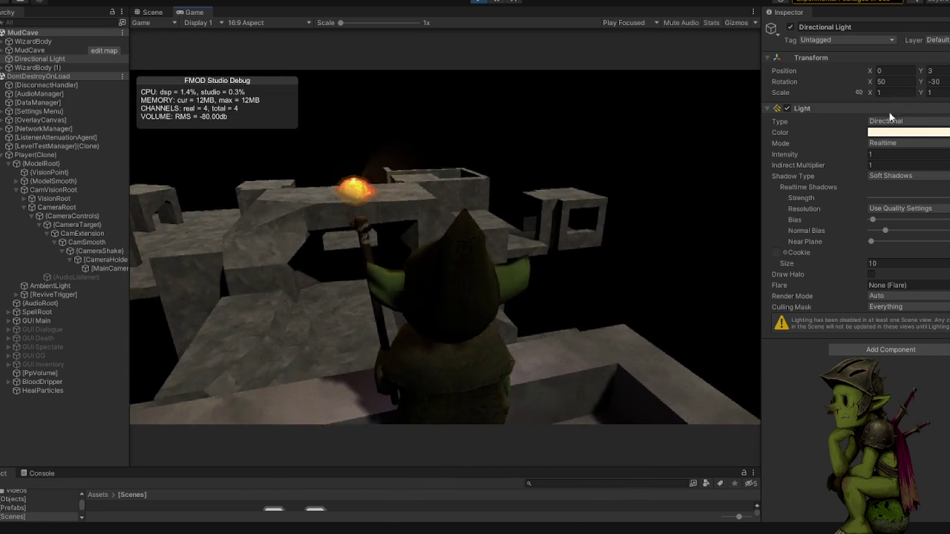
pyautogui.moveTo(848, 154); pyautogui.dragTo(840, 154)
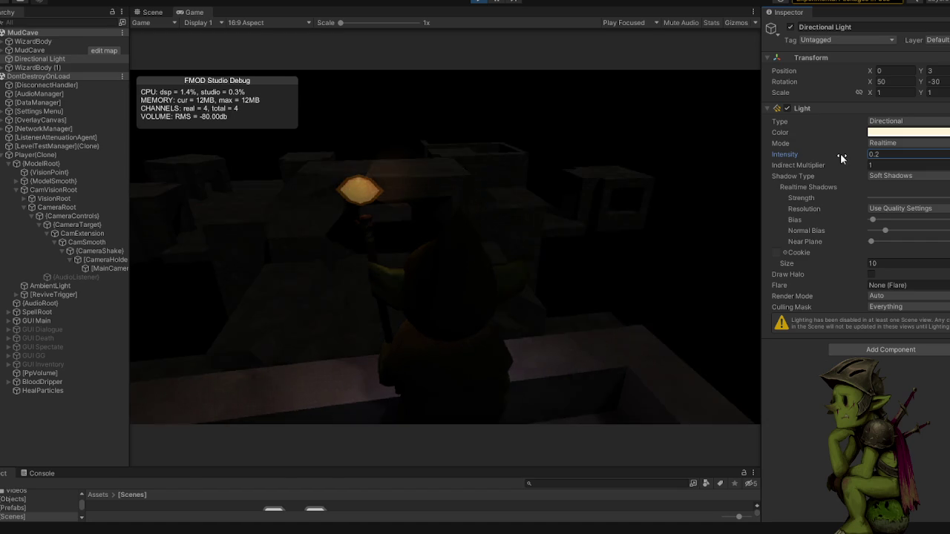
pyautogui.click(546, 224)
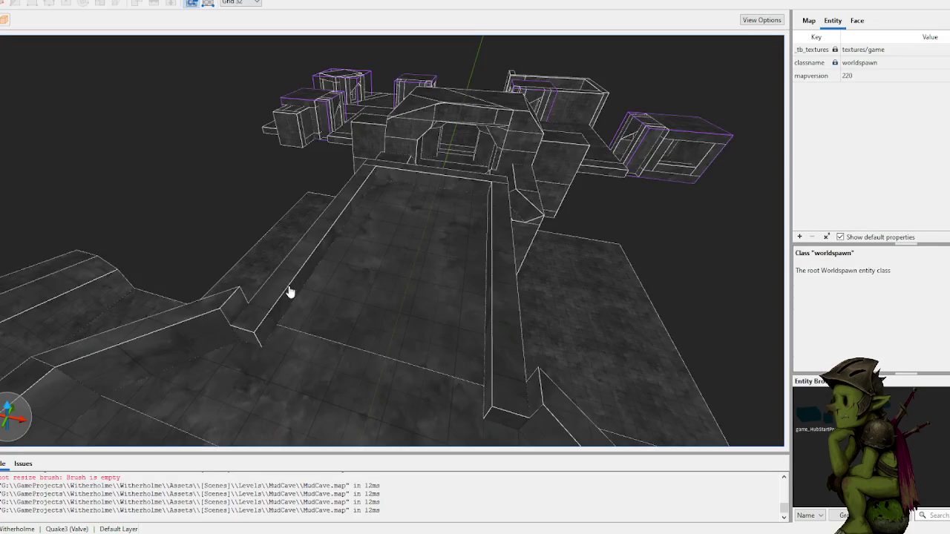
# - Shrink the slab on top of the ledge wall into a thin 32-unit strip
pyautogui.click(379, 268)
pyautogui.moveTo(380, 269)
pyautogui.mouseDown()
pyautogui.moveTo(376, 250)
pyautogui.moveTo(362, 244)
pyautogui.mouseUp()
pyautogui.moveTo(398, 281)
pyautogui.mouseDown()
pyautogui.moveTo(180, 267)
pyautogui.moveTo(249, 209)
pyautogui.moveTo(291, 210)
pyautogui.mouseUp()
pyautogui.moveTo(421, 234)
pyautogui.mouseDown()
pyautogui.moveTo(519, 249)
pyautogui.moveTo(473, 261)
pyautogui.mouseUp()
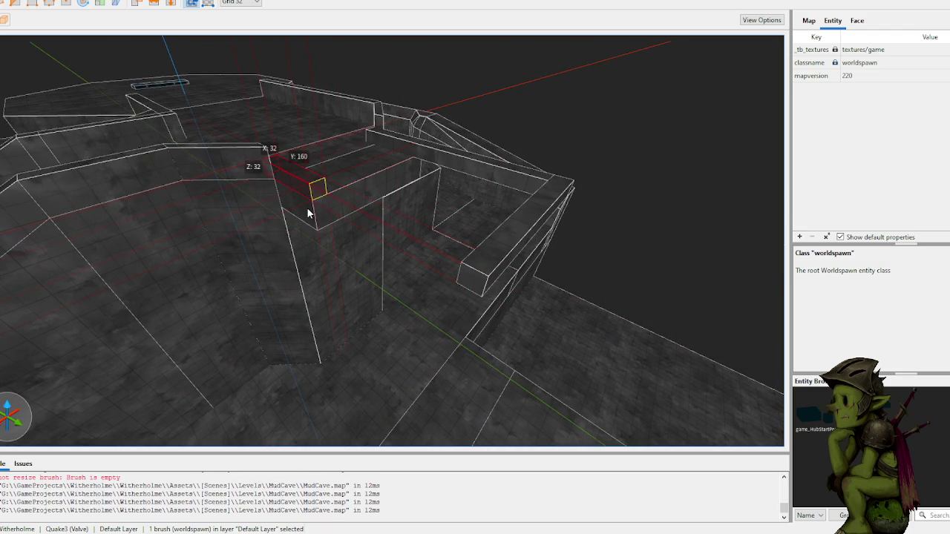
pyautogui.moveTo(308, 208); pyautogui.dragTo(299, 202)
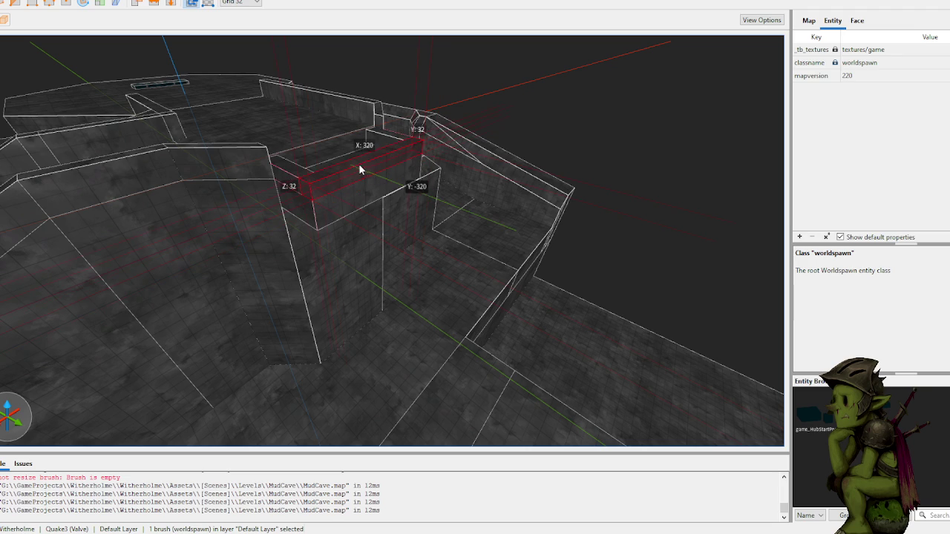
# - Deselect the strip, save MudCave.map, and return to Unity
pyautogui.click(546, 88)
pyautogui.hotkey('ctrl', 's')
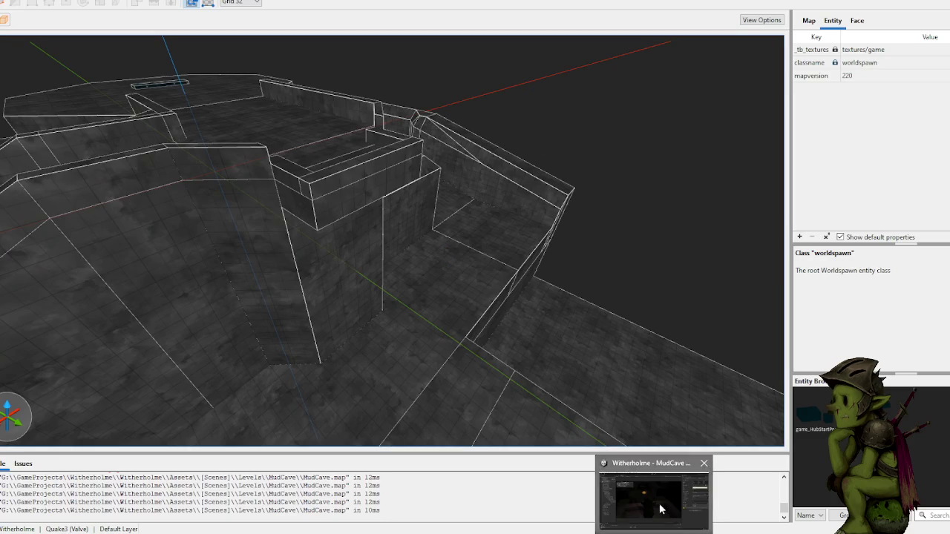
pyautogui.click(663, 510)
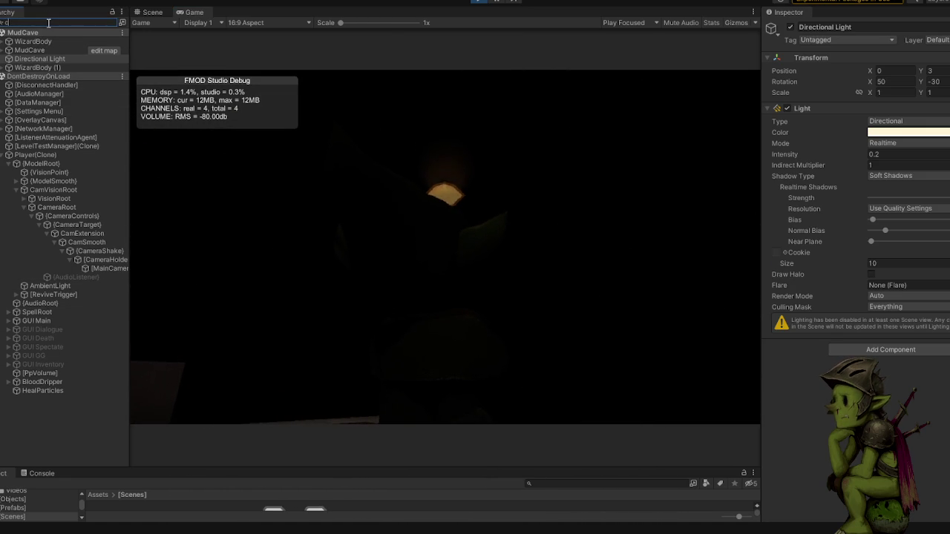
# - Find [MainCamera] with a 'cam' Hierarchy search and tick its Fog component
pyautogui.write('cam')
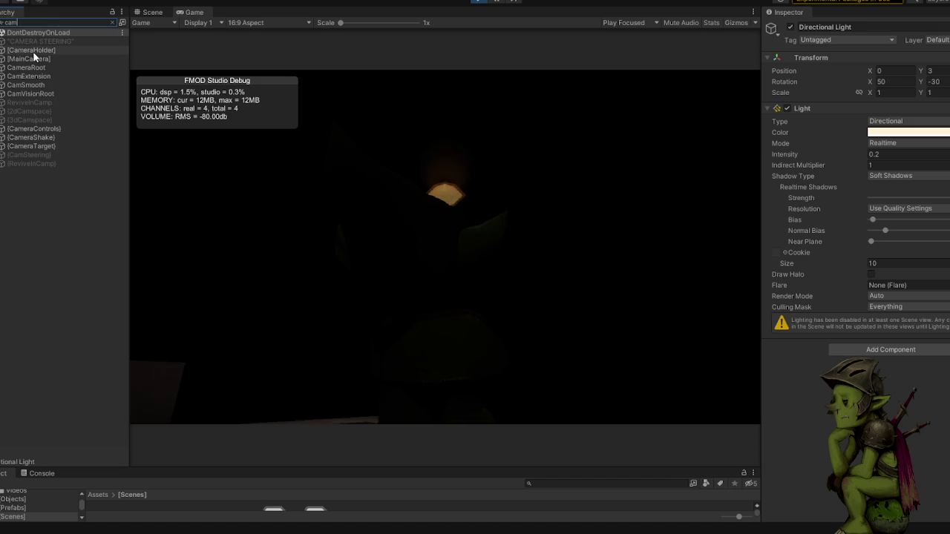
pyautogui.click(33, 51)
pyautogui.click(33, 59)
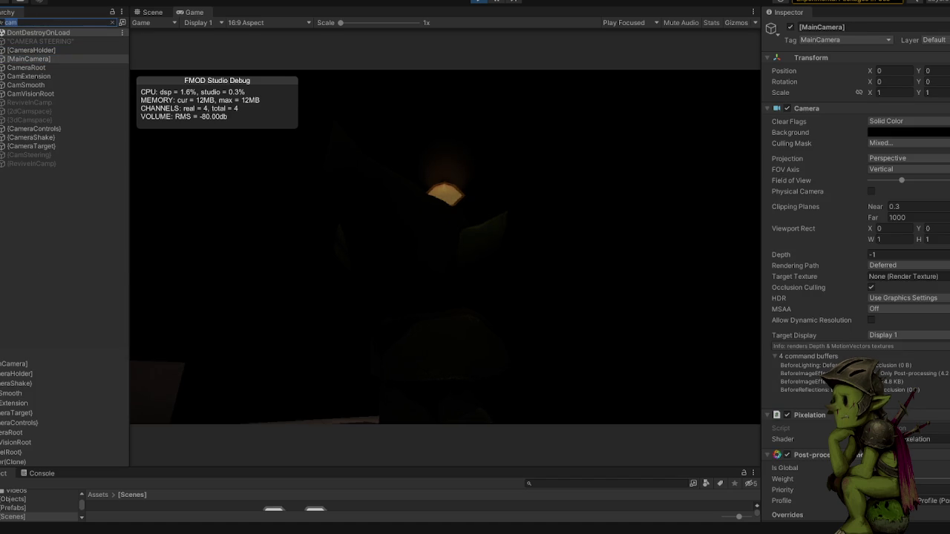
pyautogui.press('BackSpace')
pyautogui.scroll(-10, 926, 331)
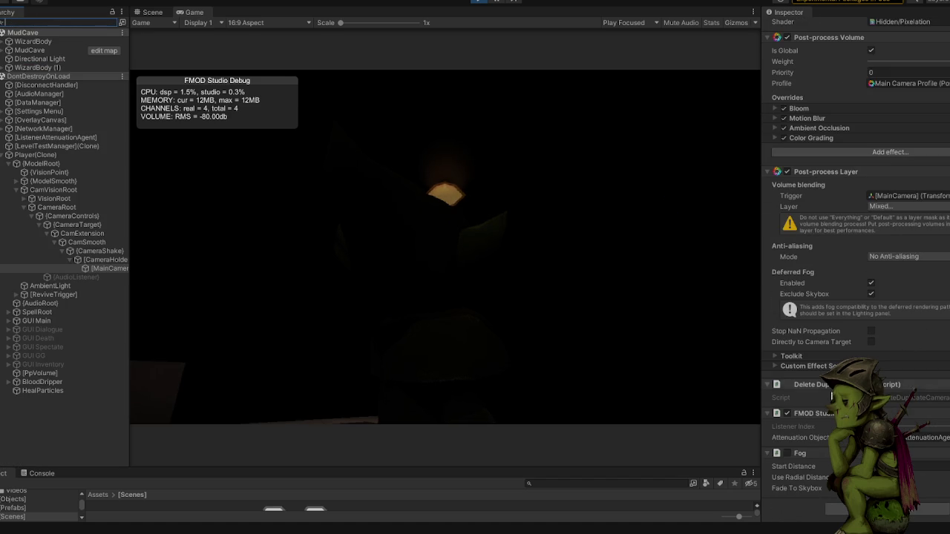
pyautogui.click(787, 454)
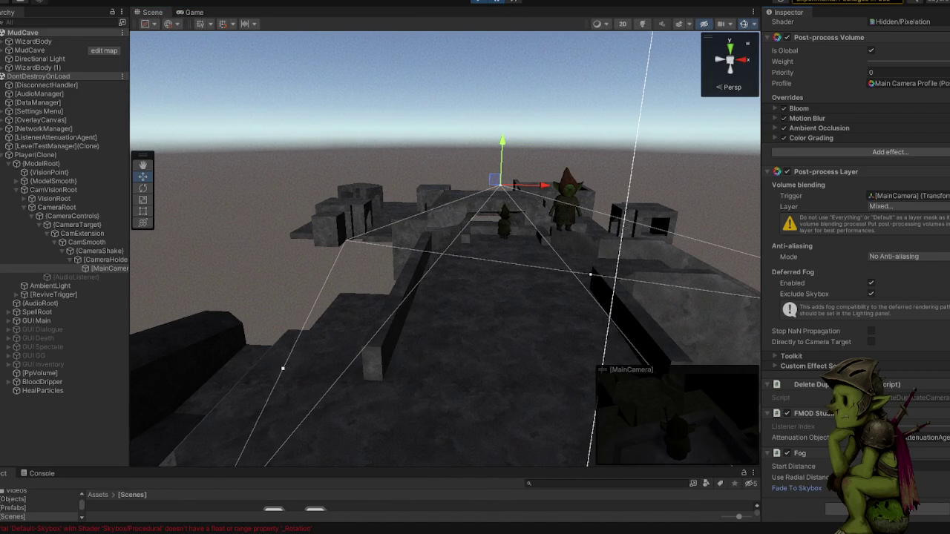
pyautogui.click(498, 3)
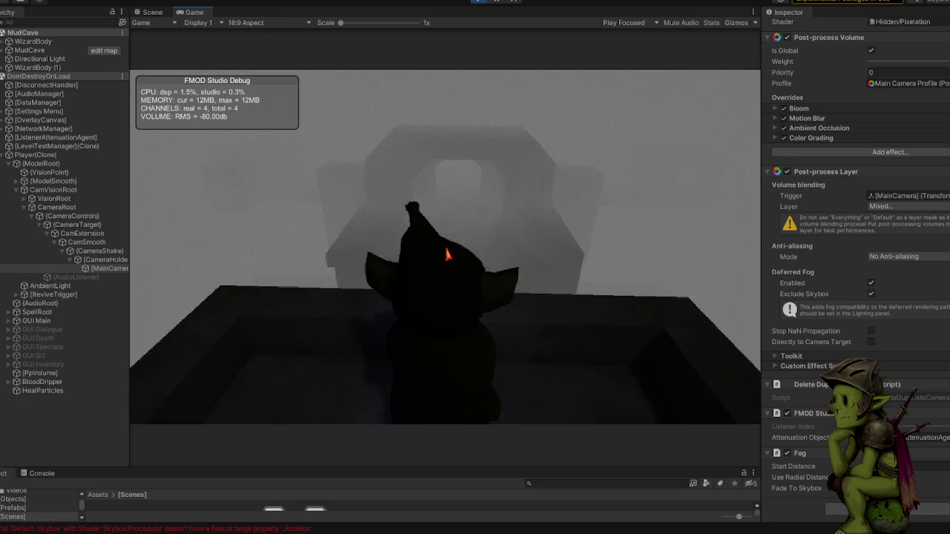
pyautogui.press('Escape')
pyautogui.click(446, 255)
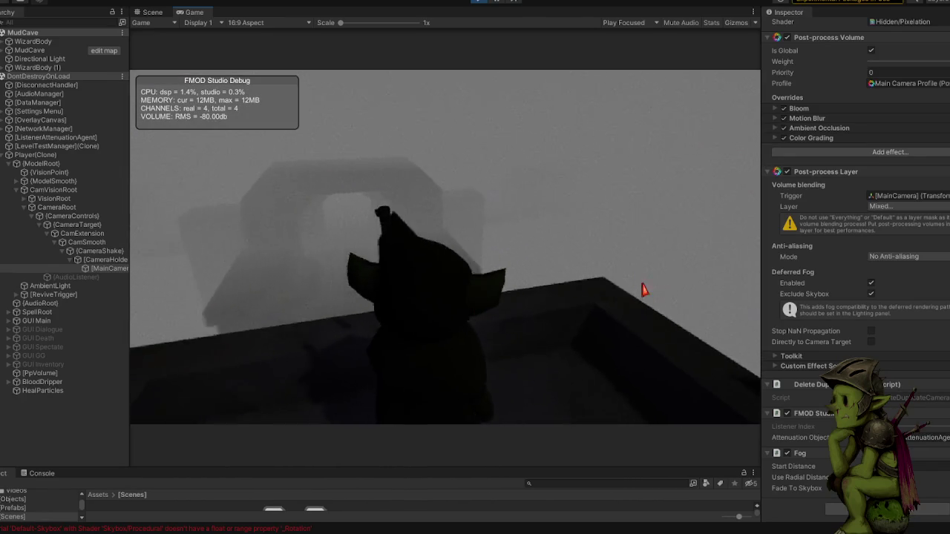
pyautogui.press('Escape')
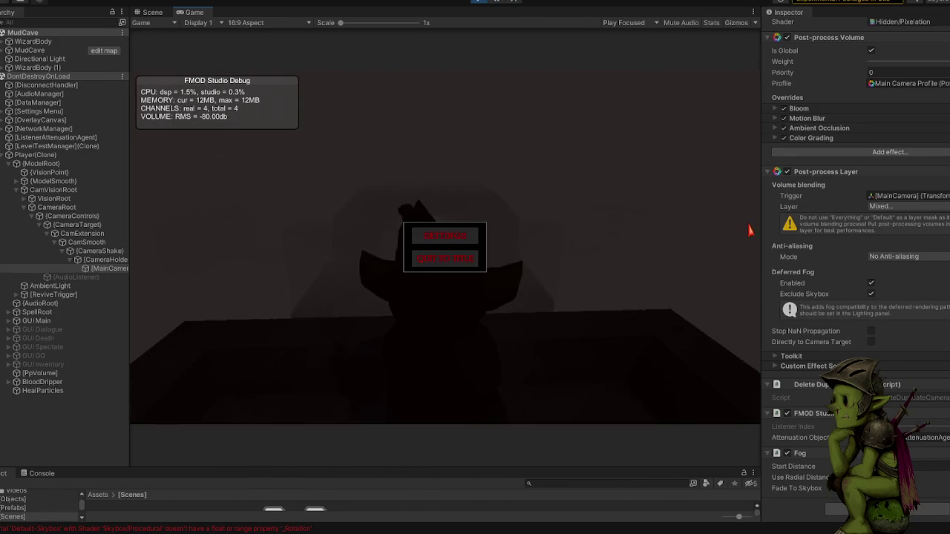
pyautogui.press('Escape')
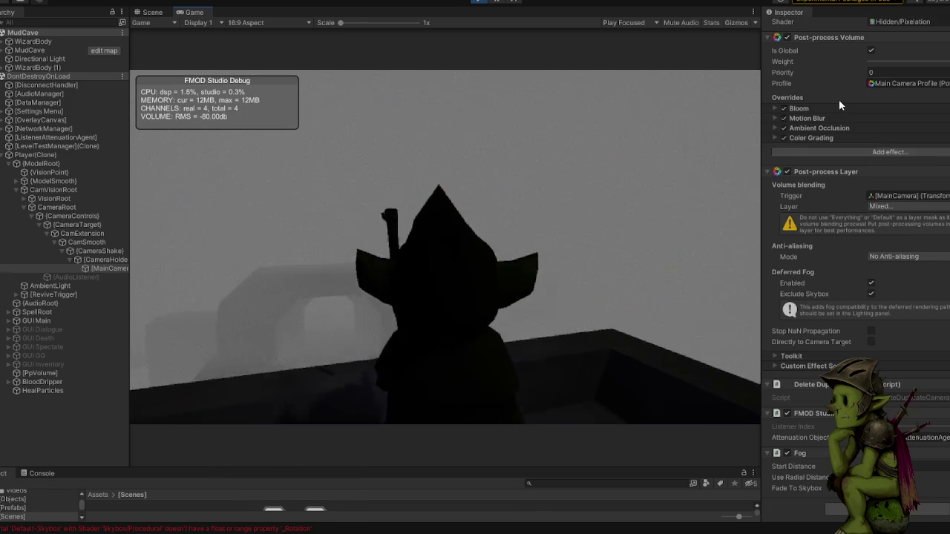
pyautogui.scroll(3, 841, 100)
pyautogui.scroll(5, 837, 116)
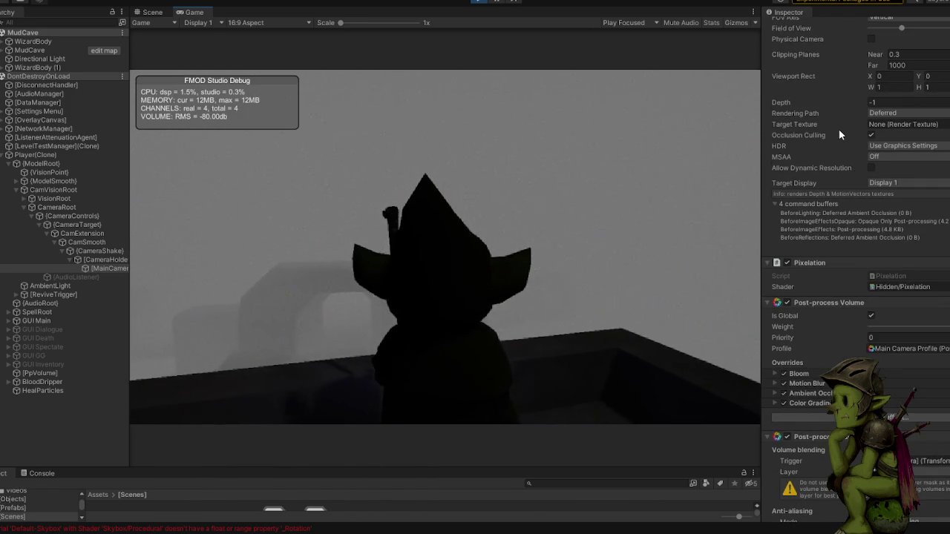
pyautogui.scroll(4, 814, 97)
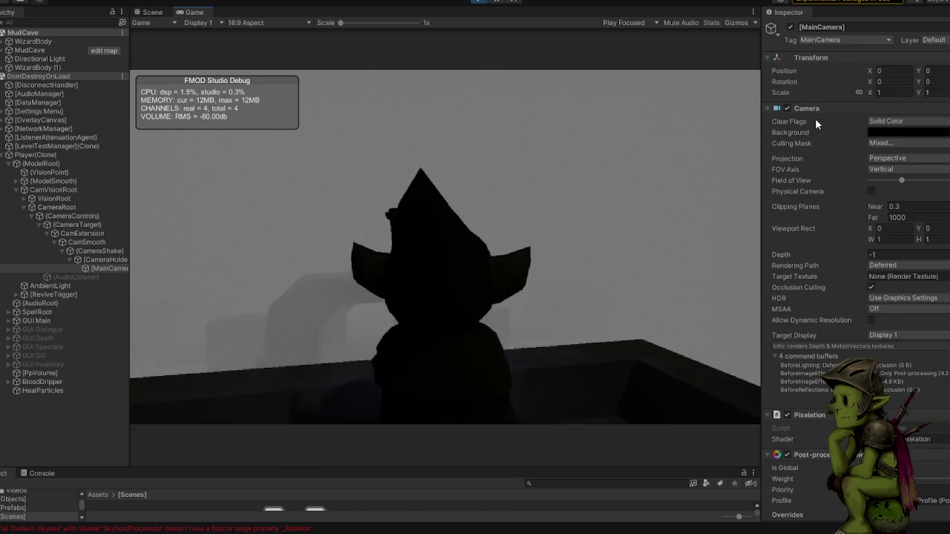
pyautogui.scroll(-5, 821, 131)
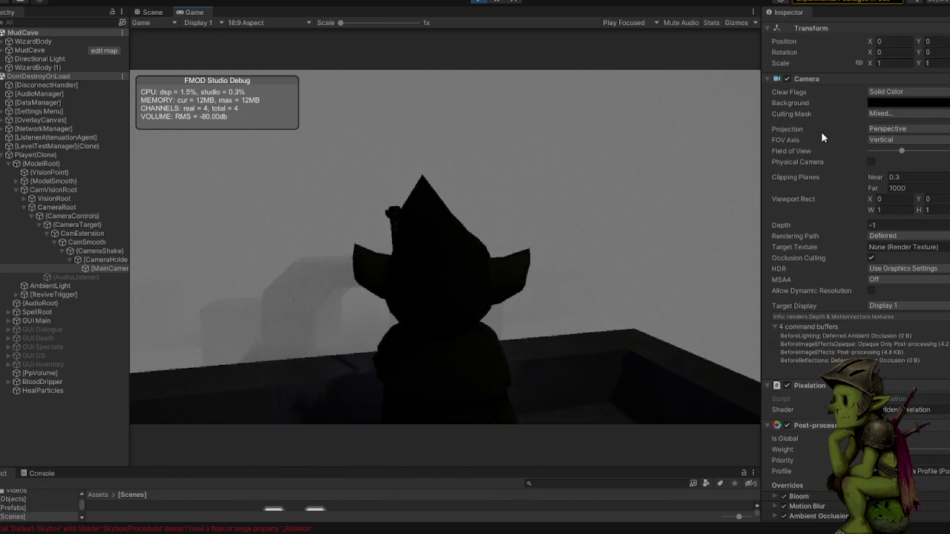
pyautogui.scroll(-7, 821, 143)
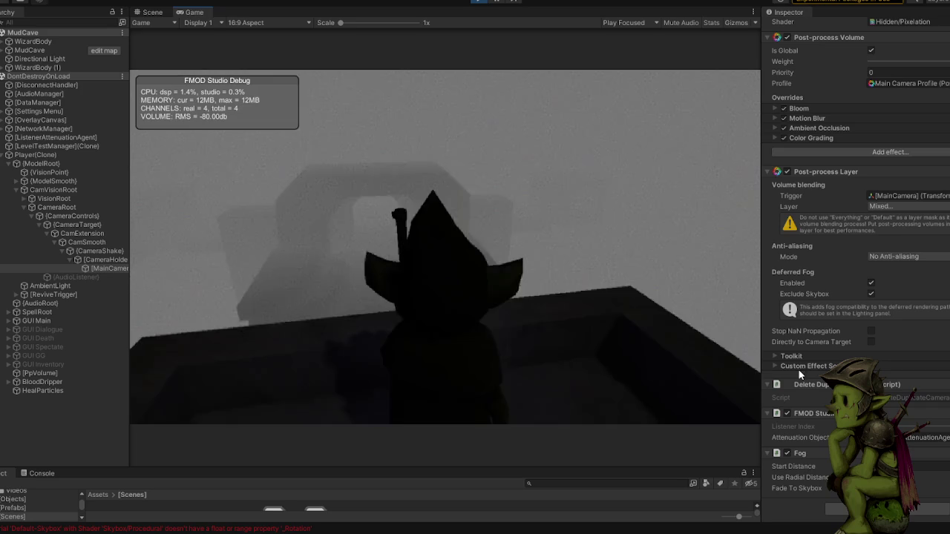
pyautogui.scroll(1, 830, 462)
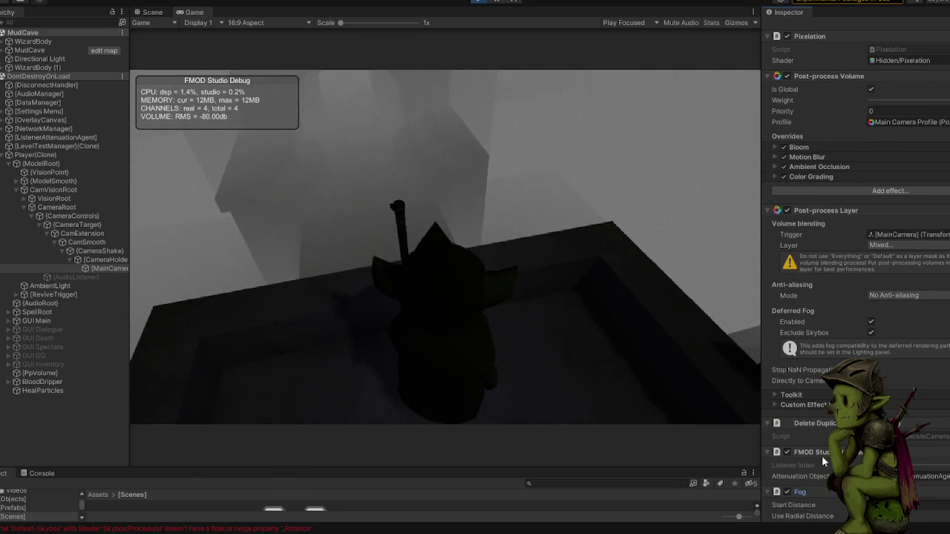
pyautogui.scroll(-1, 822, 481)
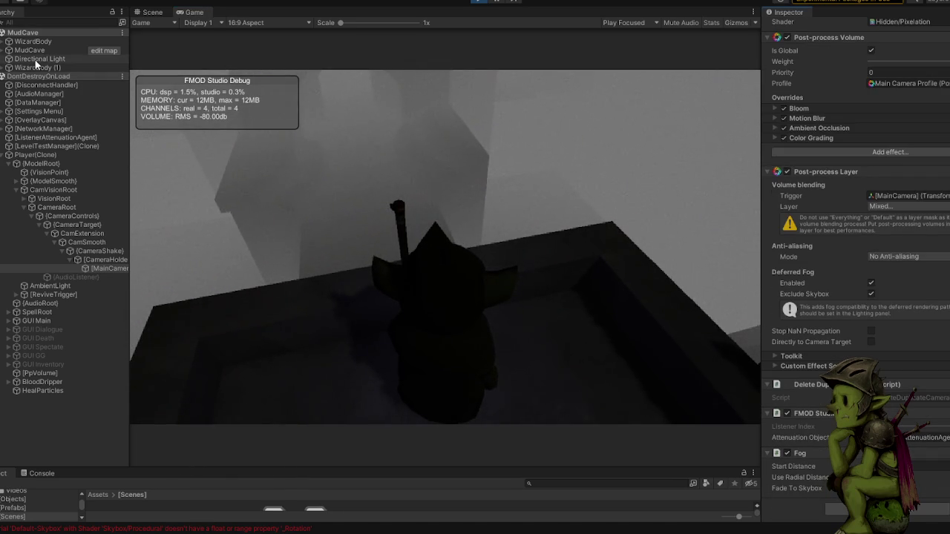
# - Add a second Inspector, dock it as its own panel, and widen the Inspector area
pyautogui.rightClick(791, 9)
pyautogui.click(789, 13)
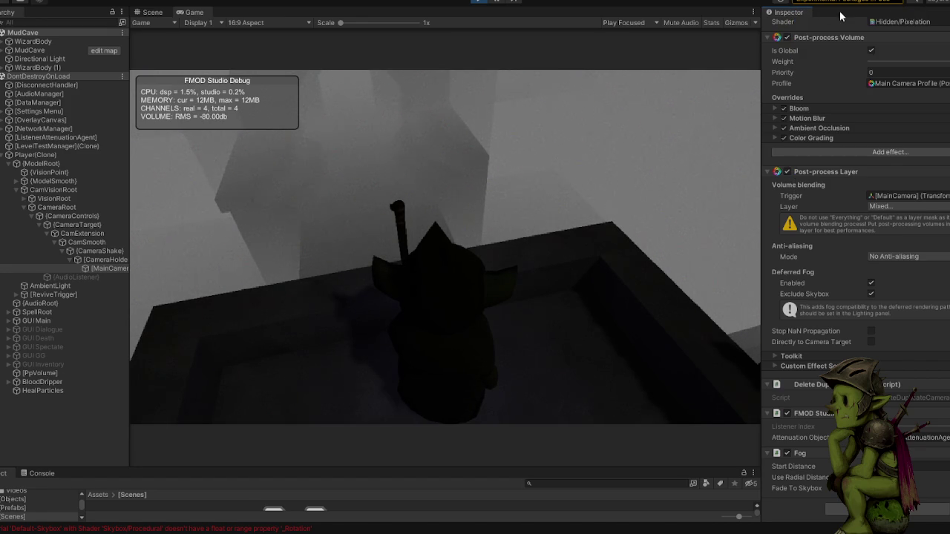
pyautogui.rightClick(785, 11)
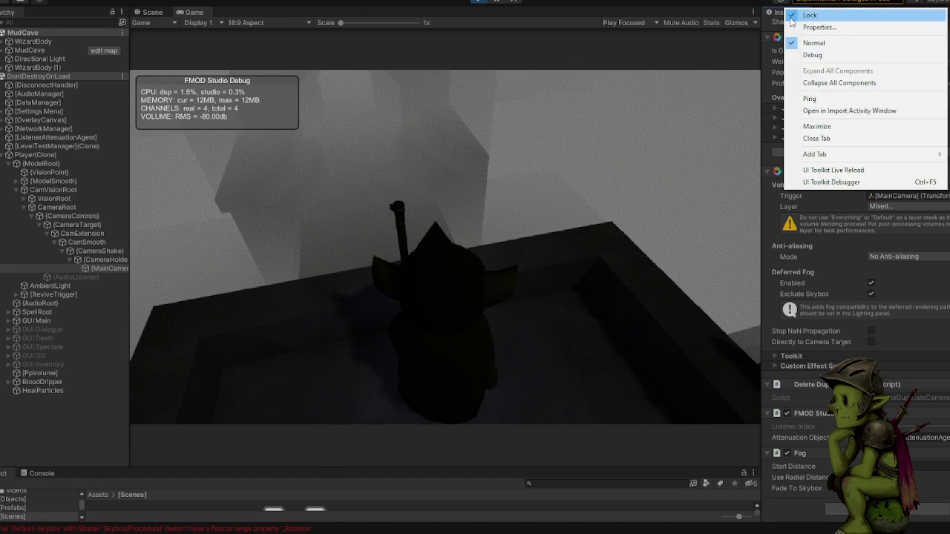
pyautogui.moveTo(844, 154)
pyautogui.click(735, 178)
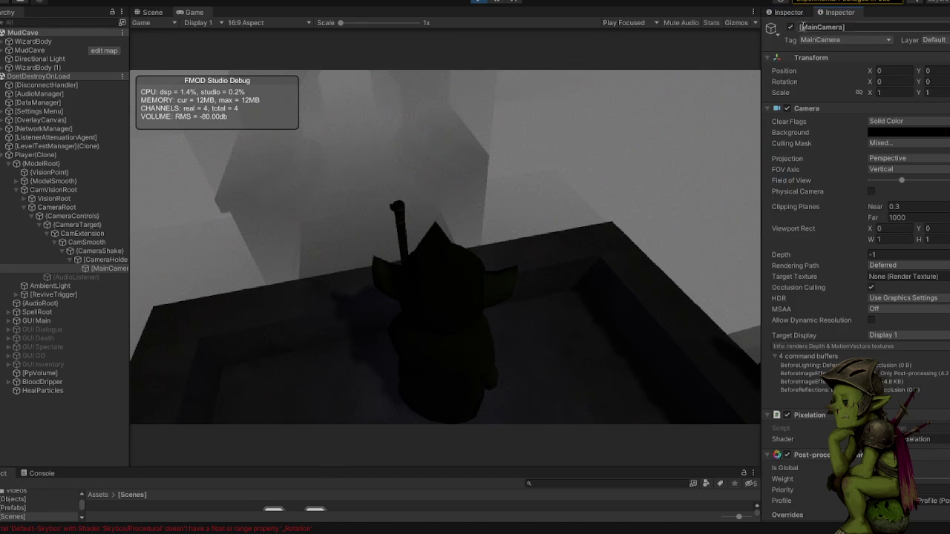
pyautogui.moveTo(831, 13)
pyautogui.mouseDown()
pyautogui.moveTo(919, 130)
pyautogui.moveTo(873, 137)
pyautogui.mouseUp()
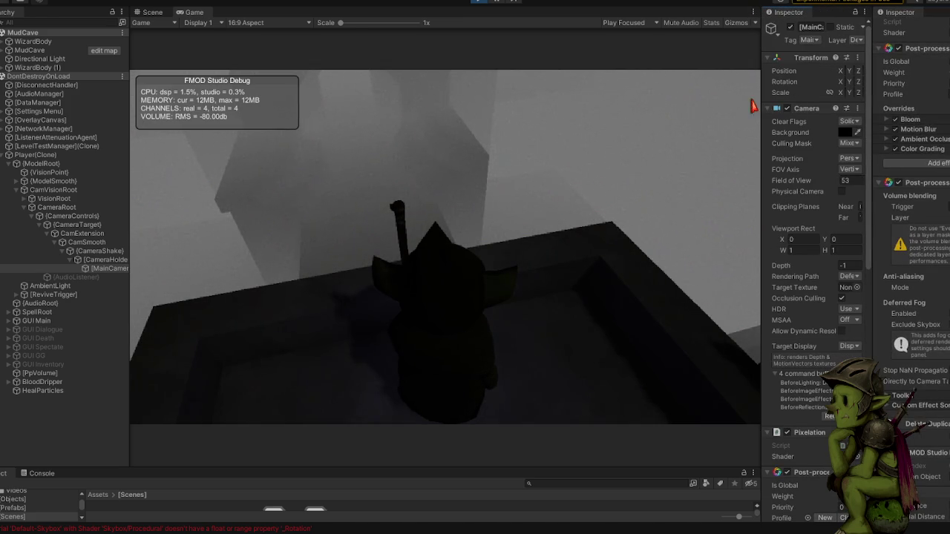
pyautogui.moveTo(760, 109); pyautogui.dragTo(704, 113)
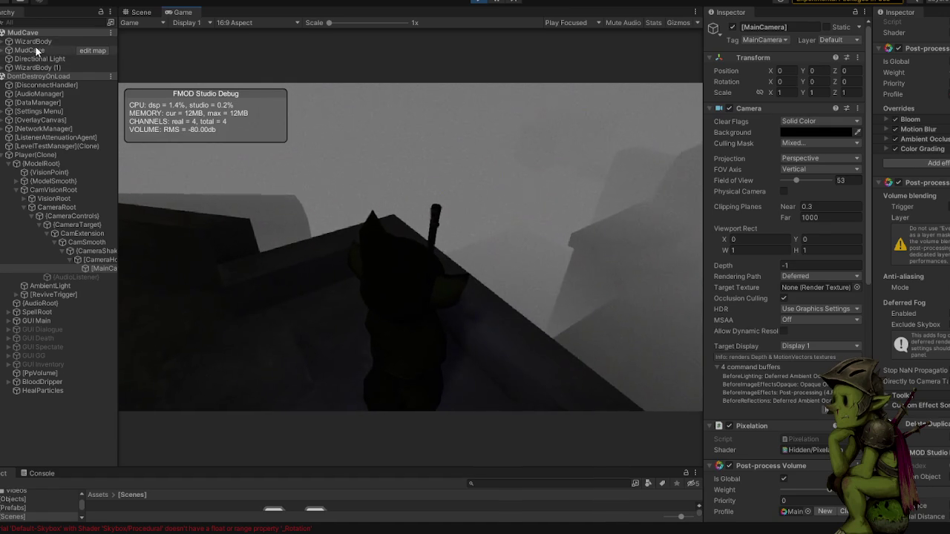
# - Show the Directional Light in the main Inspector, keeping its cream light colour
pyautogui.click(41, 58)
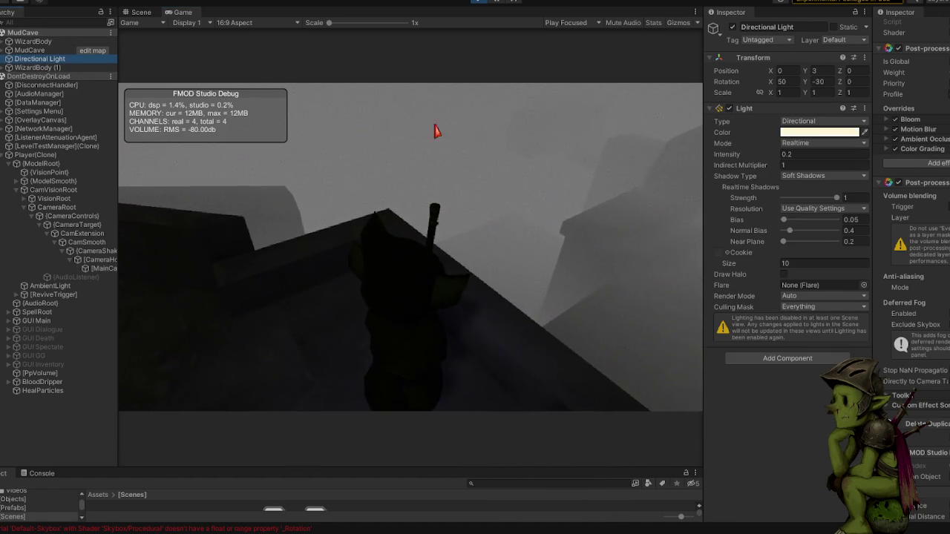
pyautogui.click(818, 133)
pyautogui.moveTo(832, 201)
pyautogui.mouseDown()
pyautogui.moveTo(869, 216)
pyautogui.moveTo(794, 238)
pyautogui.mouseUp()
pyautogui.press('Escape')
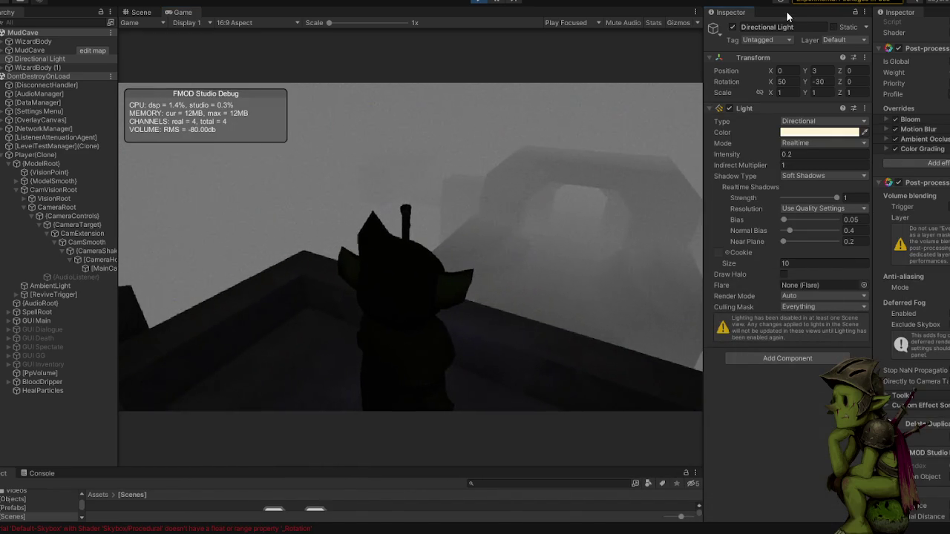
# - Open Window > Rendering > Lighting on the Environment tab and dock it beside the Inspector
pyautogui.rightClick(738, 18)
pyautogui.moveTo(776, 161)
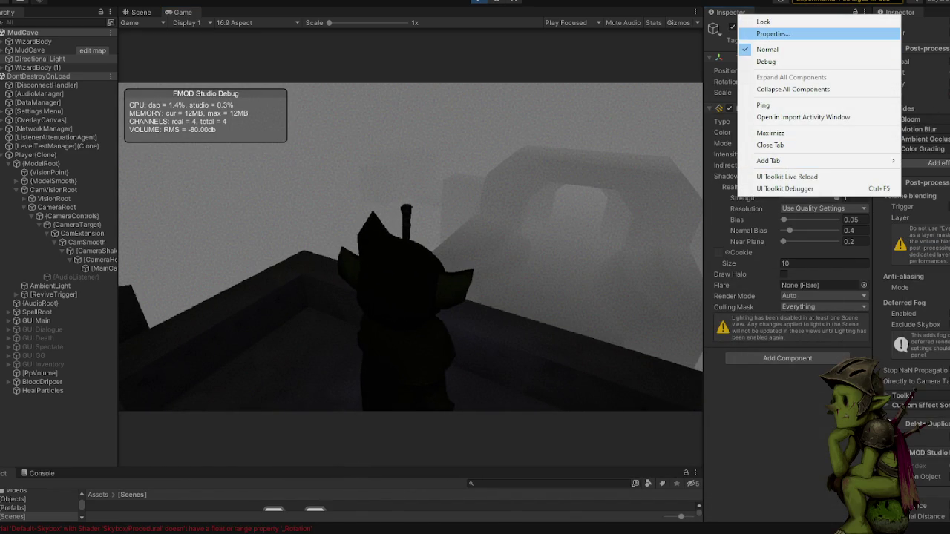
pyautogui.click(301, 1)
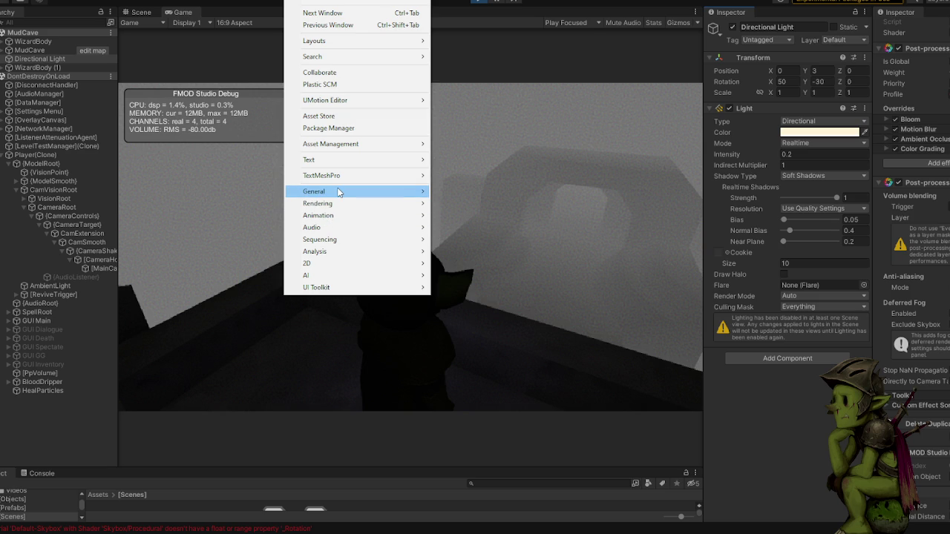
pyautogui.moveTo(338, 192)
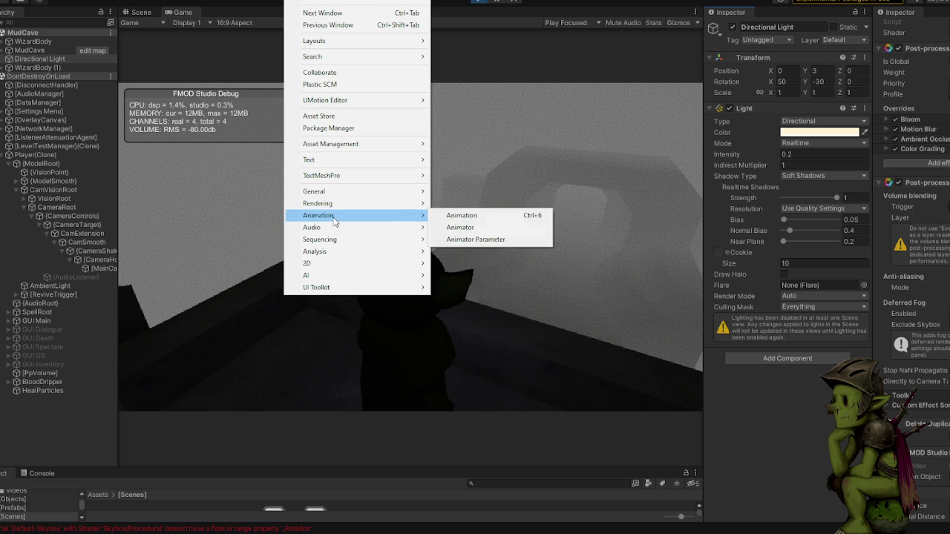
pyautogui.moveTo(333, 240)
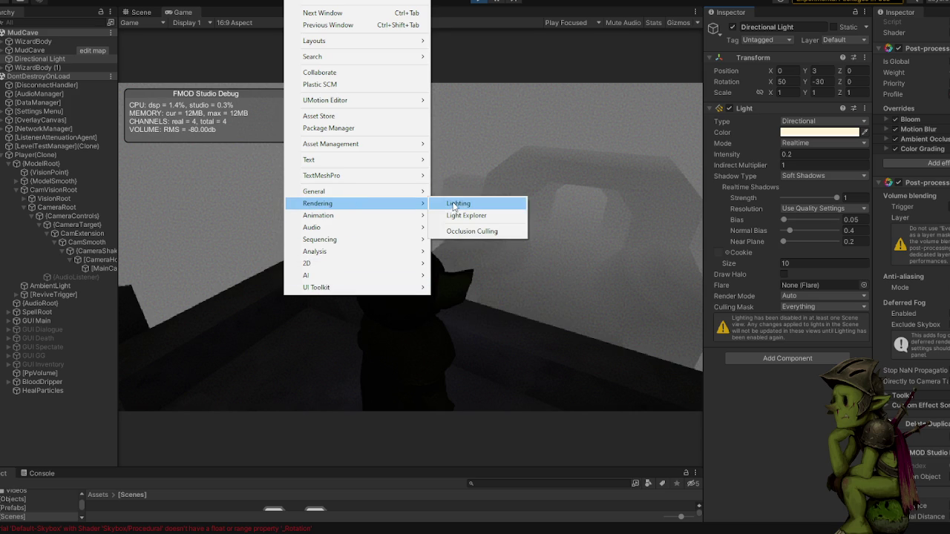
pyautogui.click(454, 203)
pyautogui.click(773, 137)
pyautogui.moveTo(725, 122)
pyautogui.mouseDown()
pyautogui.moveTo(790, 47)
pyautogui.moveTo(781, 13)
pyautogui.moveTo(785, 24)
pyautogui.mouseUp()
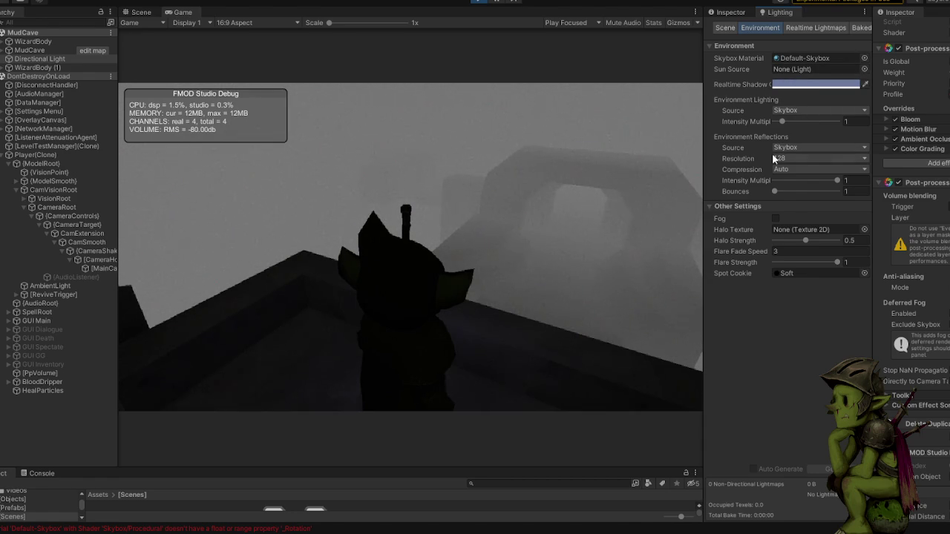
# - Turn on scene fog, darken its colour, and check the running game
pyautogui.click(777, 219)
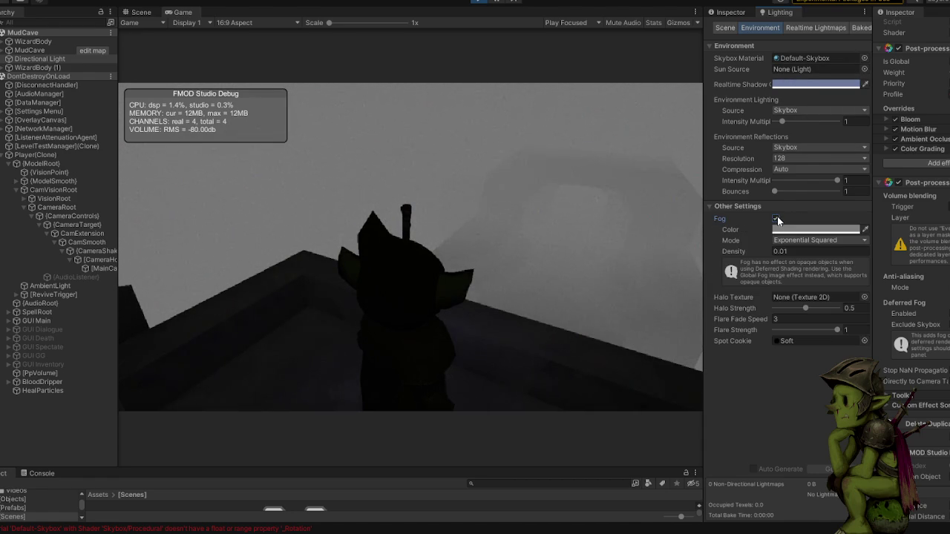
pyautogui.click(779, 230)
pyautogui.moveTo(823, 298)
pyautogui.mouseDown()
pyautogui.moveTo(776, 347)
pyautogui.moveTo(776, 328)
pyautogui.mouseUp()
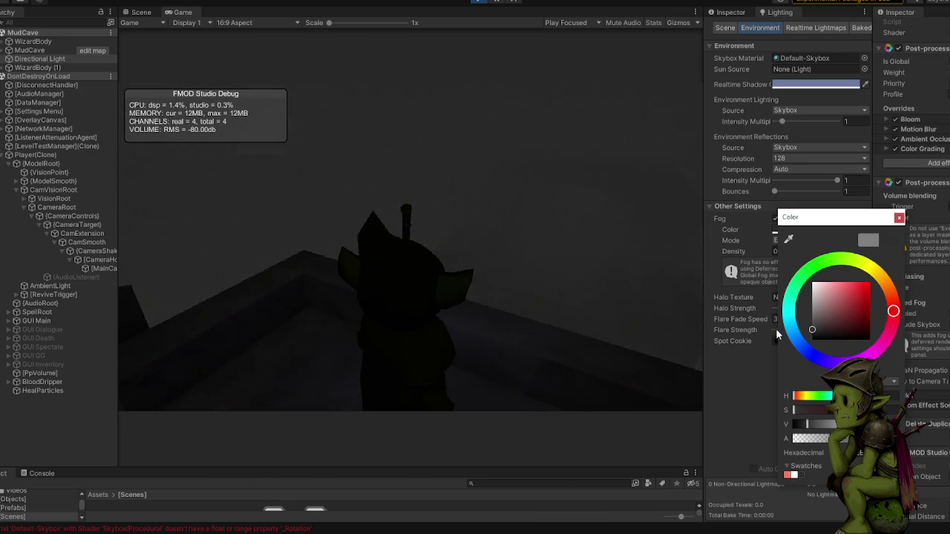
pyautogui.click(898, 218)
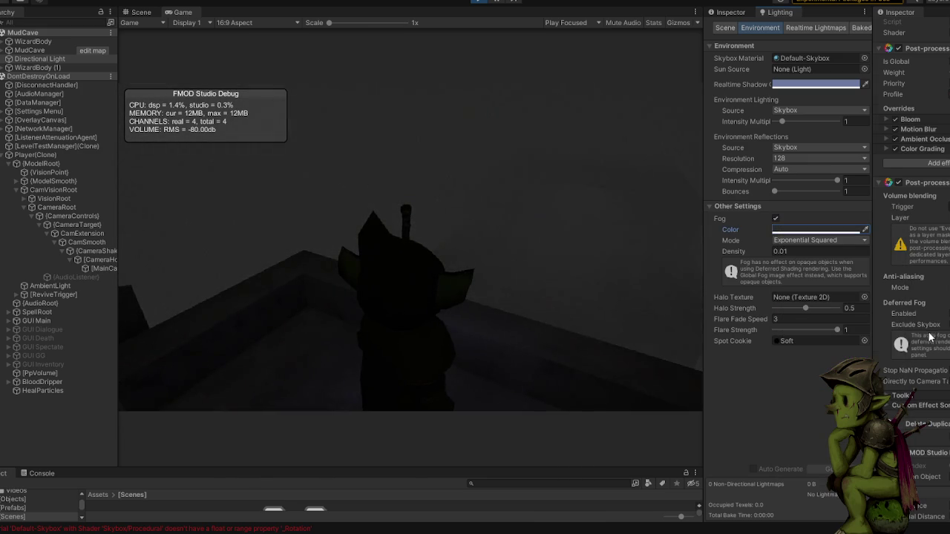
pyautogui.scroll(-2, 931, 334)
pyautogui.click(512, 227)
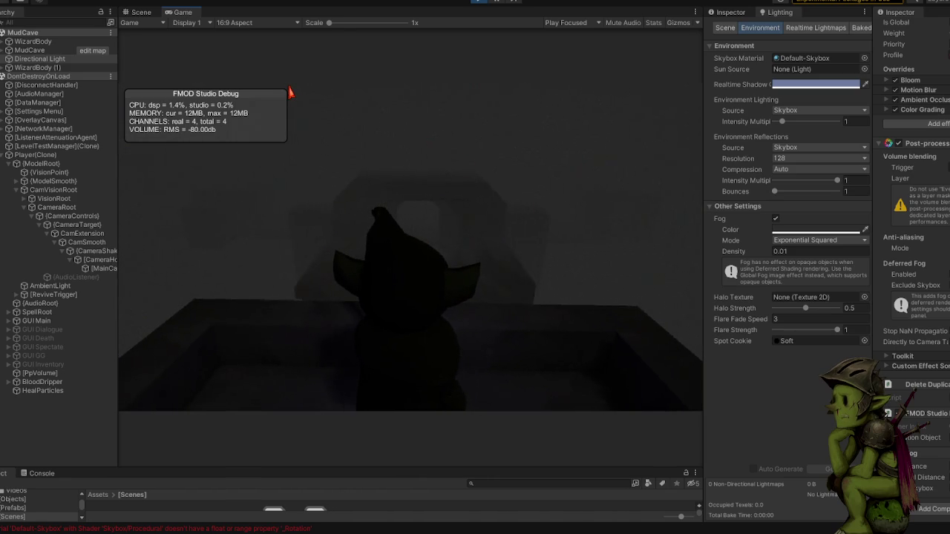
# - Make the fog colour nearly black after looking around the cave
pyautogui.click(549, 161)
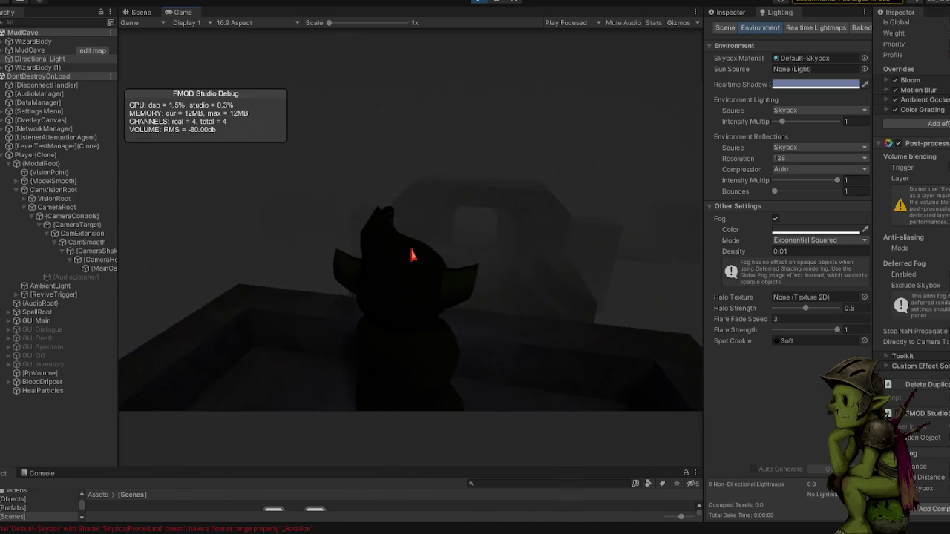
pyautogui.click(787, 231)
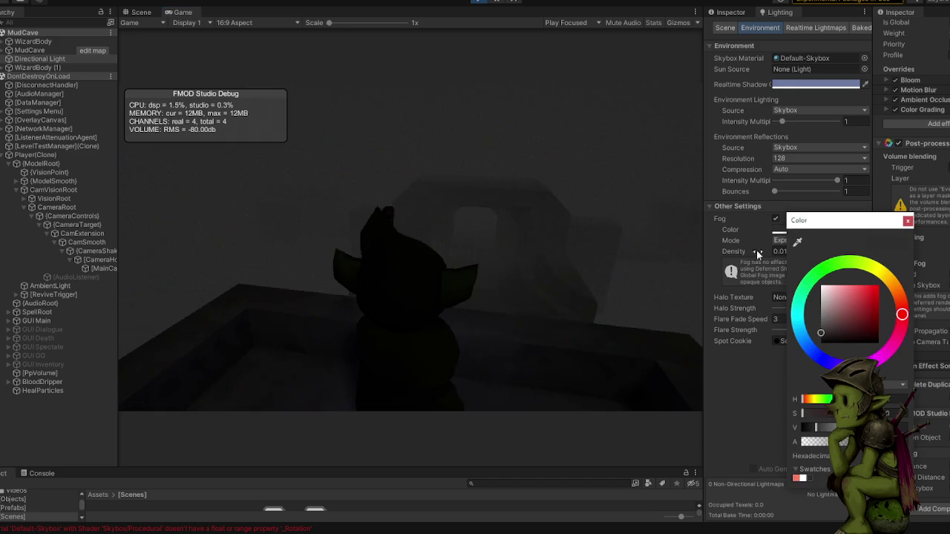
pyautogui.moveTo(835, 315); pyautogui.dragTo(809, 345)
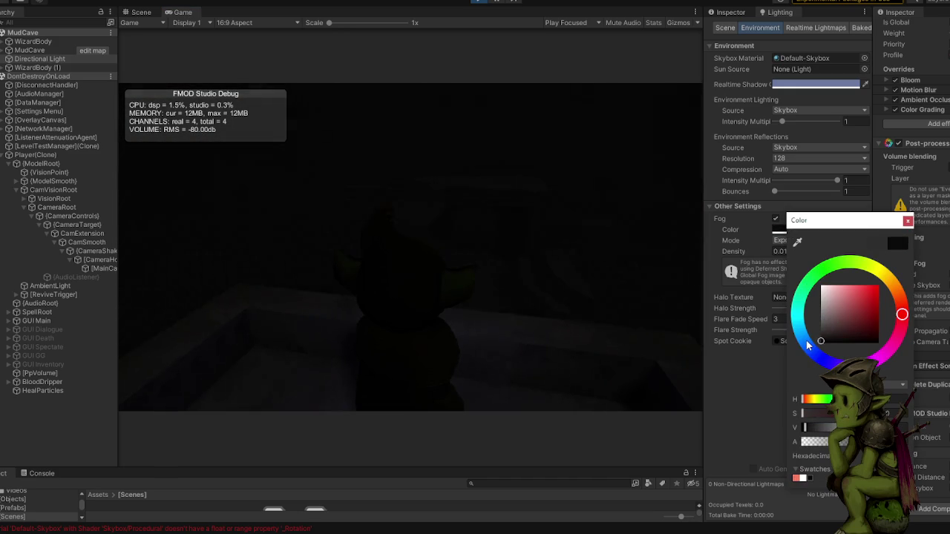
pyautogui.click(540, 176)
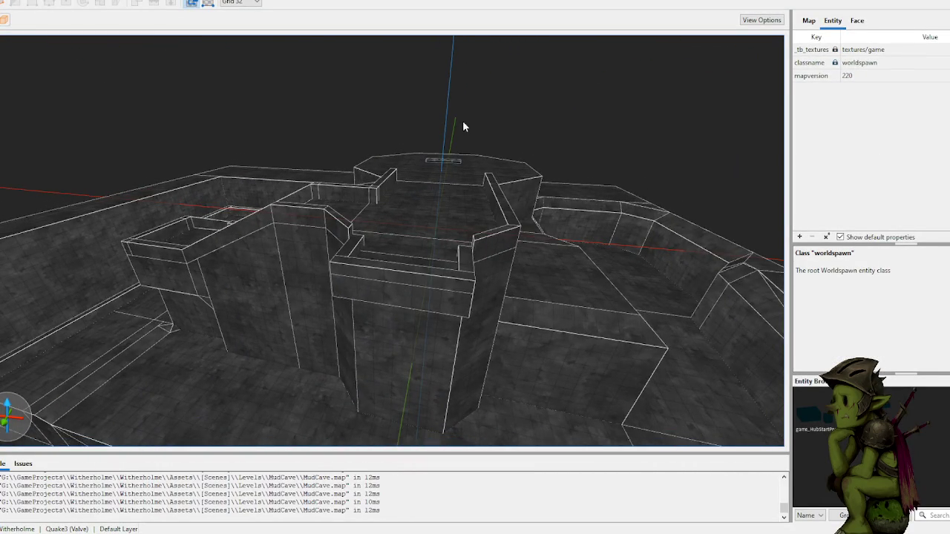
# - On a 128 grid, draw a block brush by the pillar, raise it to 512 units and widen it
pyautogui.scroll(-10, 309, 119)
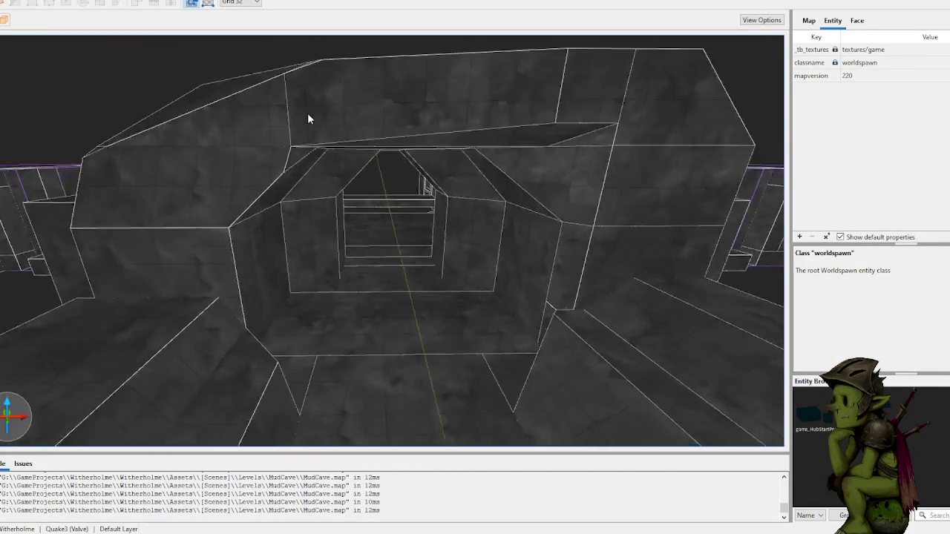
pyautogui.scroll(-10, 307, 113)
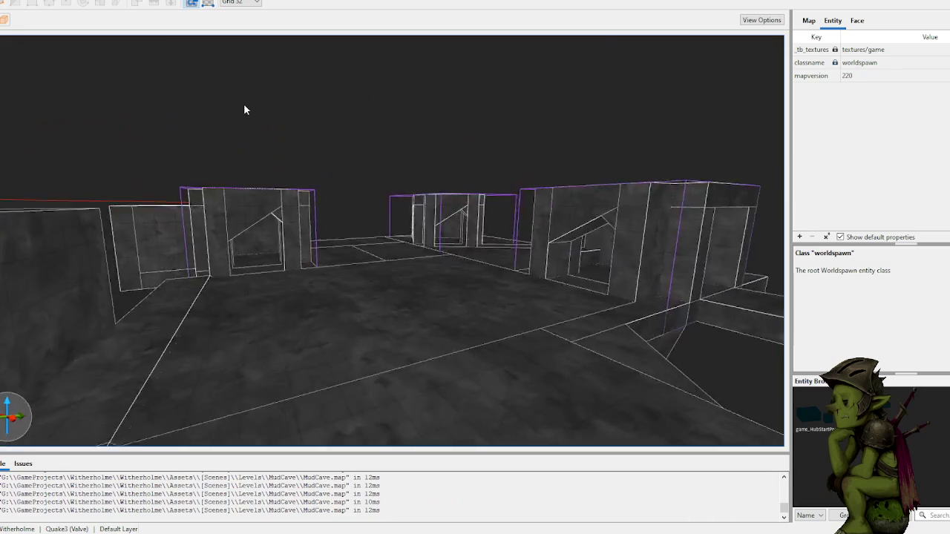
pyautogui.scroll(10, 227, 130)
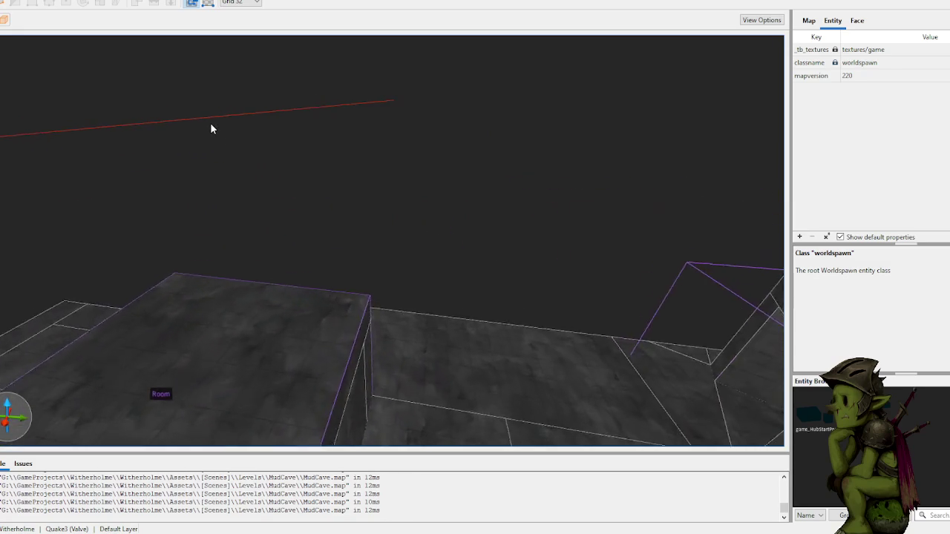
pyautogui.scroll(-10, 31, 126)
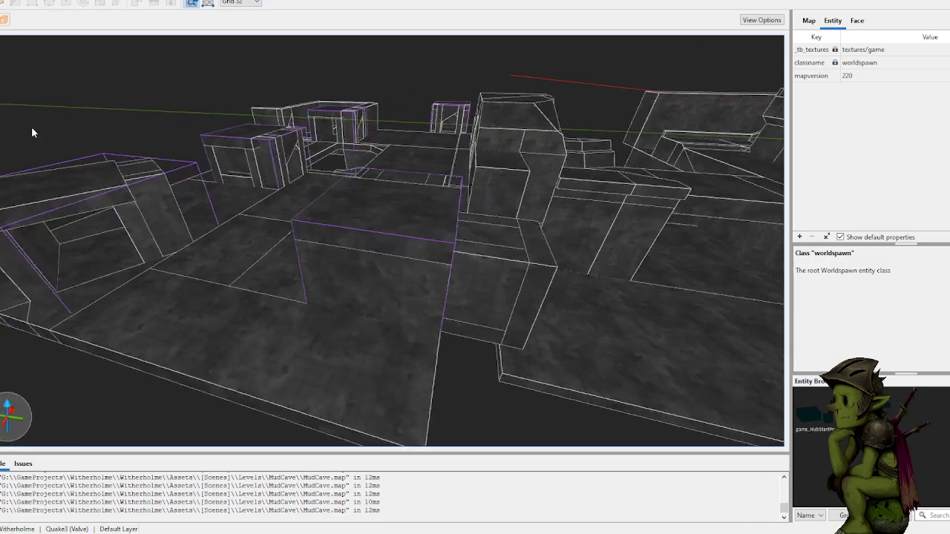
pyautogui.scroll(-10, 386, 193)
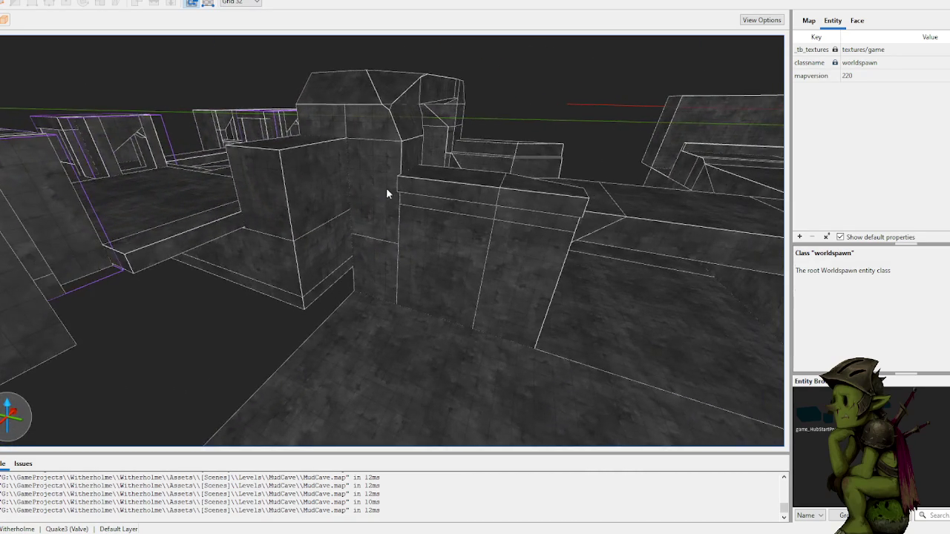
pyautogui.scroll(-5, 329, 208)
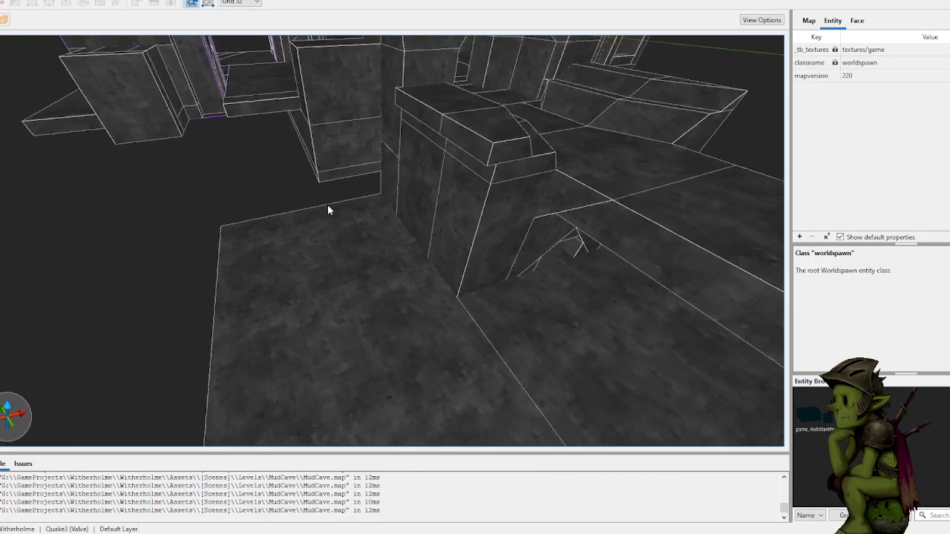
pyautogui.scroll(-3, 357, 218)
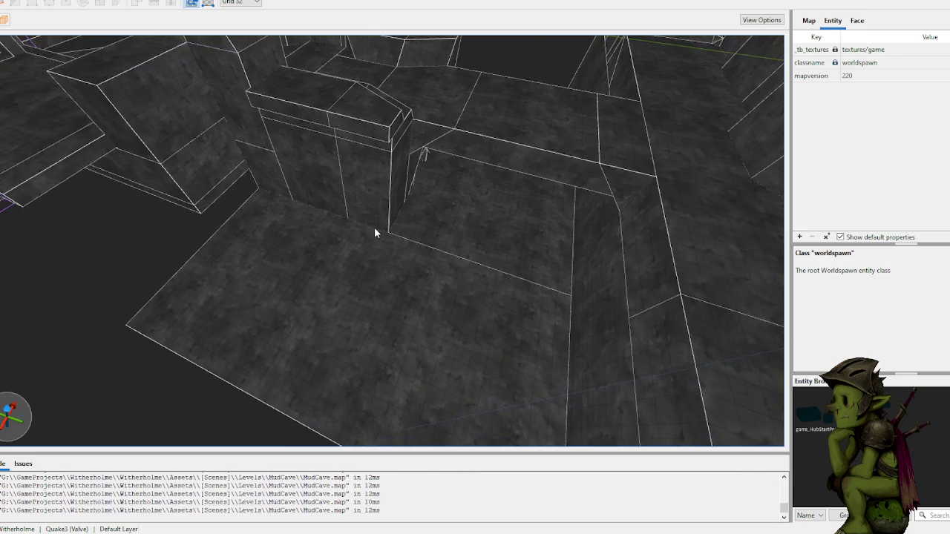
pyautogui.press('+')
pyautogui.moveTo(376, 232); pyautogui.dragTo(249, 208)
pyautogui.moveTo(318, 205)
pyautogui.mouseDown()
pyautogui.moveTo(314, 143)
pyautogui.moveTo(313, 154)
pyautogui.mouseUp()
pyautogui.moveTo(441, 254); pyautogui.dragTo(343, 277)
pyautogui.scroll(5, 344, 272)
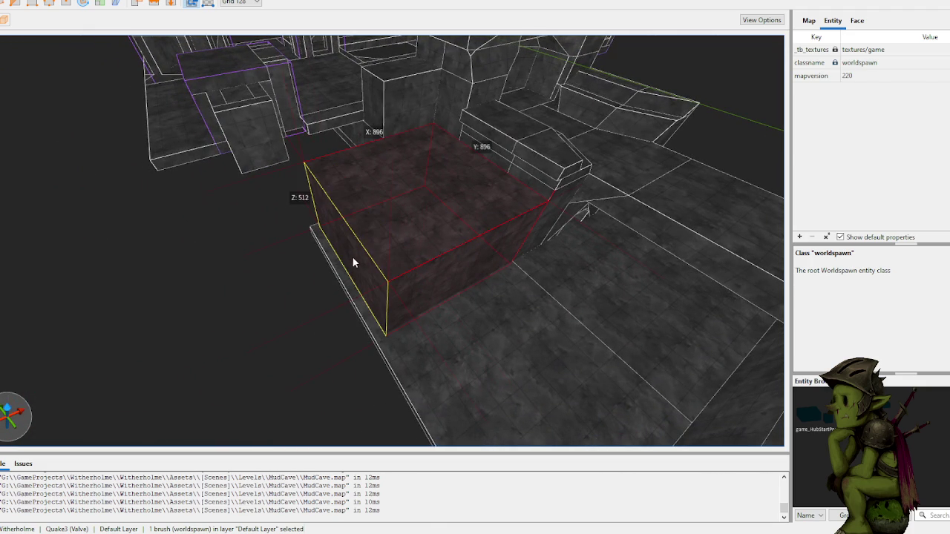
# - Move the block brush to the map's right side beside the corridor and fly in to inspect it
pyautogui.click(256, 309)
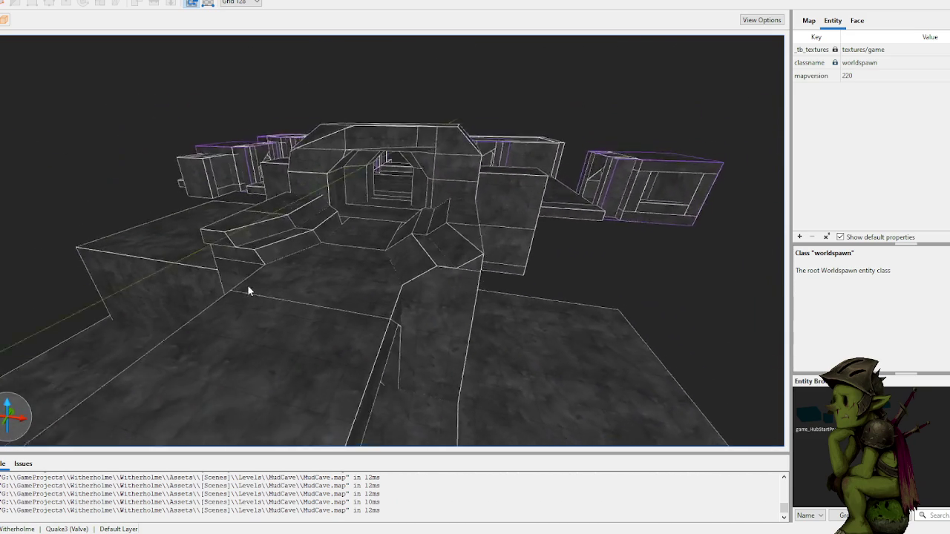
pyautogui.click(225, 271)
pyautogui.moveTo(226, 276); pyautogui.dragTo(605, 350)
pyautogui.scroll(10, 514, 303)
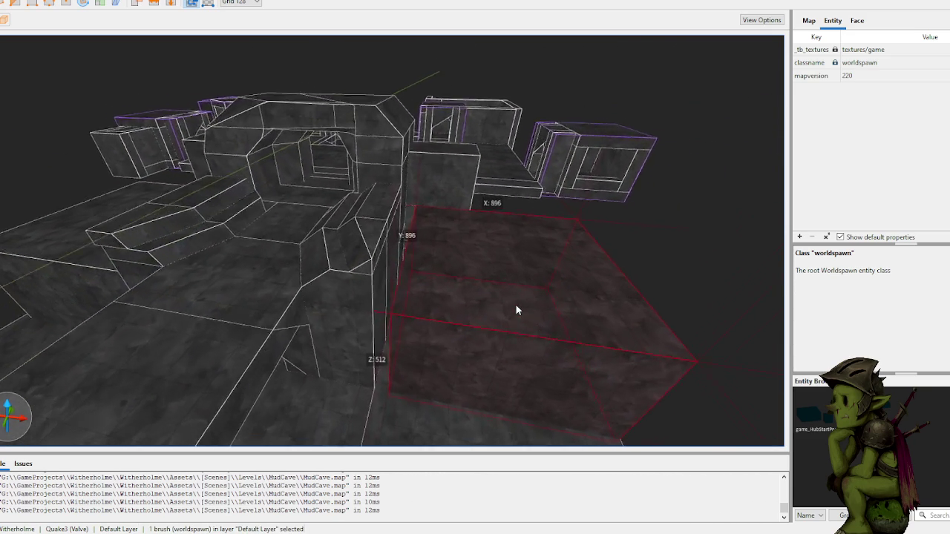
pyautogui.press('a')
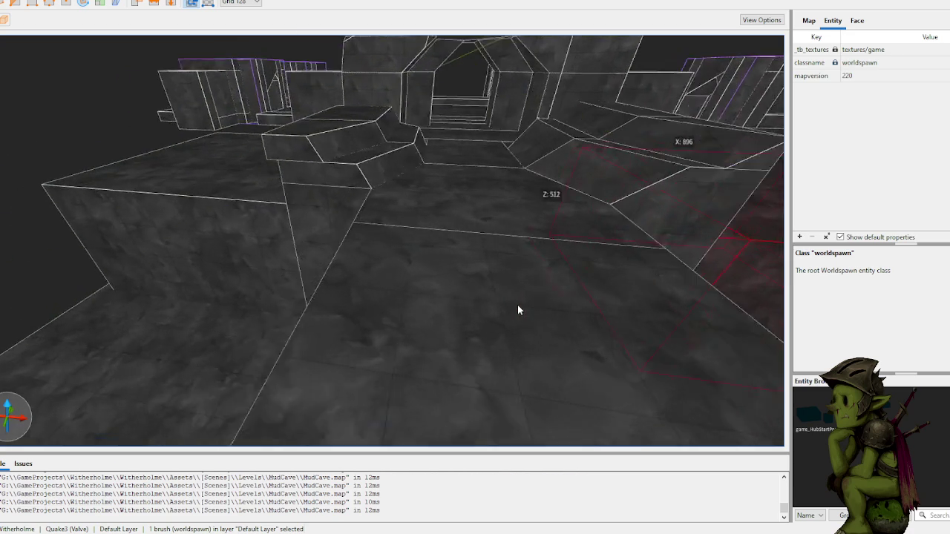
pyautogui.press('w')
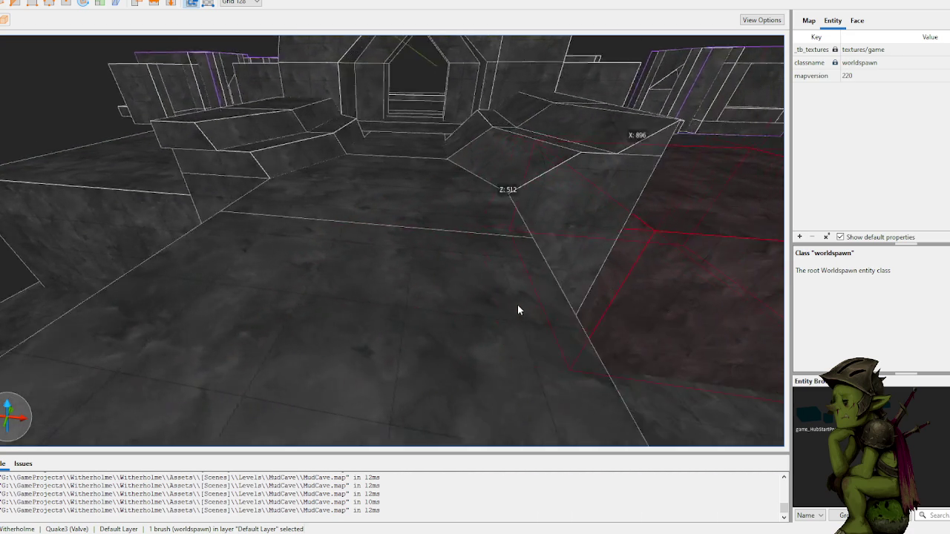
pyautogui.press('w')
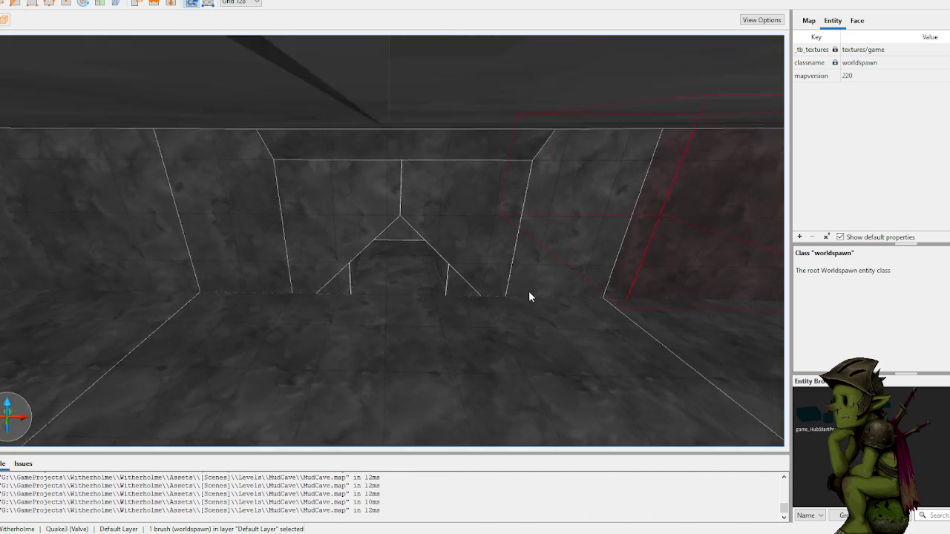
pyautogui.press('w')
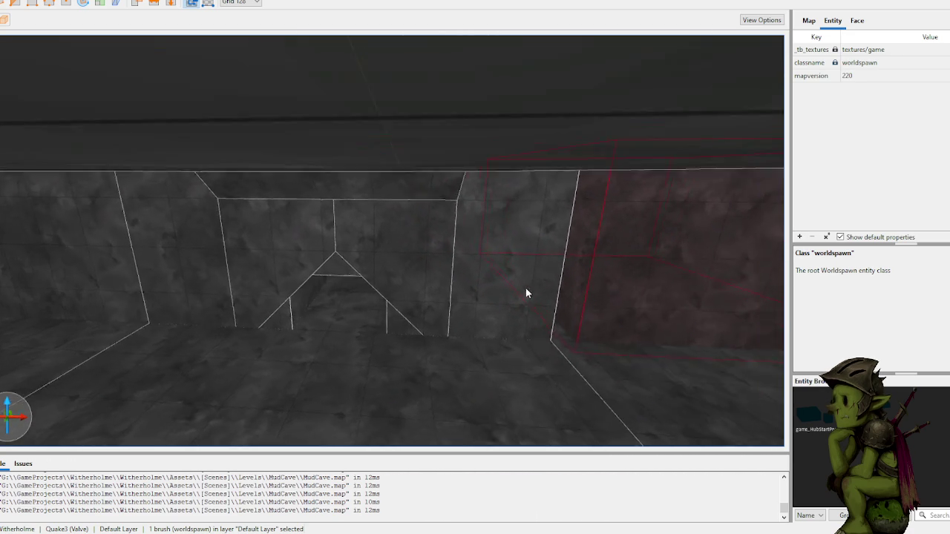
pyautogui.press('w')
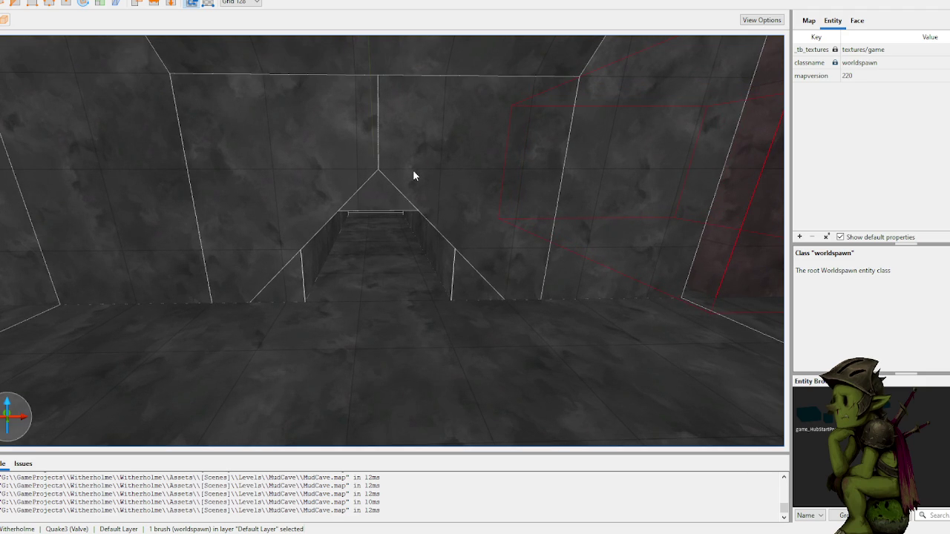
pyautogui.press('s')
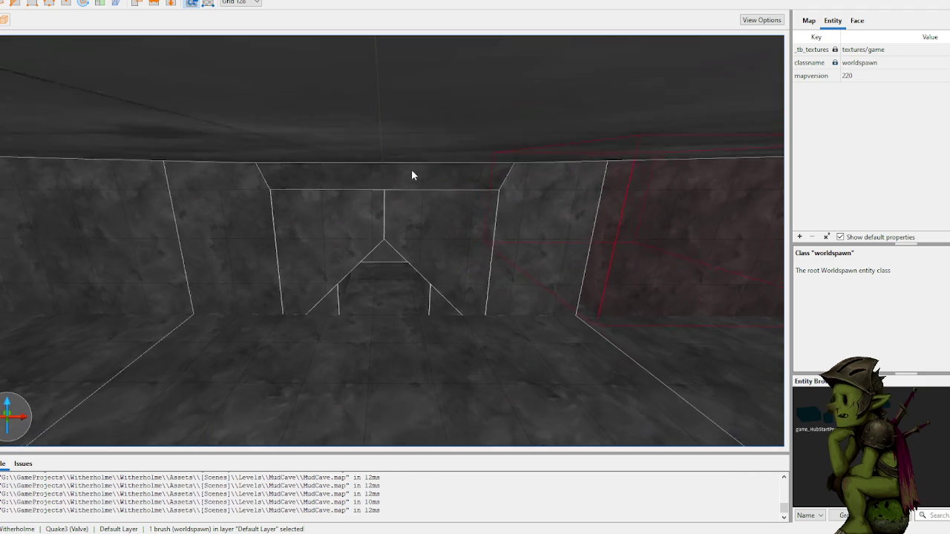
pyautogui.press('w')
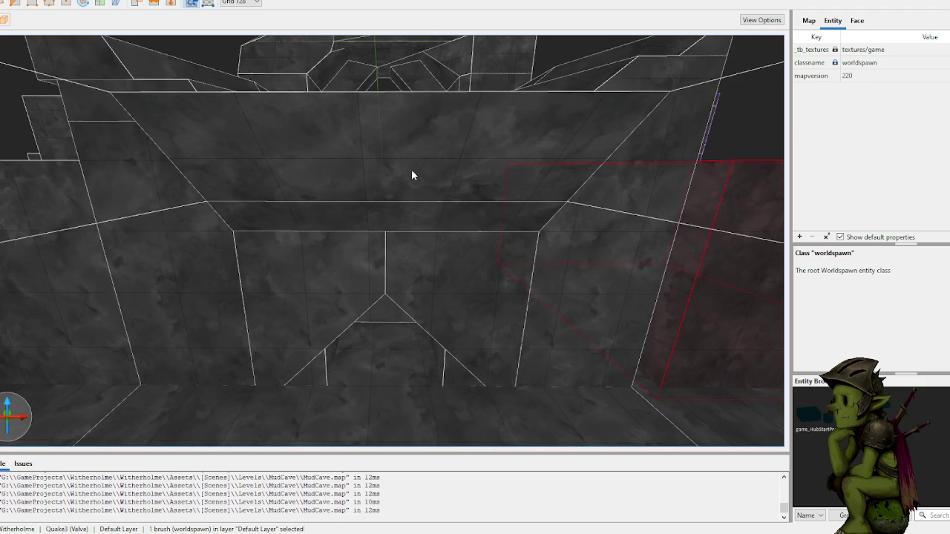
pyautogui.press('2')
# - On a 64-unit grid, shift the selected block 64 units along X
pyautogui.press('[')
pyautogui.press('s')
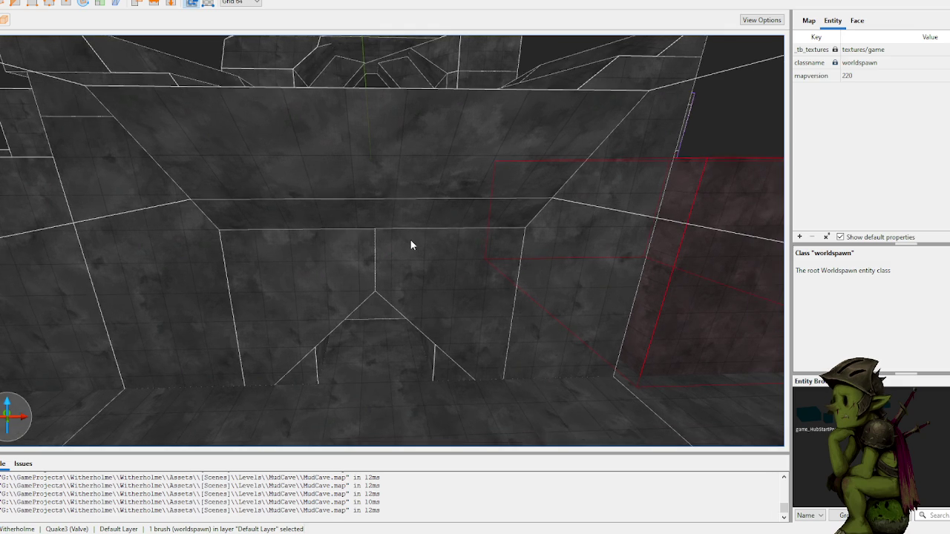
pyautogui.moveTo(468, 301); pyautogui.dragTo(450, 301)
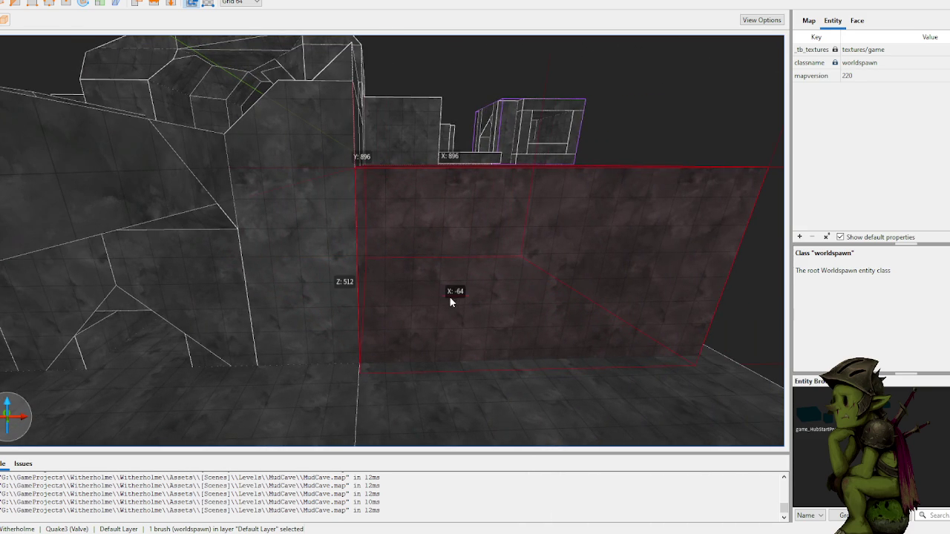
pyautogui.moveTo(728, 117); pyautogui.dragTo(642, 154)
pyautogui.press('s')
# - Select the neighbouring wall slab and raise its bottom face
pyautogui.click(594, 319)
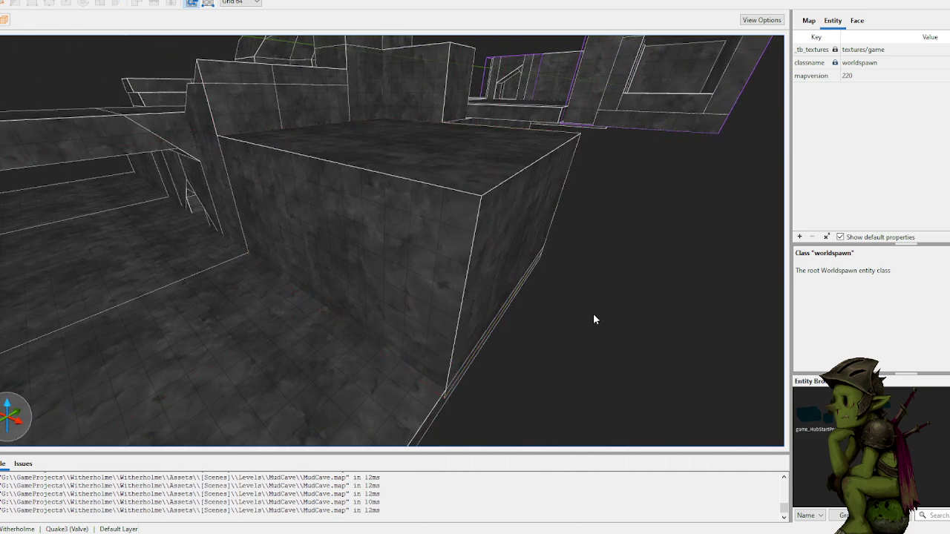
pyautogui.press('w')
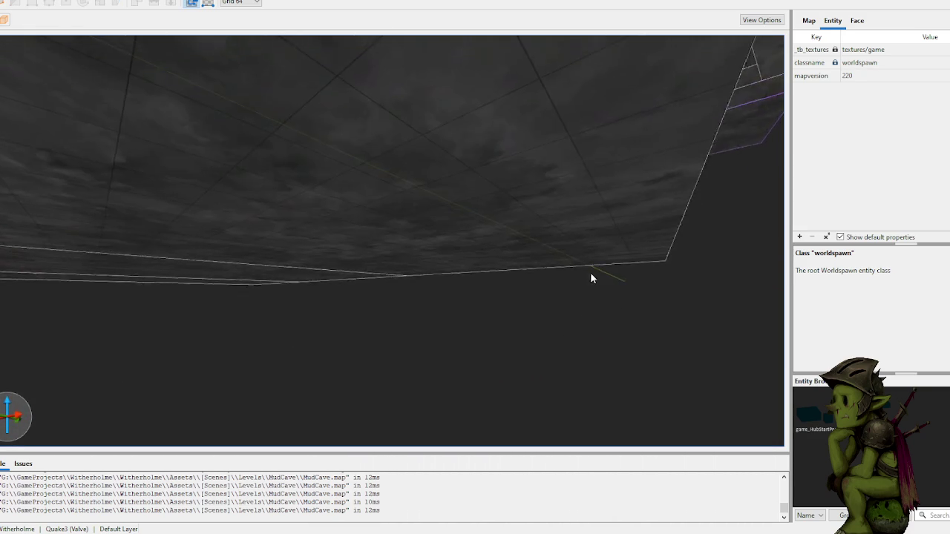
pyautogui.press('s')
pyautogui.click(565, 307)
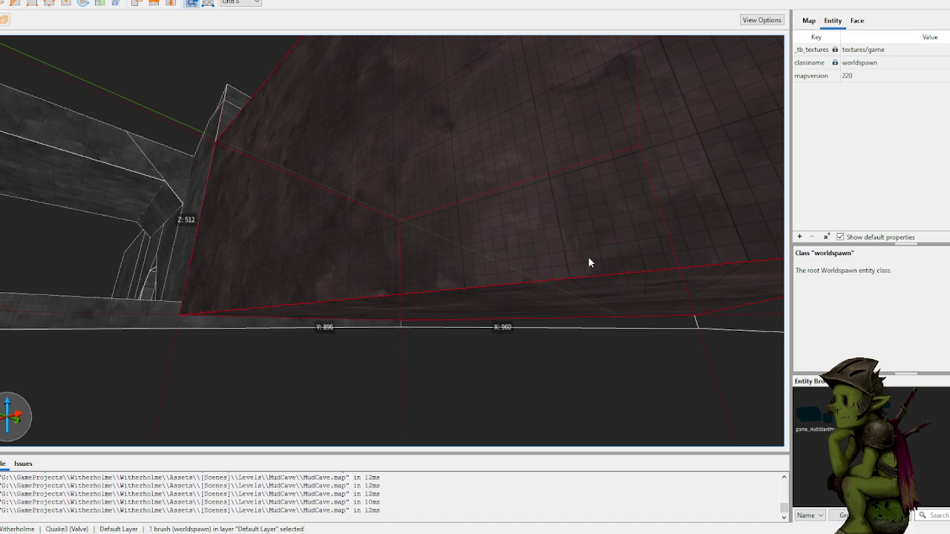
pyautogui.moveTo(567, 275)
pyautogui.mouseDown()
pyautogui.moveTo(568, 253)
pyautogui.moveTo(410, 385)
pyautogui.mouseUp()
pyautogui.click(411, 384)
# - Shorten the corridor wall brush from 512 to 480 units high
pyautogui.press('w')
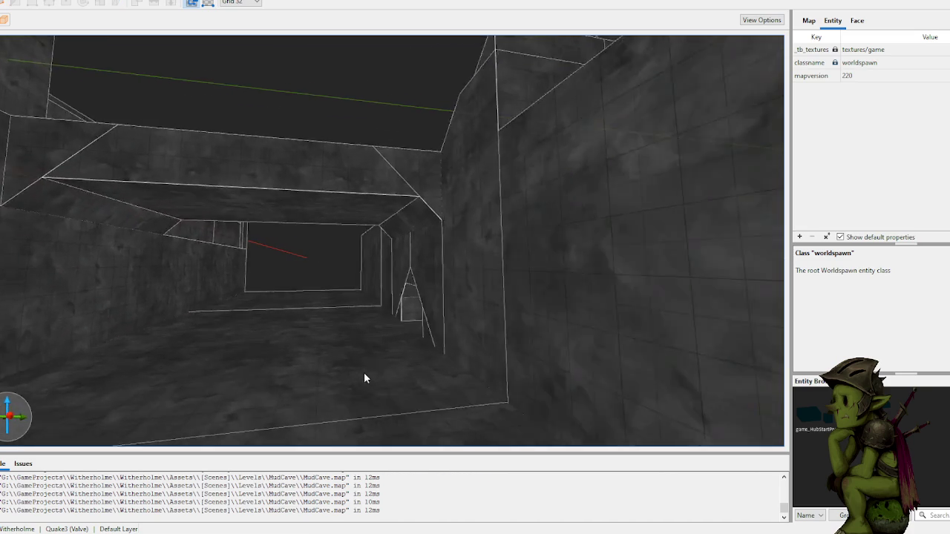
pyautogui.press('w')
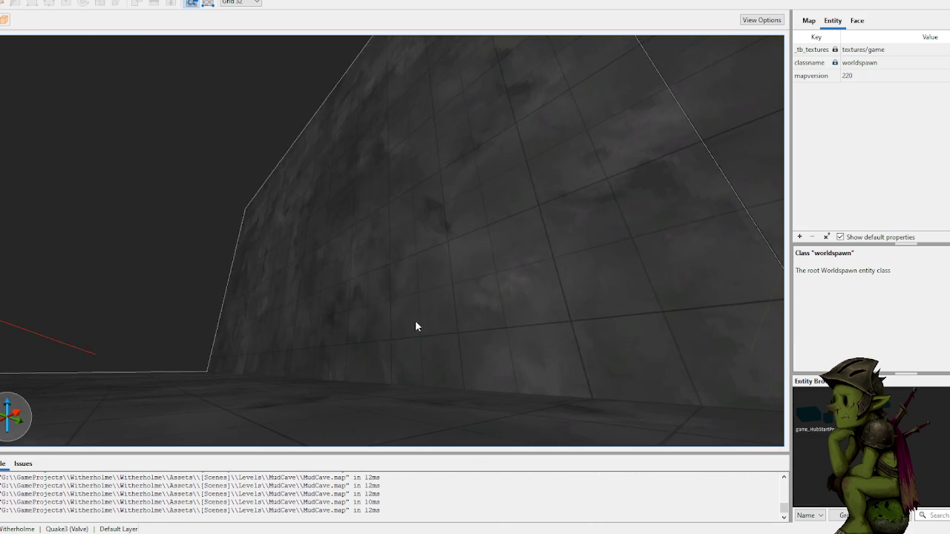
pyautogui.click(424, 312)
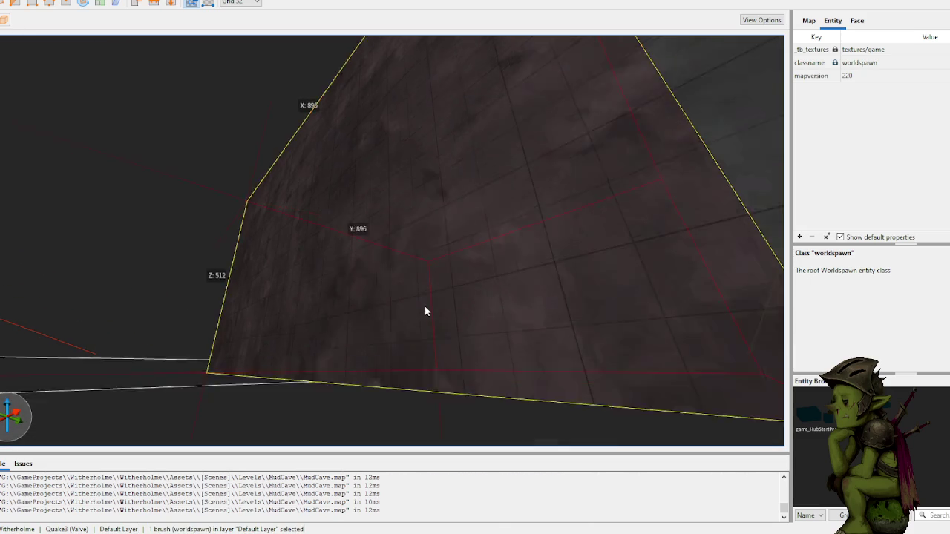
pyautogui.rightClick(424, 301)
pyautogui.press('Escape')
pyautogui.hotkey('ctrl', 'u')
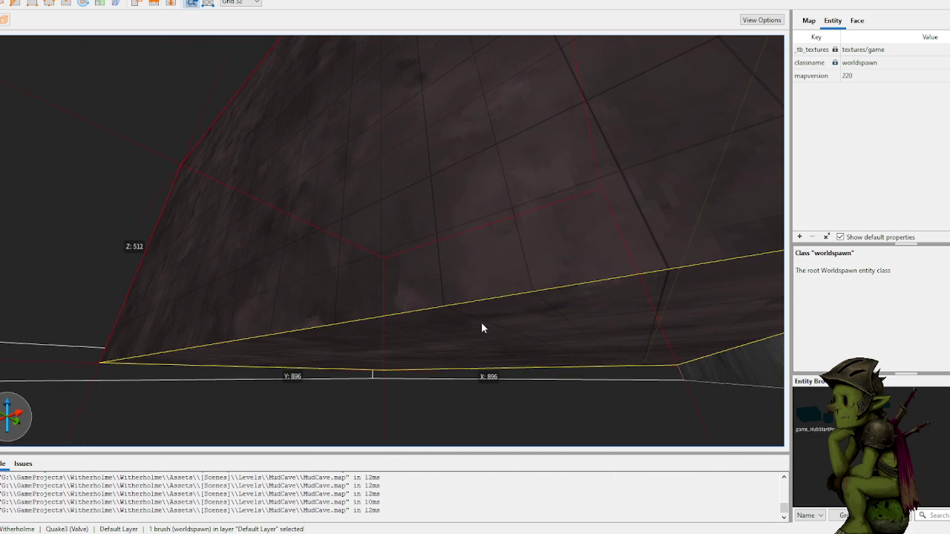
pyautogui.moveTo(483, 297); pyautogui.dragTo(222, 191)
pyautogui.press('Escape')
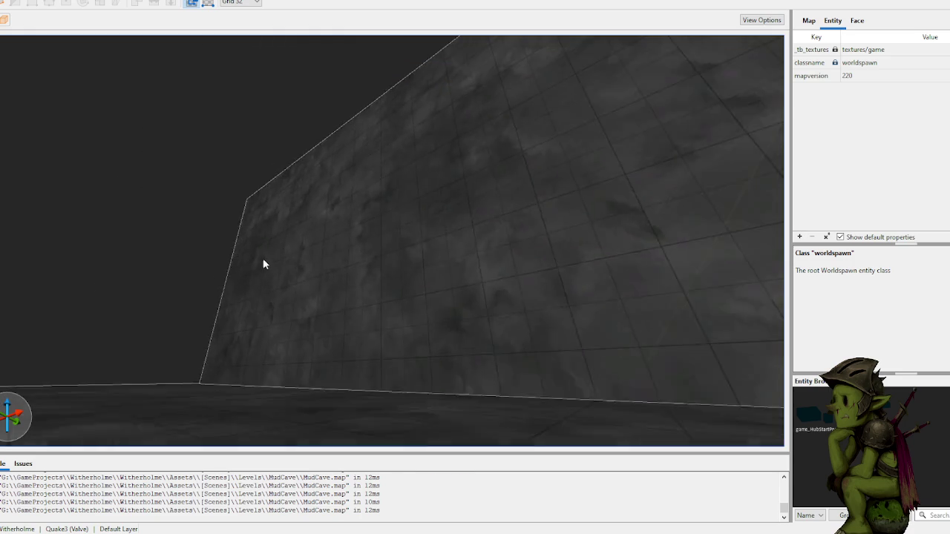
pyautogui.scroll(5, 333, 240)
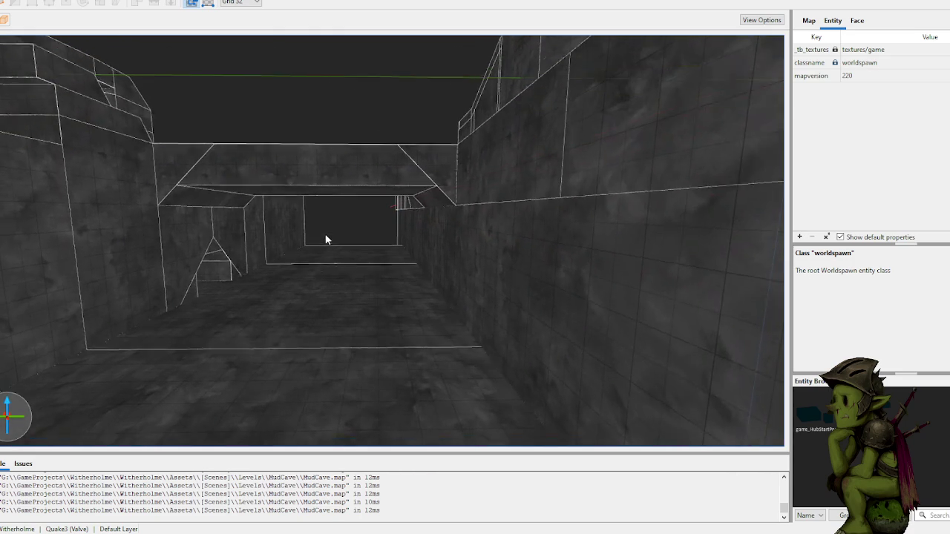
pyautogui.moveTo(305, 235)
pyautogui.mouseDown()
pyautogui.moveTo(395, 225)
pyautogui.moveTo(293, 235)
pyautogui.moveTo(362, 251)
pyautogui.moveTo(356, 238)
pyautogui.moveTo(344, 247)
pyautogui.moveTo(287, 231)
pyautogui.moveTo(265, 246)
pyautogui.moveTo(265, 228)
pyautogui.moveTo(106, 234)
pyautogui.moveTo(492, 287)
pyautogui.moveTo(430, 298)
pyautogui.moveTo(440, 371)
pyautogui.moveTo(412, 381)
pyautogui.mouseUp()
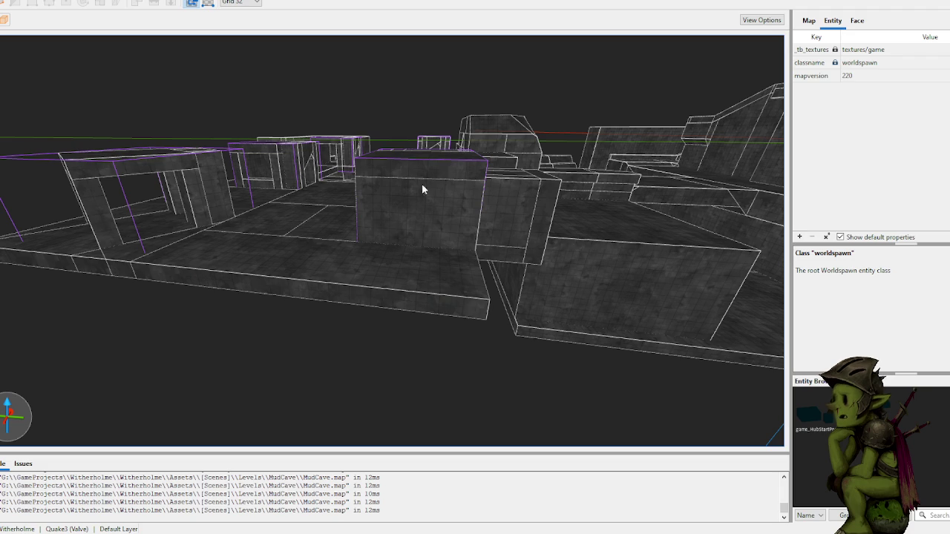
pyautogui.scroll(10, 429, 173)
pyautogui.scroll(-10, 463, 193)
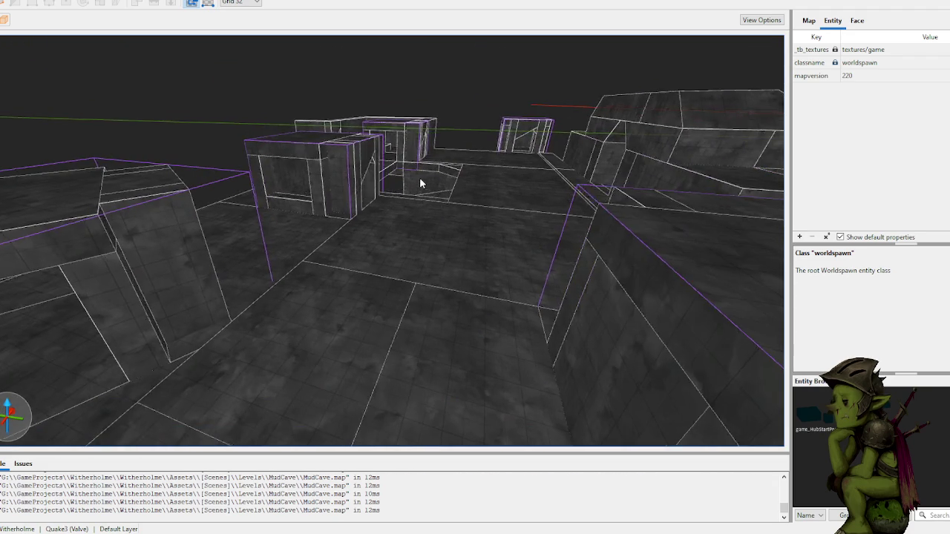
pyautogui.scroll(-10, 417, 185)
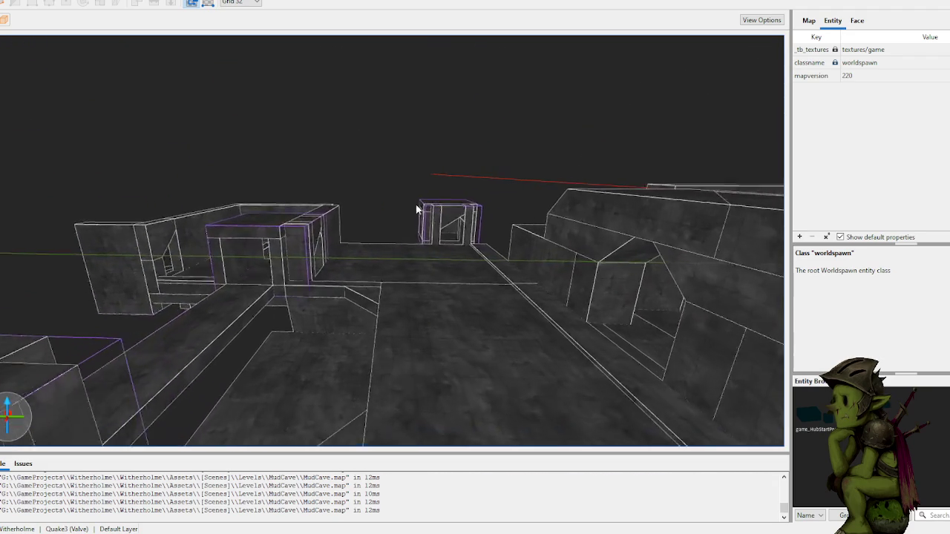
pyautogui.scroll(-3, 417, 210)
pyautogui.moveTo(417, 210)
pyautogui.mouseDown()
pyautogui.moveTo(423, 236)
pyautogui.moveTo(406, 229)
pyautogui.mouseUp()
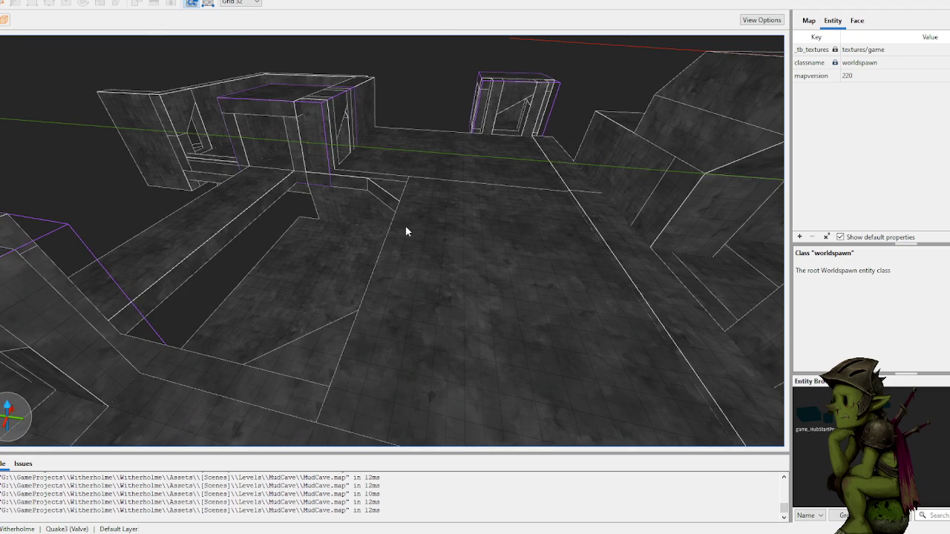
pyautogui.scroll(5, 405, 231)
pyautogui.moveTo(406, 229)
pyautogui.mouseDown()
pyautogui.moveTo(423, 213)
pyautogui.moveTo(460, 208)
pyautogui.moveTo(265, 205)
pyautogui.moveTo(214, 220)
pyautogui.moveTo(381, 259)
pyautogui.moveTo(361, 206)
pyautogui.moveTo(373, 245)
pyautogui.moveTo(364, 265)
pyautogui.moveTo(339, 270)
pyautogui.moveTo(402, 280)
pyautogui.moveTo(337, 262)
pyautogui.moveTo(397, 262)
pyautogui.mouseUp()
pyautogui.scroll(5, 420, 206)
pyautogui.scroll(5, 381, 259)
pyautogui.scroll(-3, 420, 246)
pyautogui.scroll(-3, 402, 279)
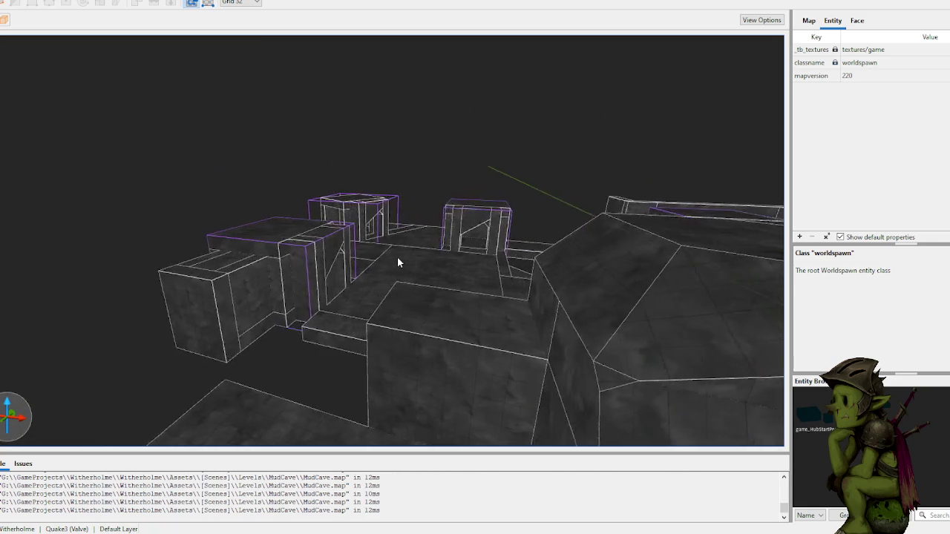
pyautogui.scroll(5, 397, 262)
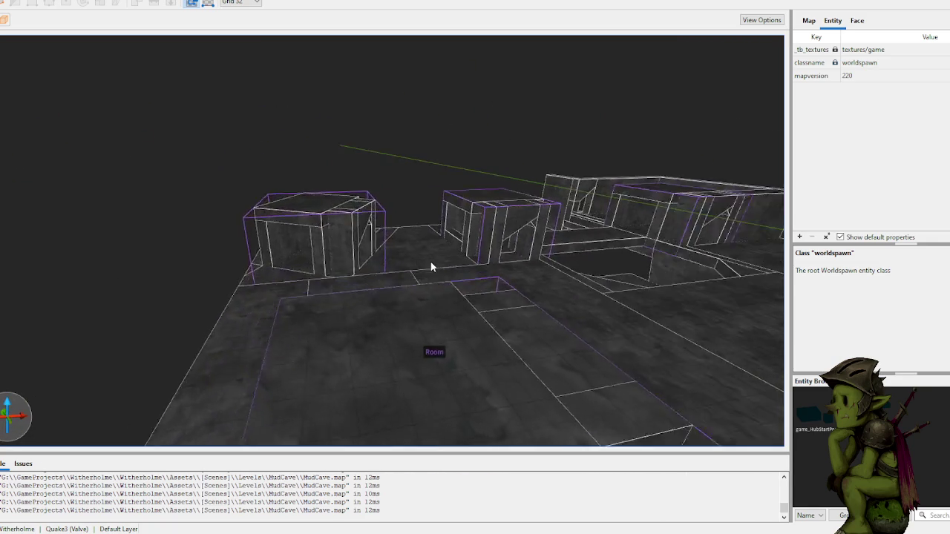
pyautogui.scroll(-8, 454, 267)
pyautogui.scroll(10, 502, 273)
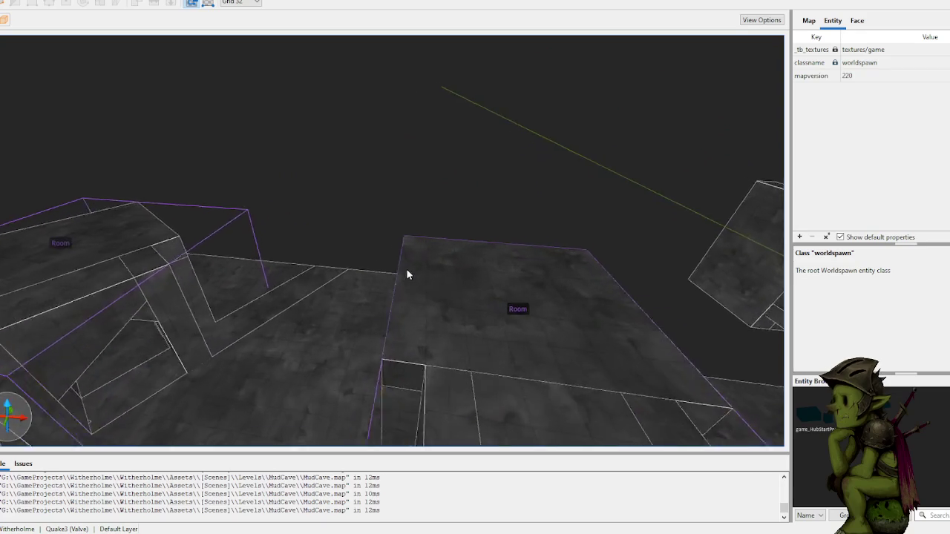
pyautogui.scroll(-10, 407, 273)
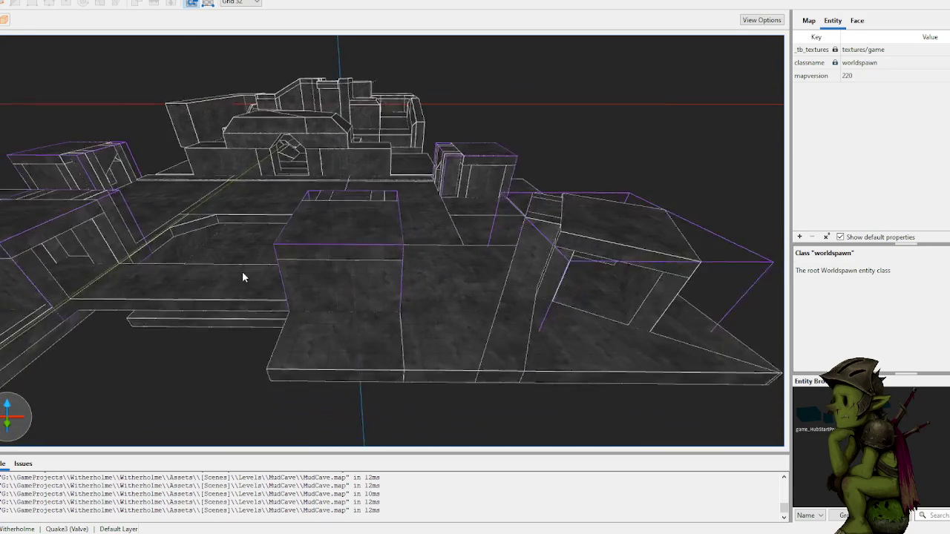
pyautogui.scroll(6, 243, 273)
pyautogui.scroll(-6, 233, 303)
pyautogui.scroll(6, 237, 274)
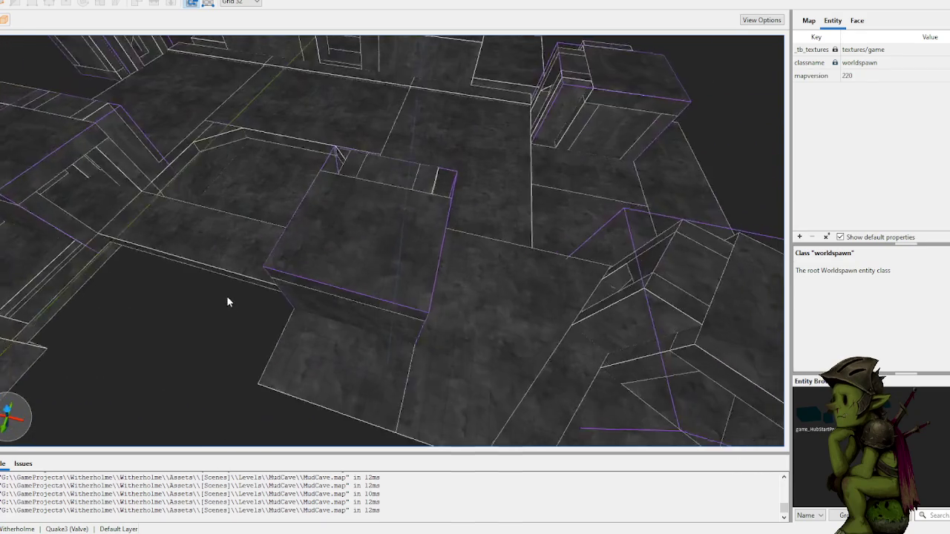
pyautogui.scroll(-10, 228, 302)
pyautogui.scroll(3, 244, 326)
pyautogui.moveTo(243, 333)
pyautogui.mouseDown()
pyautogui.moveTo(394, 291)
pyautogui.moveTo(359, 282)
pyautogui.mouseUp()
pyautogui.scroll(5, 243, 286)
pyautogui.moveTo(243, 286)
pyautogui.mouseDown()
pyautogui.moveTo(329, 307)
pyautogui.moveTo(335, 292)
pyautogui.moveTo(221, 312)
pyautogui.mouseUp()
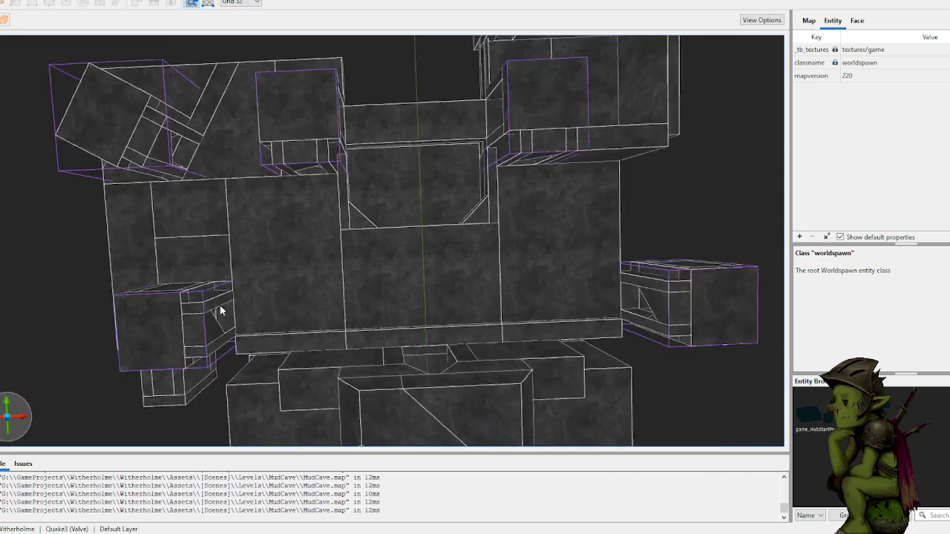
pyautogui.scroll(-8, 216, 309)
pyautogui.scroll(-5, 217, 308)
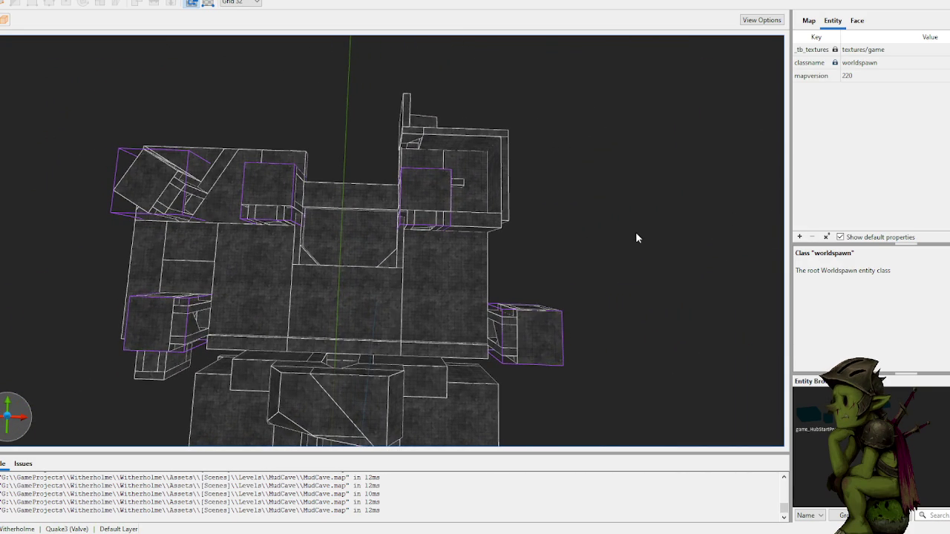
pyautogui.press('w')
pyautogui.press('a')
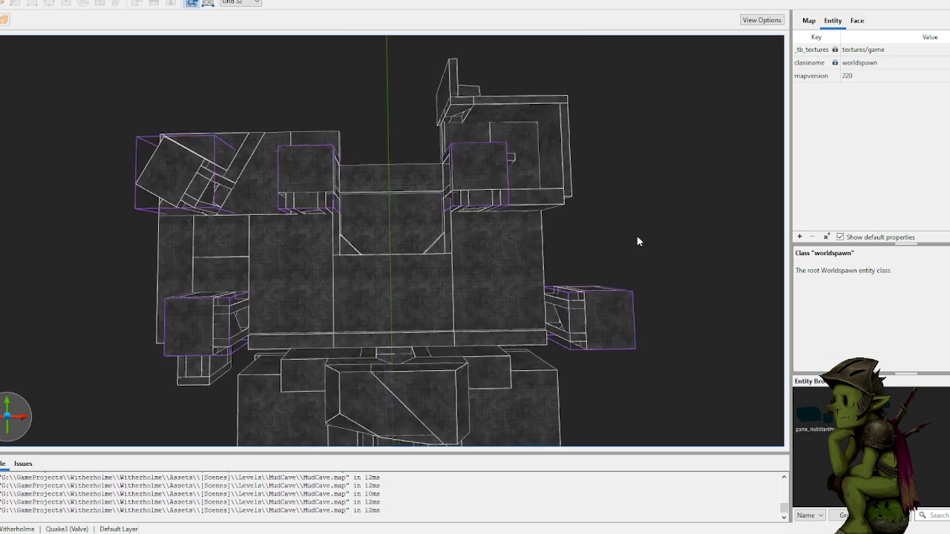
pyautogui.scroll(-2, 637, 241)
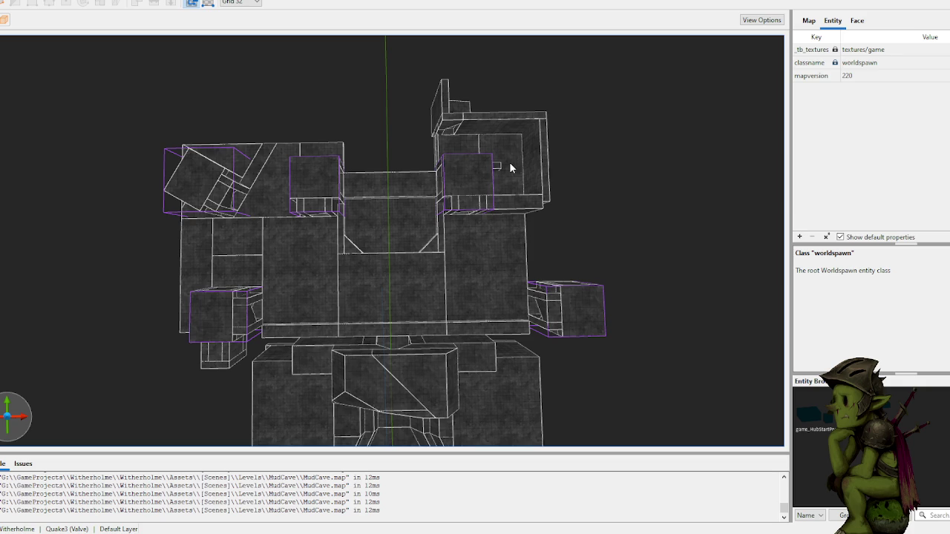
pyautogui.moveTo(498, 193); pyautogui.dragTo(556, 176)
pyautogui.scroll(3, 557, 174)
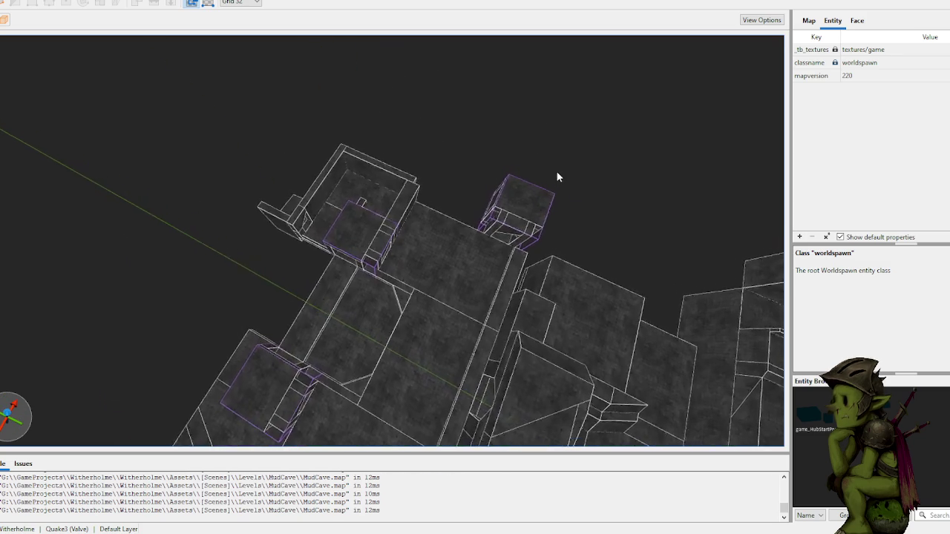
pyautogui.scroll(10, 557, 170)
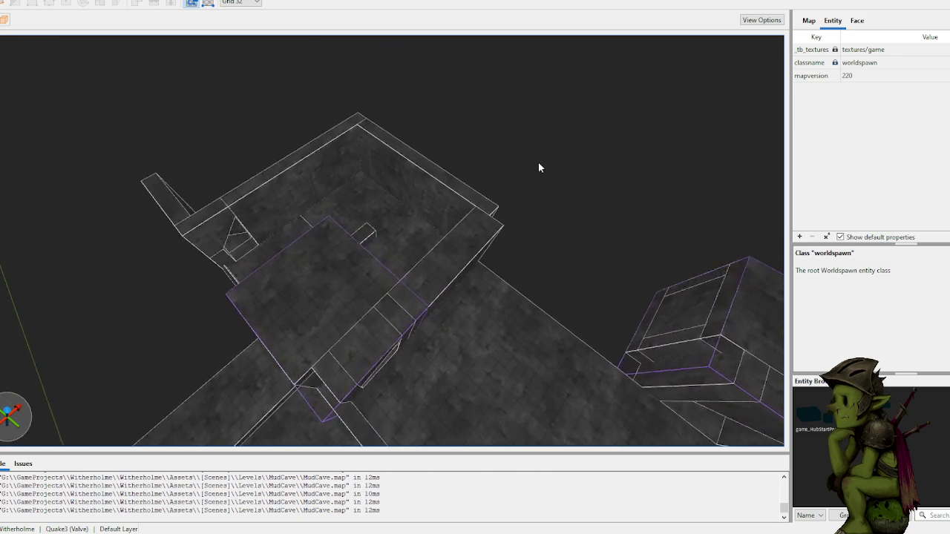
pyautogui.scroll(10, 512, 175)
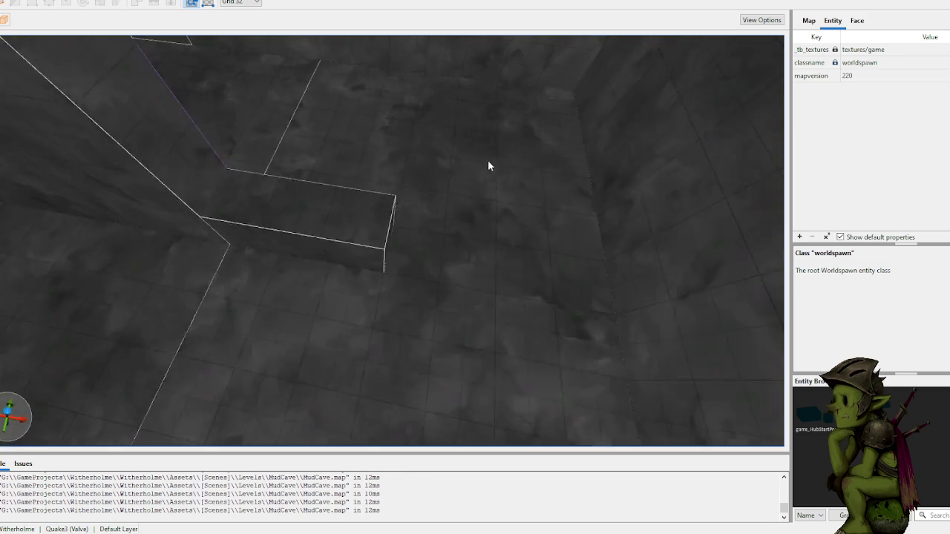
pyautogui.moveTo(498, 150); pyautogui.dragTo(393, 217)
# - Draw a new block brush across the floor and resize it by moving one face
pyautogui.click(272, 261)
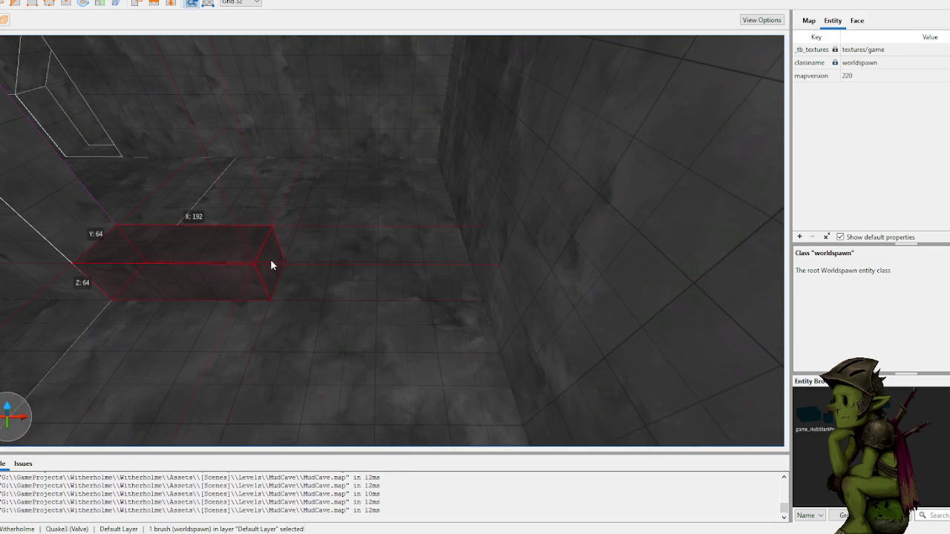
pyautogui.press('Escape')
pyautogui.moveTo(279, 265)
pyautogui.mouseDown()
pyautogui.moveTo(357, 261)
pyautogui.moveTo(359, 277)
pyautogui.moveTo(340, 229)
pyautogui.moveTo(327, 116)
pyautogui.moveTo(326, 178)
pyautogui.mouseUp()
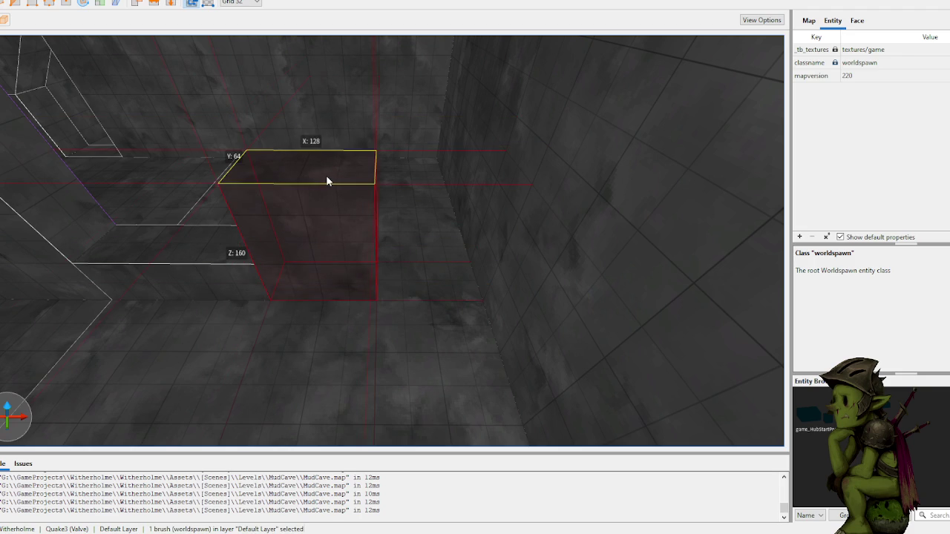
pyautogui.moveTo(395, 221); pyautogui.dragTo(349, 192)
pyautogui.rightClick(350, 221)
pyautogui.click(444, 267)
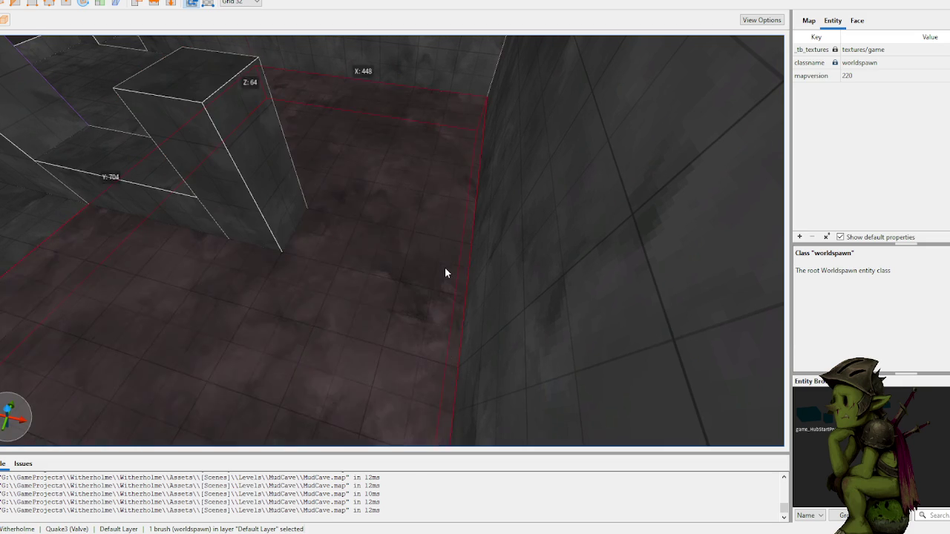
# - Draw a second block brush on the floor against the wall
pyautogui.moveTo(447, 266)
pyautogui.mouseDown()
pyautogui.moveTo(419, 258)
pyautogui.moveTo(458, 151)
pyautogui.moveTo(458, 89)
pyautogui.mouseUp()
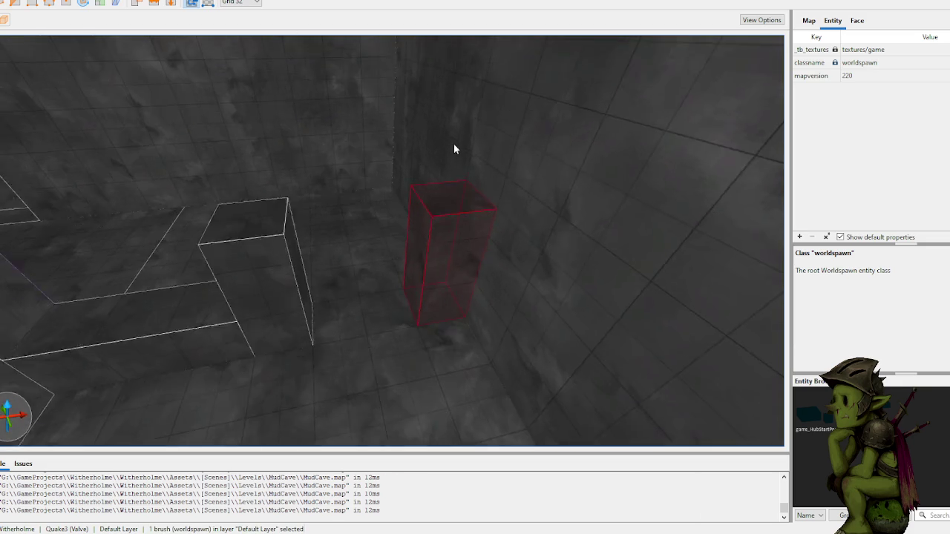
pyautogui.press('s')
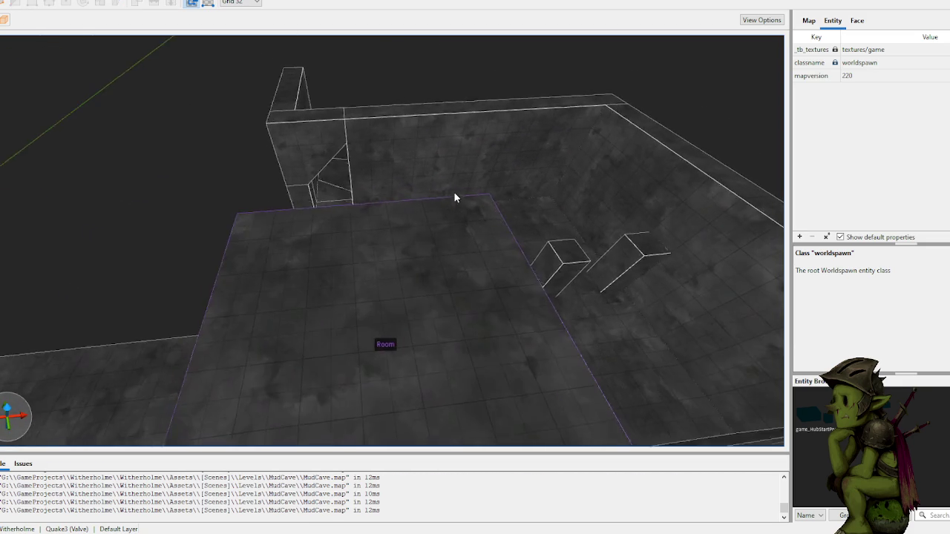
pyautogui.press('s')
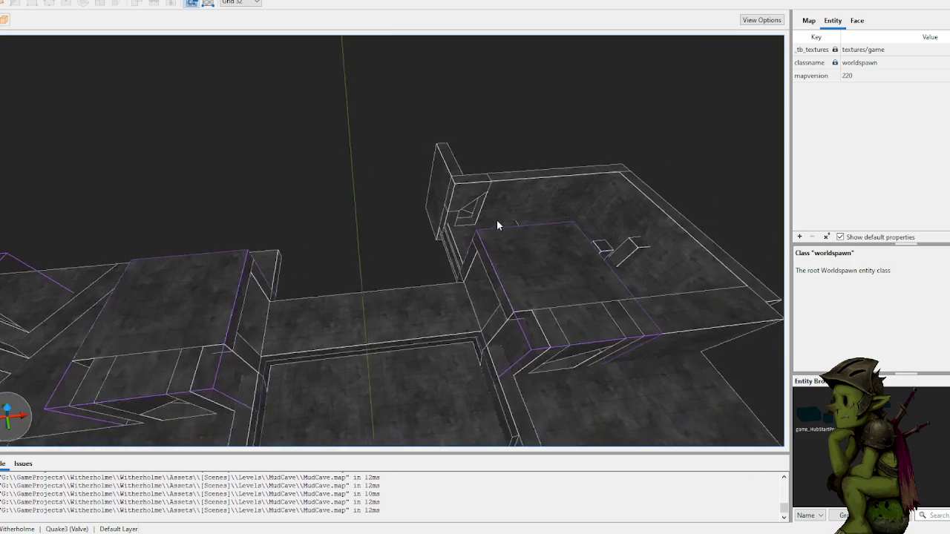
pyautogui.moveTo(385, 253); pyautogui.dragTo(357, 238)
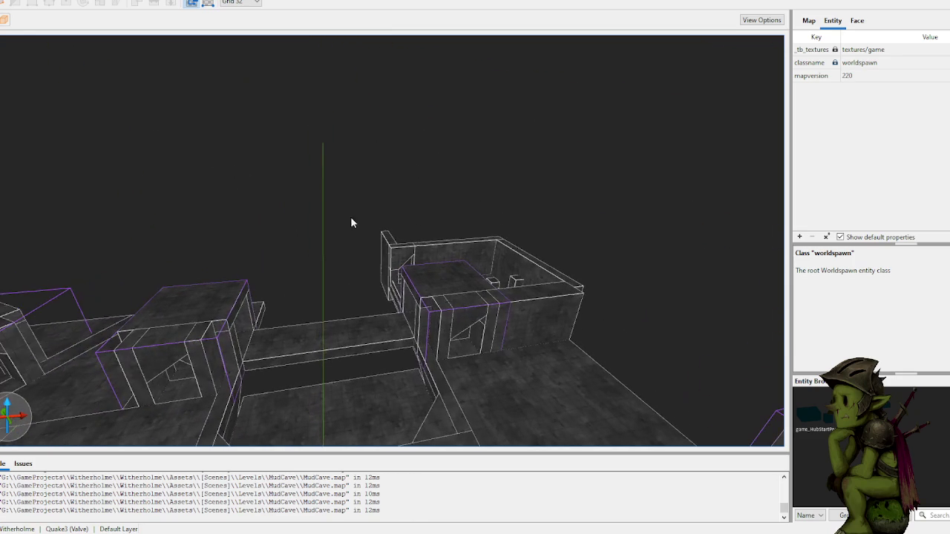
pyautogui.moveTo(344, 205)
pyautogui.mouseDown()
pyautogui.moveTo(392, 231)
pyautogui.moveTo(381, 221)
pyautogui.moveTo(392, 215)
pyautogui.mouseUp()
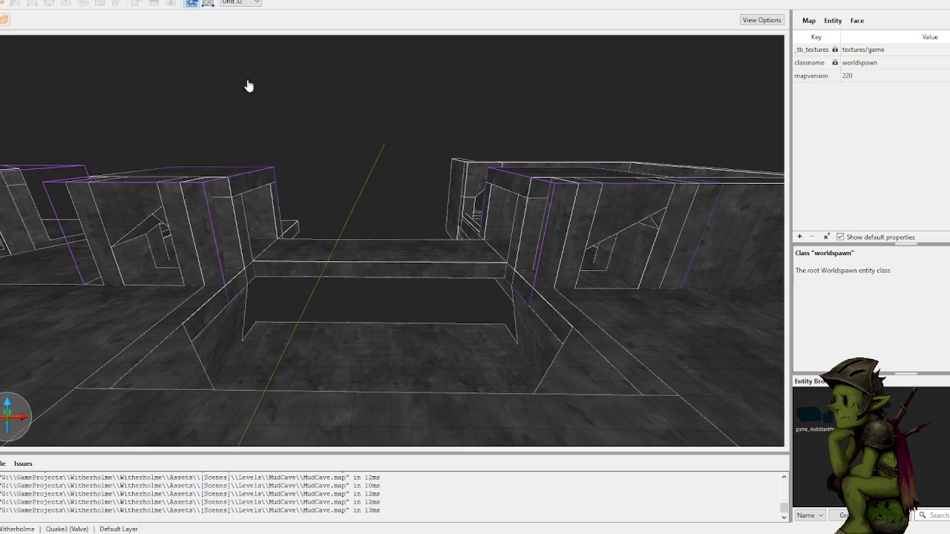
# - Draw new brushes on the ledge and floor steps, raising one up from the left step
pyautogui.scroll(5, 363, 129)
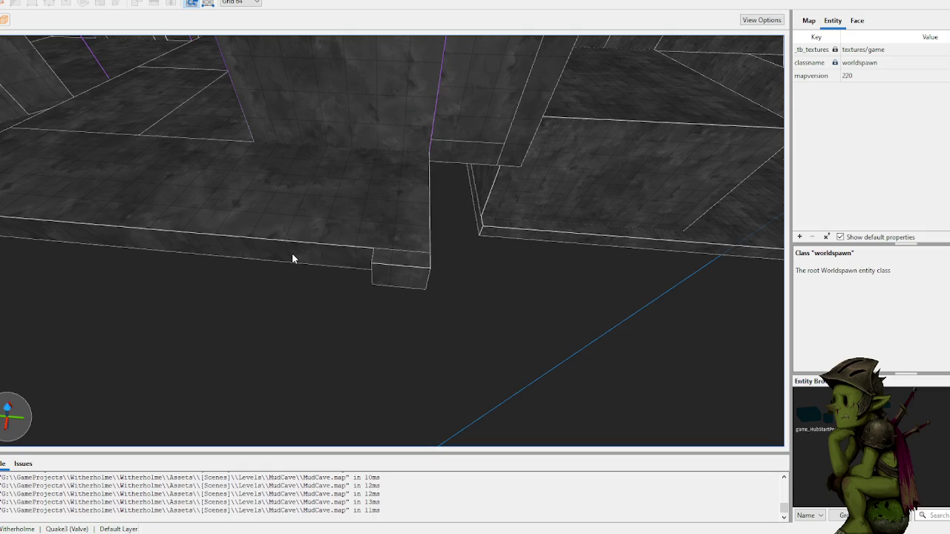
pyautogui.scroll(3, 325, 248)
pyautogui.moveTo(380, 253); pyautogui.dragTo(401, 264)
pyautogui.click(583, 280)
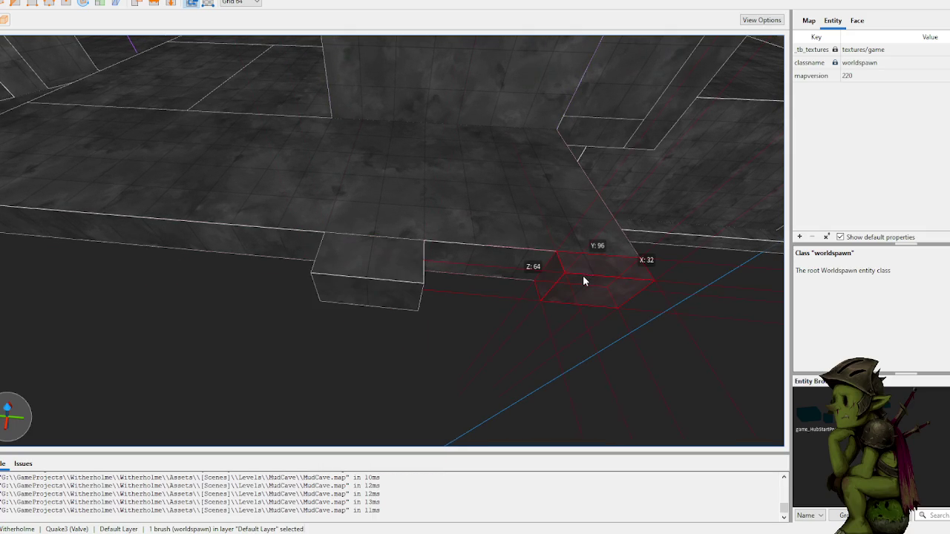
pyautogui.moveTo(608, 278)
pyautogui.mouseDown()
pyautogui.moveTo(542, 279)
pyautogui.moveTo(487, 260)
pyautogui.moveTo(500, 257)
pyautogui.moveTo(424, 259)
pyautogui.moveTo(429, 173)
pyautogui.mouseUp()
pyautogui.scroll(-2, 500, 257)
pyautogui.moveTo(282, 255); pyautogui.dragTo(304, 185)
# - Redraw a small brush between the pillars and stretch it to 192 units along X
pyautogui.moveTo(348, 268)
pyautogui.mouseDown()
pyautogui.moveTo(381, 259)
pyautogui.moveTo(394, 288)
pyautogui.moveTo(437, 280)
pyautogui.mouseUp()
pyautogui.hotkey('ctrl', 'z')
pyautogui.hotkey('ctrl', 'z')
pyautogui.moveTo(345, 274)
pyautogui.mouseDown()
pyautogui.moveTo(405, 282)
pyautogui.moveTo(392, 279)
pyautogui.moveTo(424, 269)
pyautogui.moveTo(378, 268)
pyautogui.moveTo(343, 286)
pyautogui.moveTo(301, 280)
pyautogui.moveTo(312, 267)
pyautogui.moveTo(350, 308)
pyautogui.moveTo(401, 329)
pyautogui.moveTo(404, 264)
pyautogui.moveTo(420, 302)
pyautogui.moveTo(421, 288)
pyautogui.mouseUp()
pyautogui.scroll(-2, 411, 288)
pyautogui.click(412, 261)
pyautogui.click(409, 258)
pyautogui.click(479, 318)
pyautogui.moveTo(479, 318)
pyautogui.mouseDown()
pyautogui.moveTo(457, 325)
pyautogui.moveTo(475, 327)
pyautogui.moveTo(427, 319)
pyautogui.mouseUp()
pyautogui.scroll(5, 476, 327)
pyautogui.scroll(-6, 427, 317)
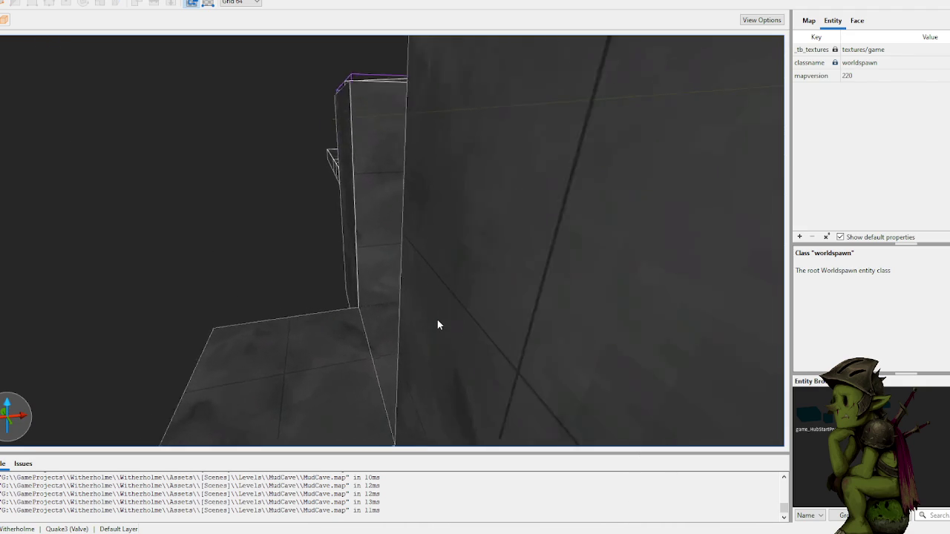
# - On a 16-unit grid, extrude the left floor brush's top face into a raised step
pyautogui.press('[')
pyautogui.press('[')
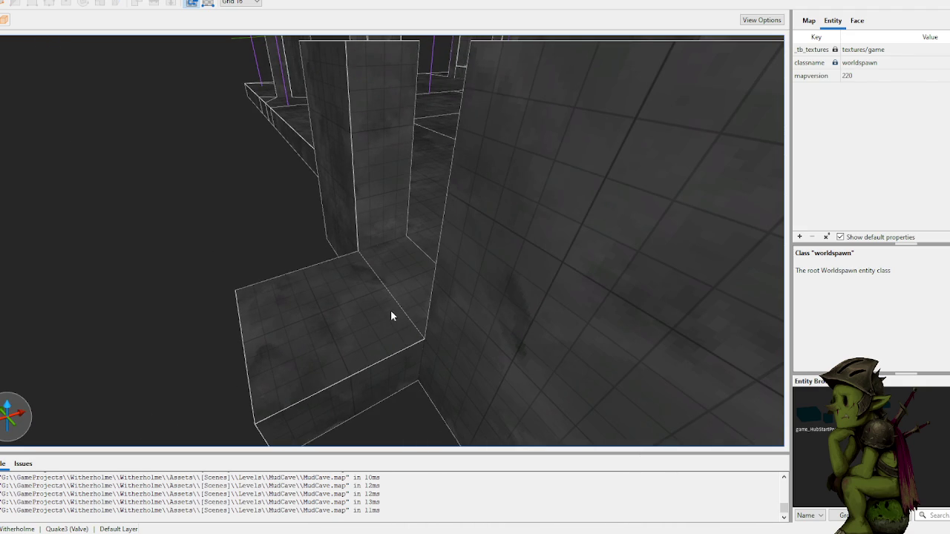
pyautogui.scroll(10, 418, 297)
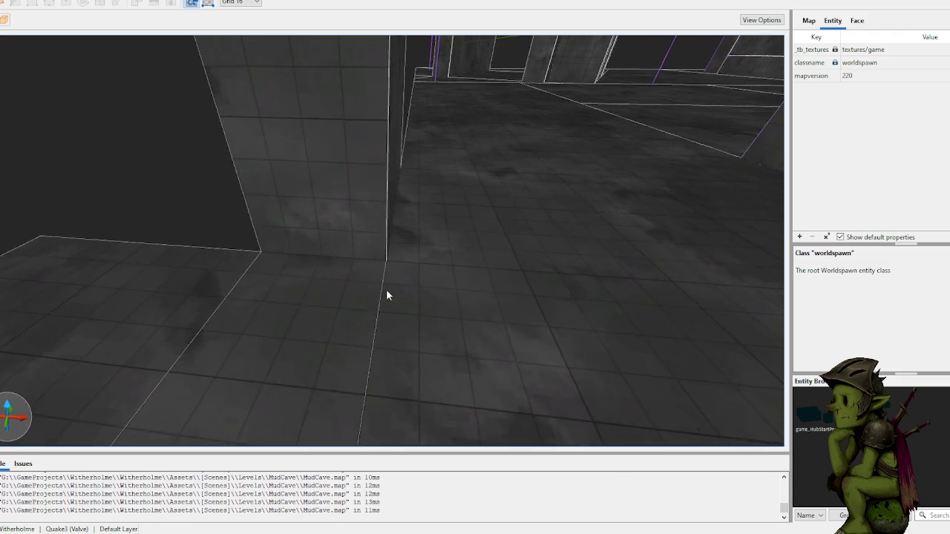
pyautogui.click(218, 305)
pyautogui.moveTo(225, 304); pyautogui.dragTo(226, 288)
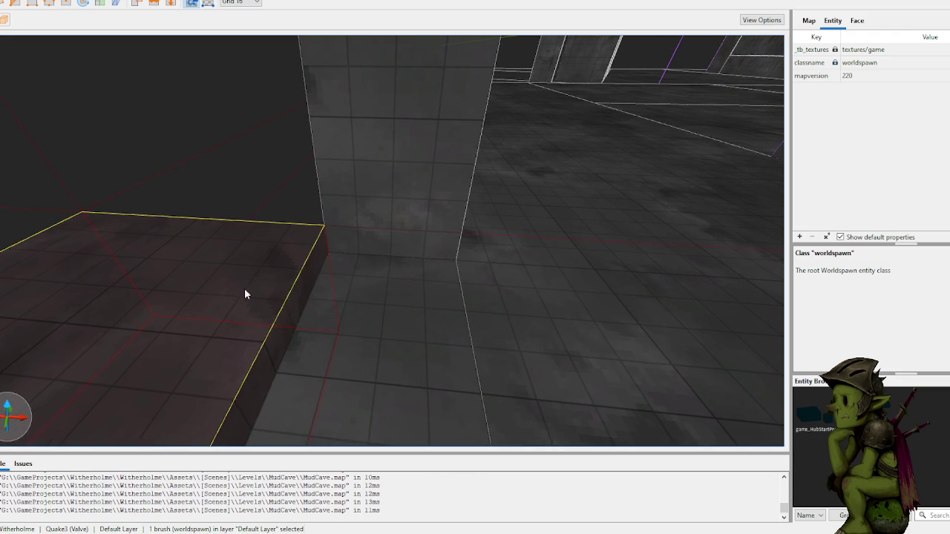
# - Draw a new slab in front of the pillar and clip it narrower
pyautogui.moveTo(370, 296); pyautogui.dragTo(294, 315)
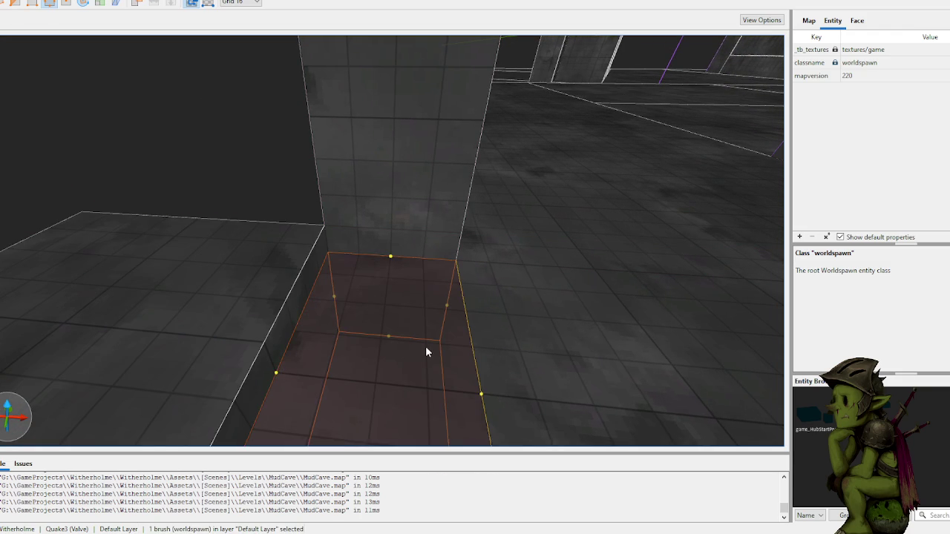
pyautogui.press('Escape')
pyautogui.press('c')
pyautogui.click(425, 308)
pyautogui.click(423, 383)
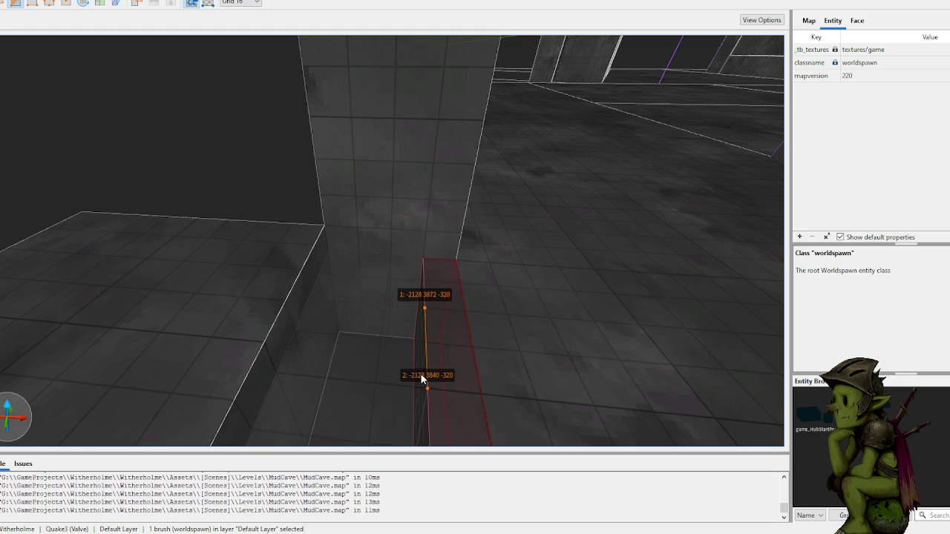
pyautogui.press('Tab')
pyautogui.press('Return')
pyautogui.press('Escape')
pyautogui.click(358, 346)
pyautogui.press('Escape')
# - Slope the thin brush along the step base by sliding its top edge
pyautogui.click(341, 270)
pyautogui.press('e')
pyautogui.moveTo(332, 266)
pyautogui.mouseDown()
pyautogui.moveTo(307, 278)
pyautogui.moveTo(277, 216)
pyautogui.mouseUp()
pyautogui.scroll(-5, 293, 208)
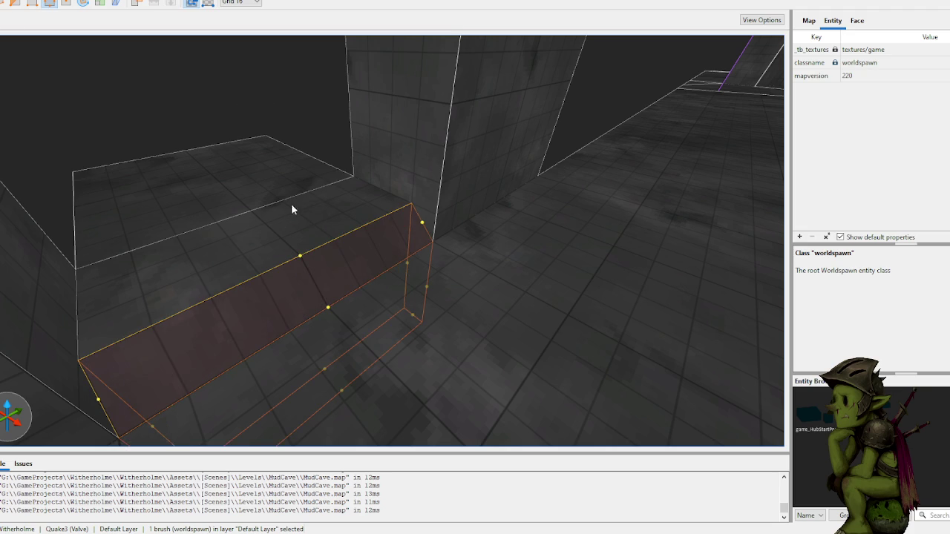
pyautogui.click(232, 169)
pyautogui.scroll(8, 263, 192)
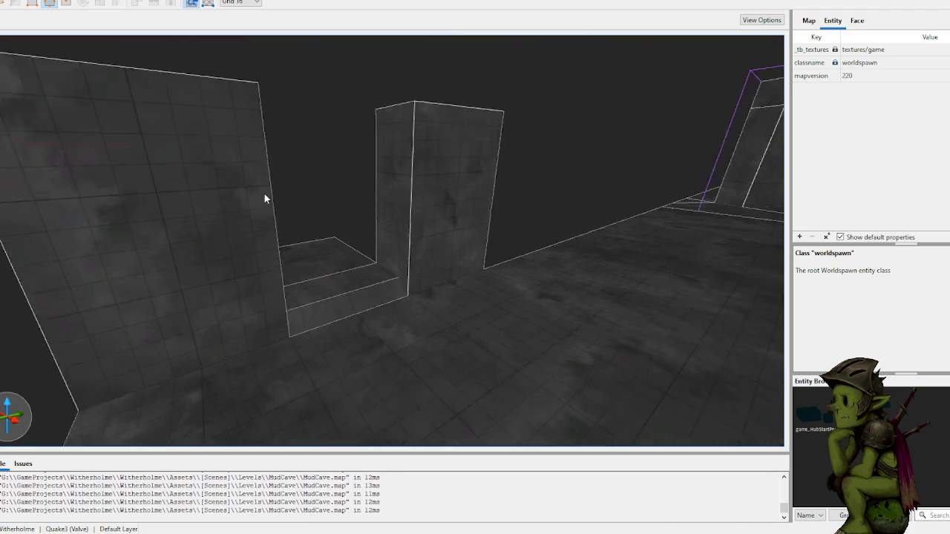
pyautogui.press('a')
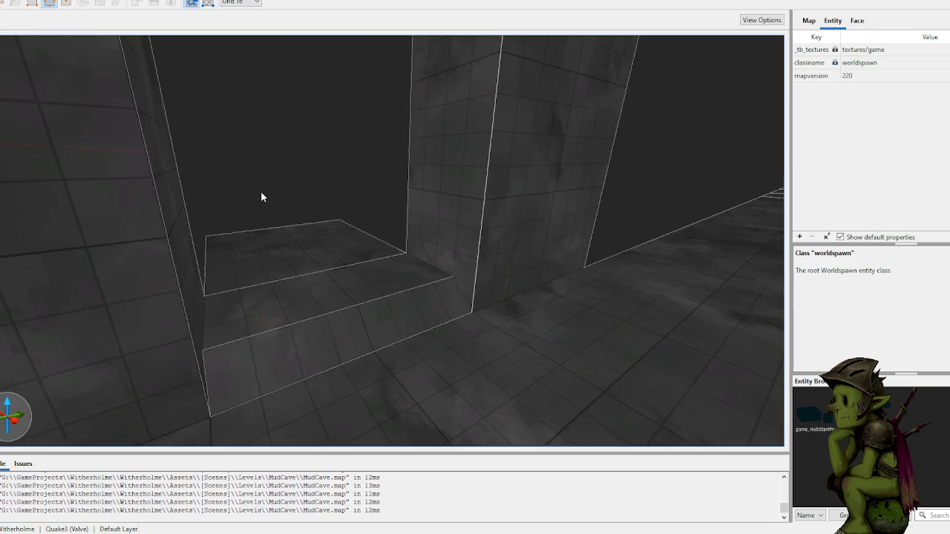
# - On an 8-unit grid, select three step brushes and place two clip points across them
pyautogui.press('[')
pyautogui.click(288, 222)
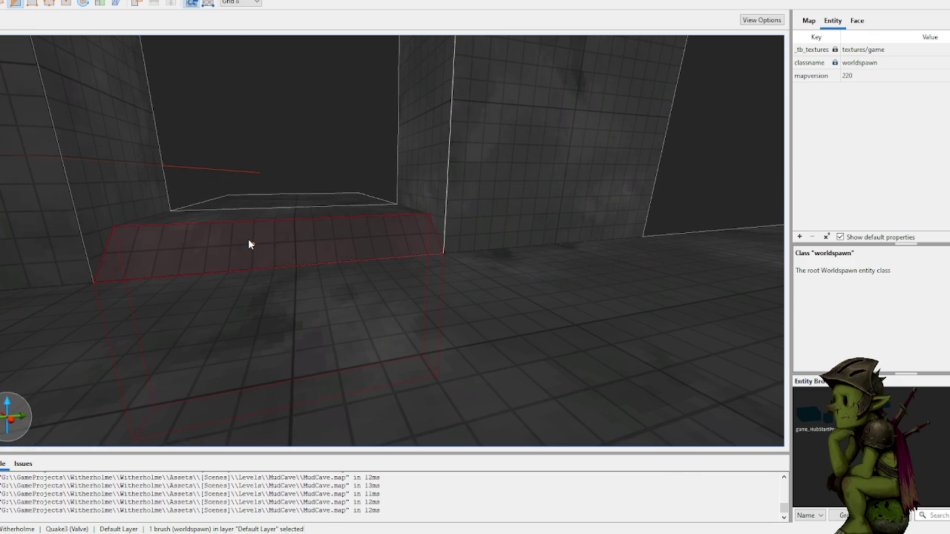
pyautogui.press('Escape')
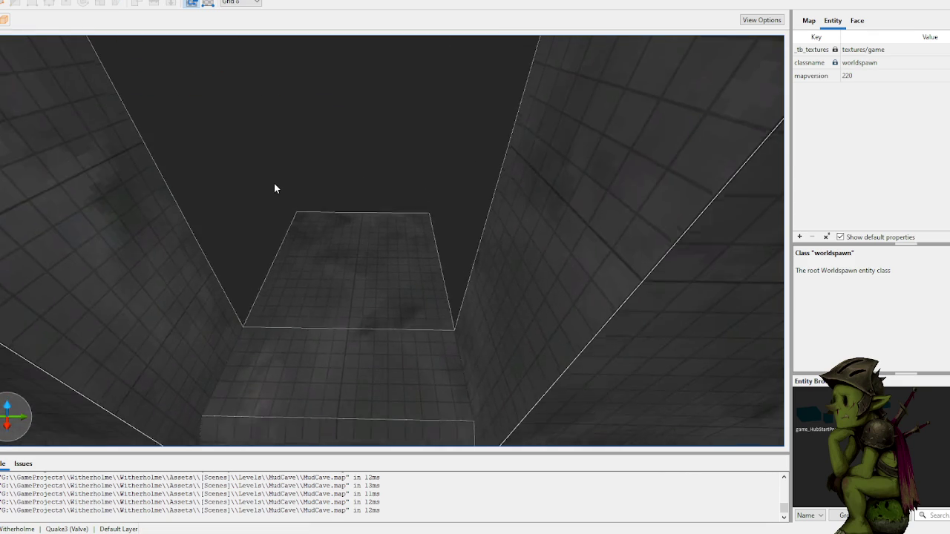
pyautogui.click(409, 220)
pyautogui.keyDown('ctrl'); pyautogui.click(393, 309); pyautogui.keyUp('ctrl')
pyautogui.keyDown('ctrl'); pyautogui.click(391, 369); pyautogui.keyUp('ctrl')
pyautogui.press('c')
pyautogui.click(384, 395)
pyautogui.click(295, 393)
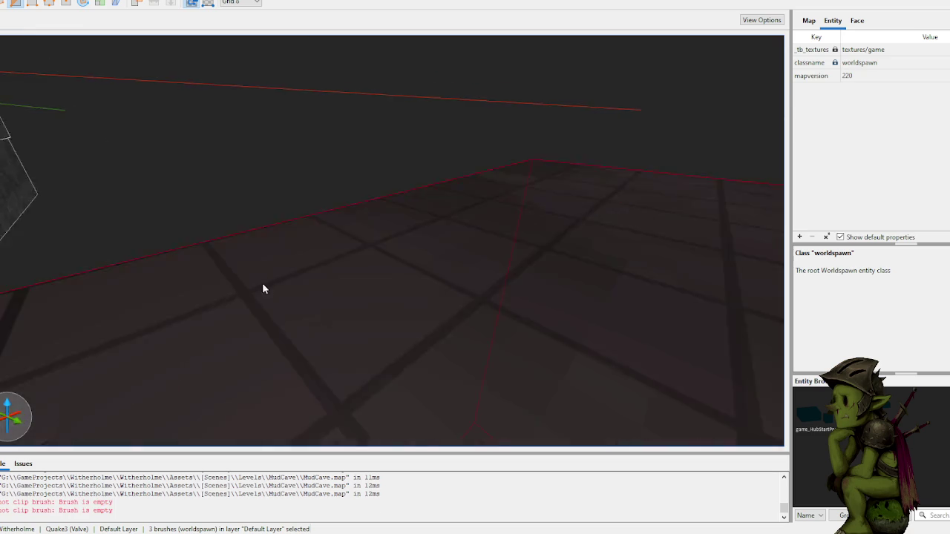
# - Apply the clip to the three step brushes and save MudCave.map
pyautogui.scroll(5, 187, 270)
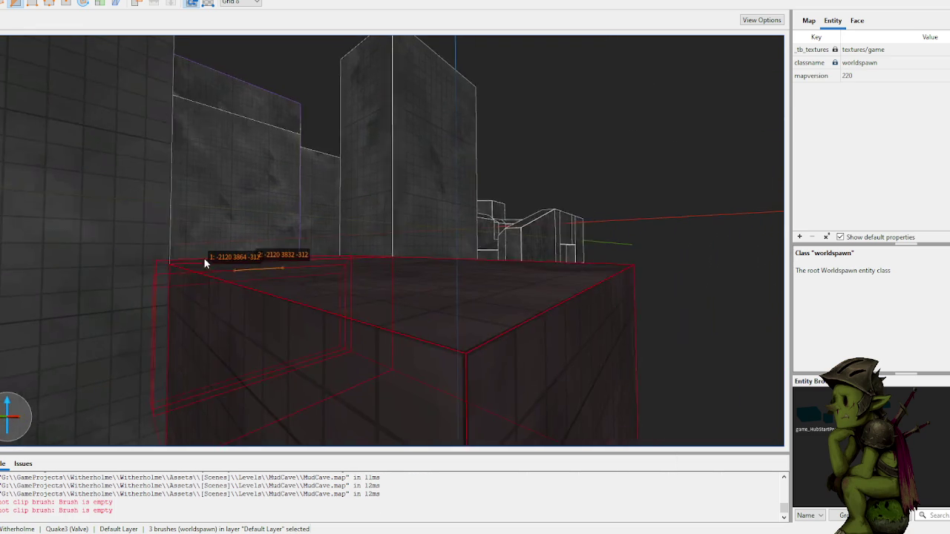
pyautogui.scroll(-2, 205, 263)
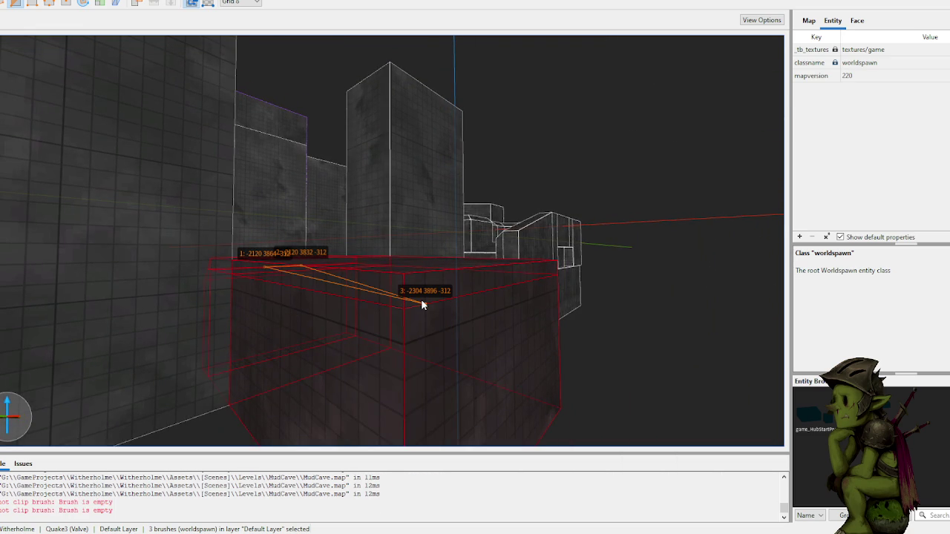
pyautogui.press('Return')
pyautogui.press('Escape')
pyautogui.hotkey('ctrl', 's')
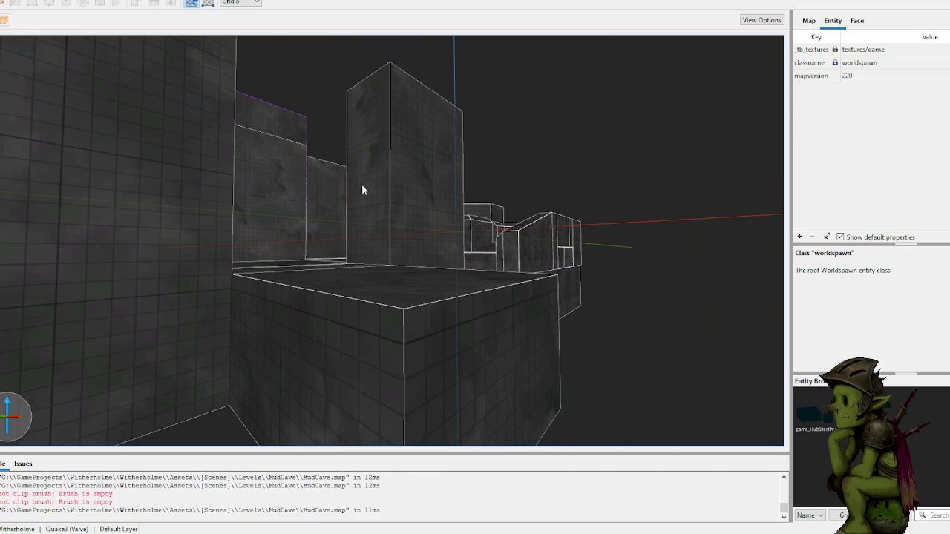
# - Set the grid to 64 units and select the box brush by the wall corner
pyautogui.scroll(10, 359, 187)
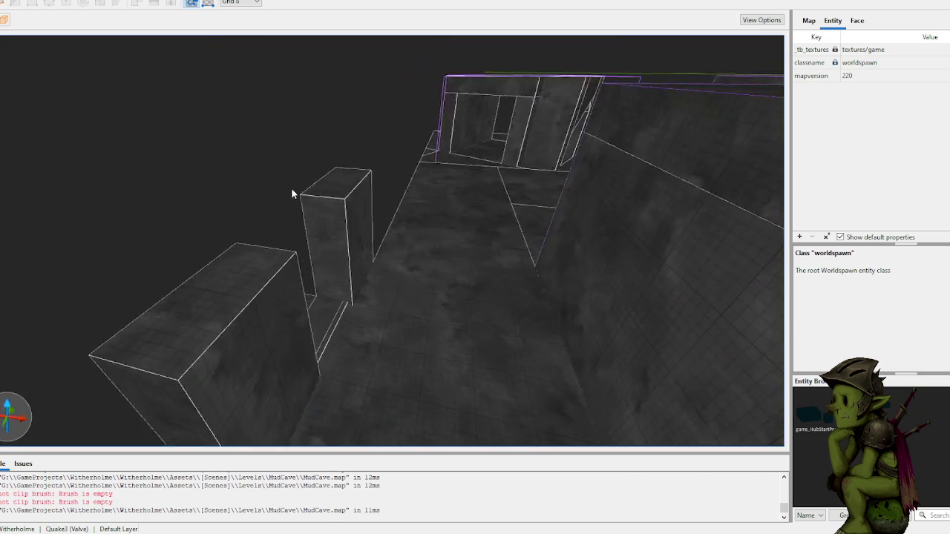
pyautogui.scroll(10, 296, 195)
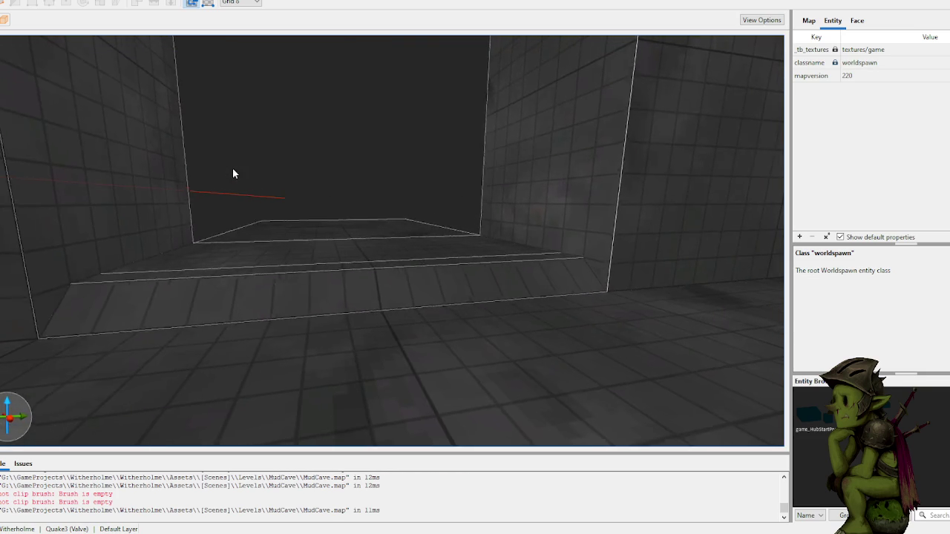
pyautogui.scroll(10, 232, 173)
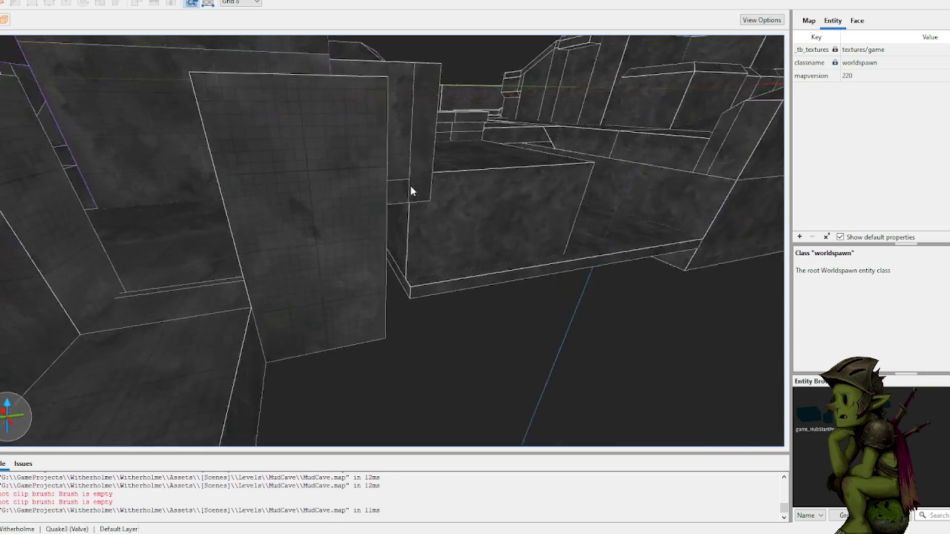
pyautogui.scroll(10, 412, 192)
pyautogui.scroll(1, 436, 251)
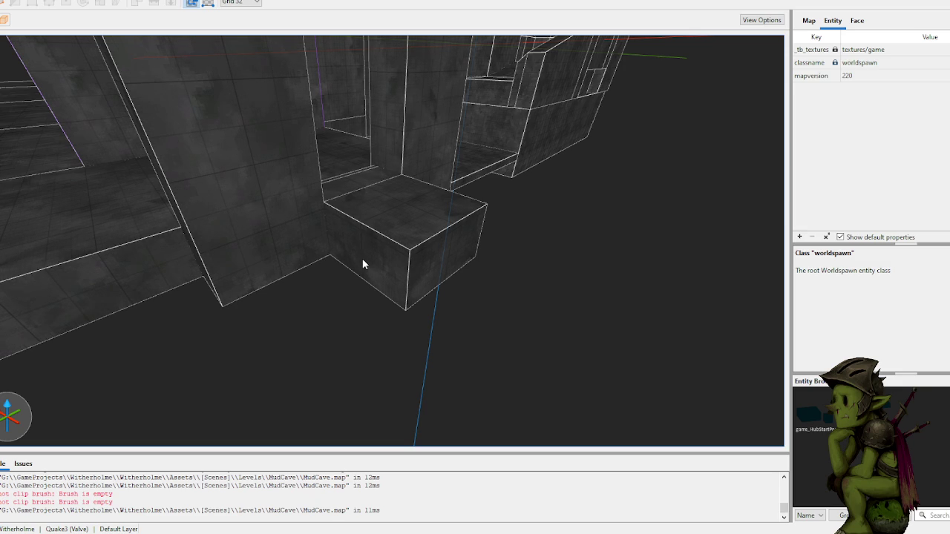
pyautogui.press('+')
pyautogui.scroll(10, 371, 241)
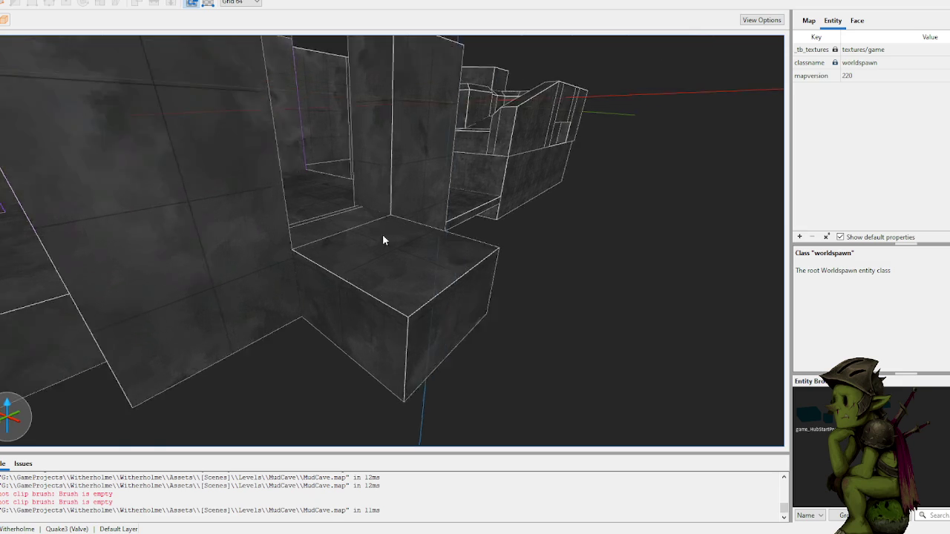
pyautogui.click(460, 200)
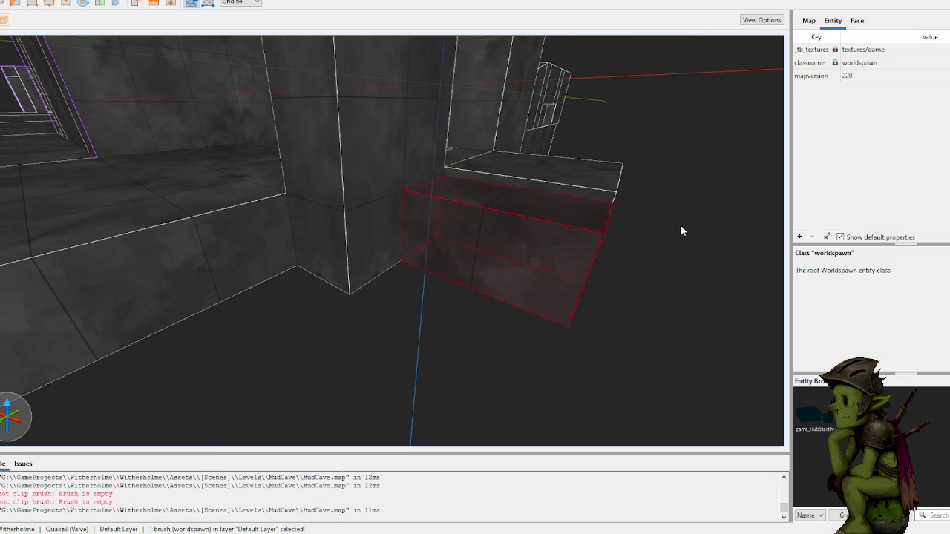
# - Create a new 128×64×64 block against the wall
pyautogui.scroll(-5, 644, 225)
pyautogui.press('Escape')
pyautogui.moveTo(579, 177)
pyautogui.mouseDown()
pyautogui.moveTo(664, 189)
pyautogui.moveTo(658, 183)
pyautogui.moveTo(642, 207)
pyautogui.mouseUp()
pyautogui.scroll(-5, 642, 207)
pyautogui.scroll(5, 624, 210)
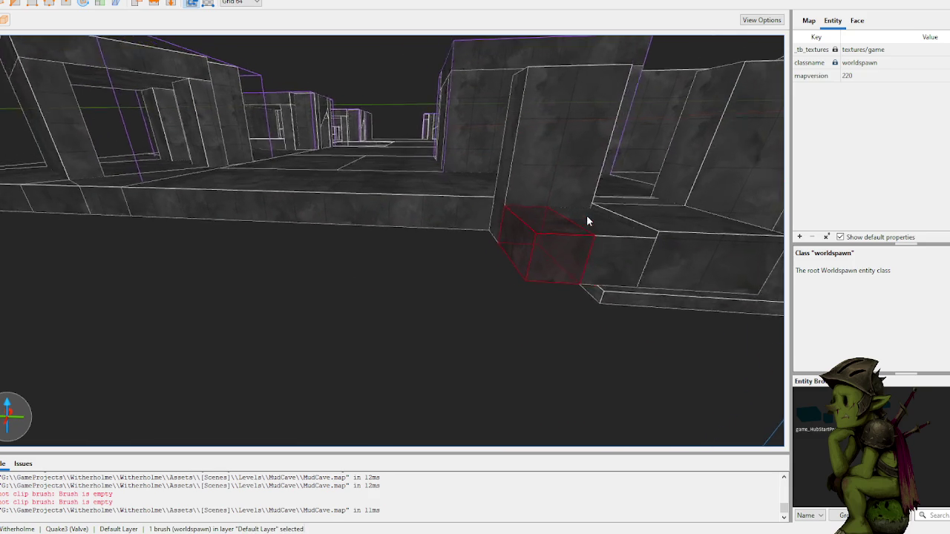
pyautogui.scroll(10, 557, 232)
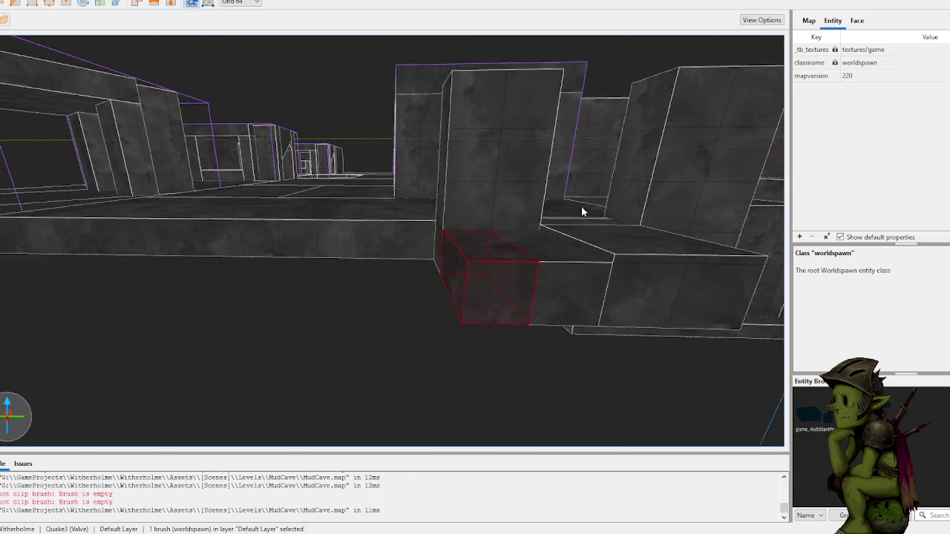
# - Pull one top edge of the block up and out with the Edge tool
pyautogui.press('e')
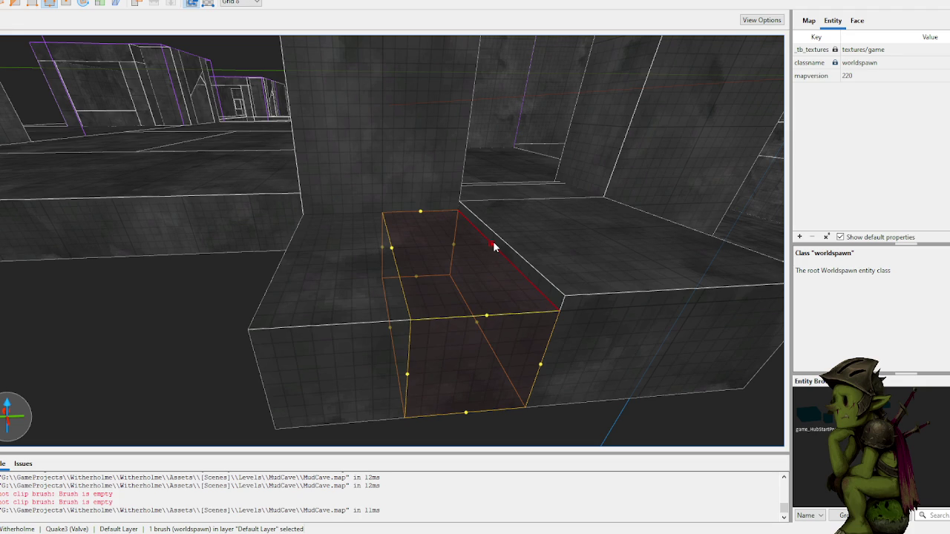
pyautogui.moveTo(493, 247); pyautogui.dragTo(495, 234)
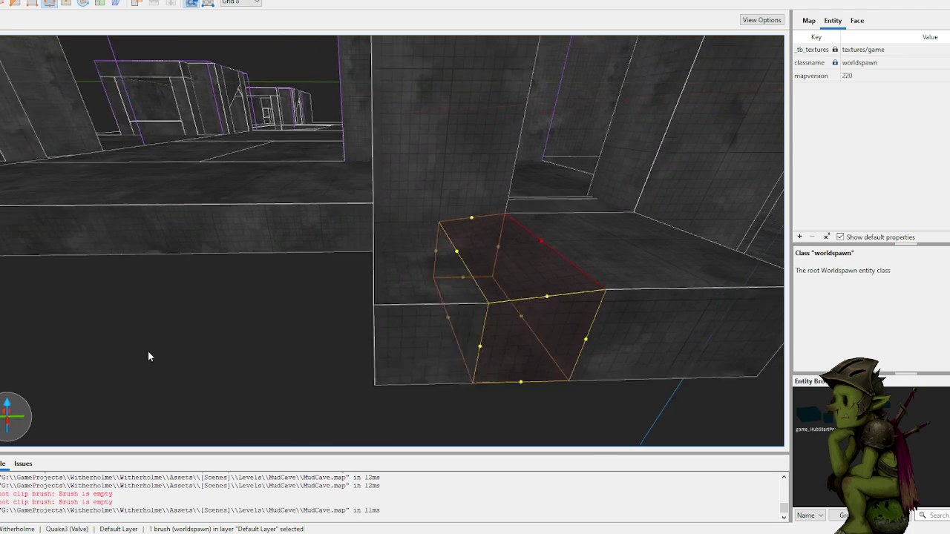
pyautogui.scroll(-5, 148, 350)
pyautogui.press('e')
# - Stretch the block from 64 to 384 units long
pyautogui.press('s')
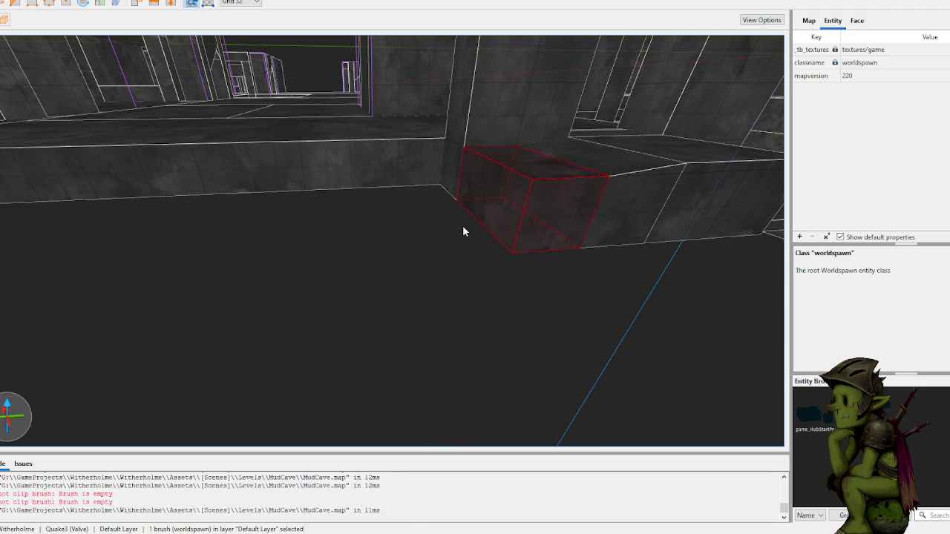
pyautogui.moveTo(496, 191)
pyautogui.mouseDown()
pyautogui.moveTo(157, 267)
pyautogui.moveTo(325, 224)
pyautogui.mouseUp()
pyautogui.press('a')
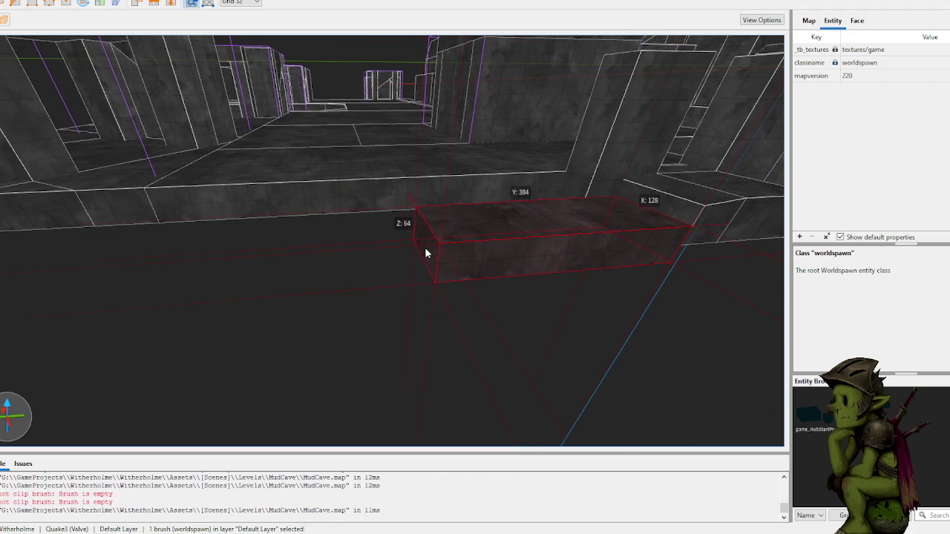
# - Deepen the block to 320 and clip it diagonally into a slope
pyautogui.press('s')
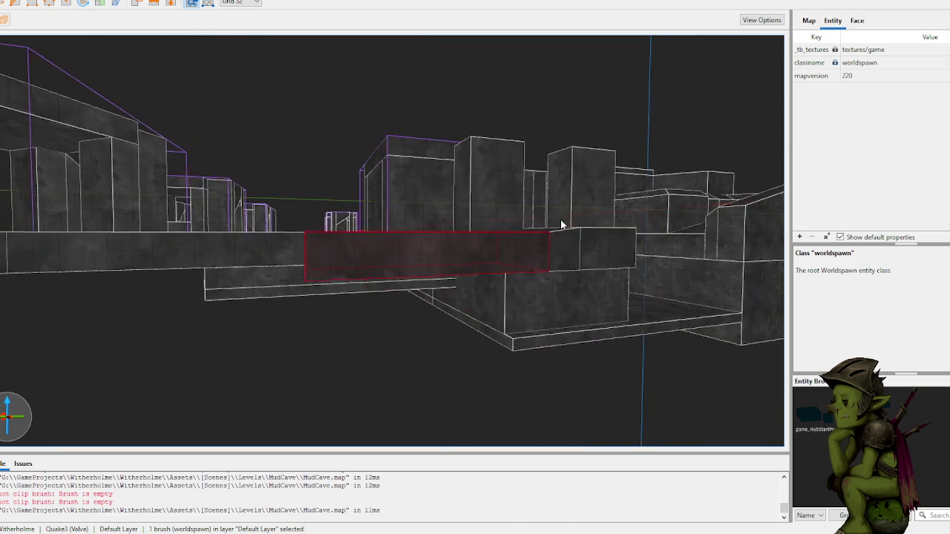
pyautogui.moveTo(460, 236)
pyautogui.mouseDown()
pyautogui.moveTo(445, 399)
pyautogui.moveTo(451, 365)
pyautogui.mouseUp()
pyautogui.press('w')
pyautogui.press('w')
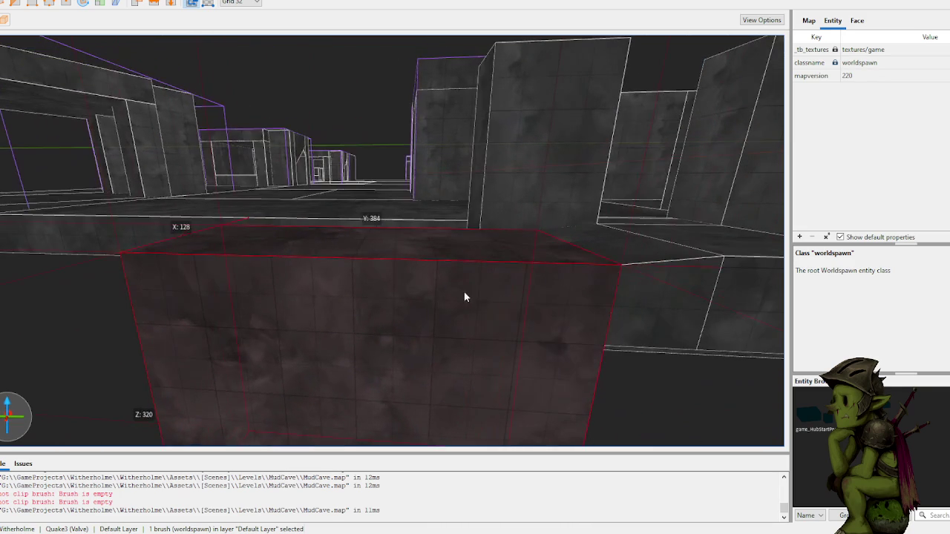
pyautogui.click(619, 265)
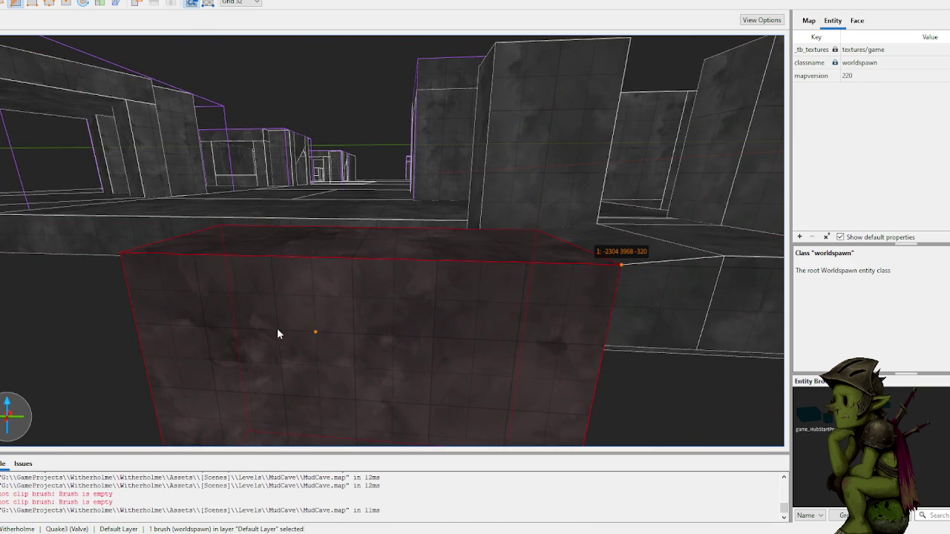
pyautogui.click(151, 359)
pyautogui.press('s')
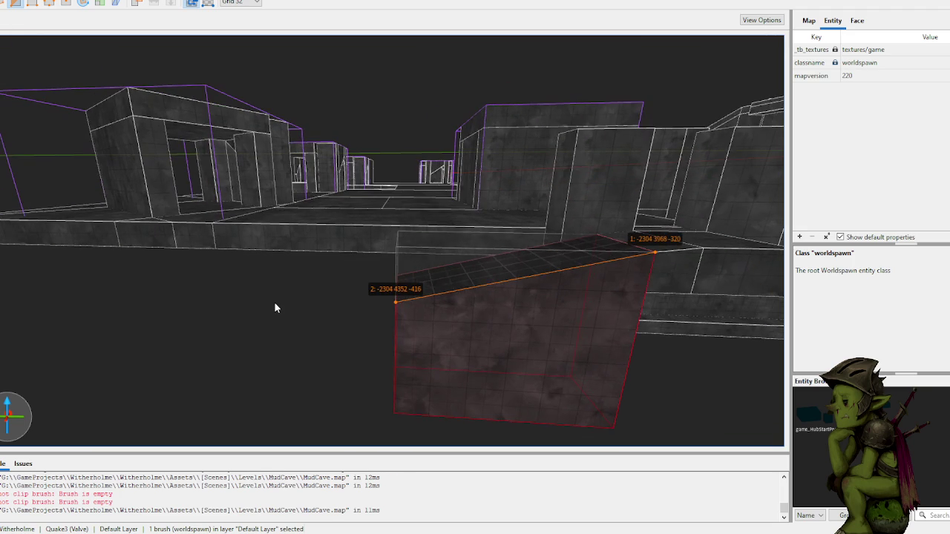
pyautogui.press('Return')
# - Lengthen the sloped ramp from 608 through 672 to 1056 units
pyautogui.moveTo(437, 313)
pyautogui.mouseDown()
pyautogui.moveTo(474, 334)
pyautogui.moveTo(392, 321)
pyautogui.moveTo(84, 490)
pyautogui.mouseUp()
pyautogui.scroll(-10, 358, 341)
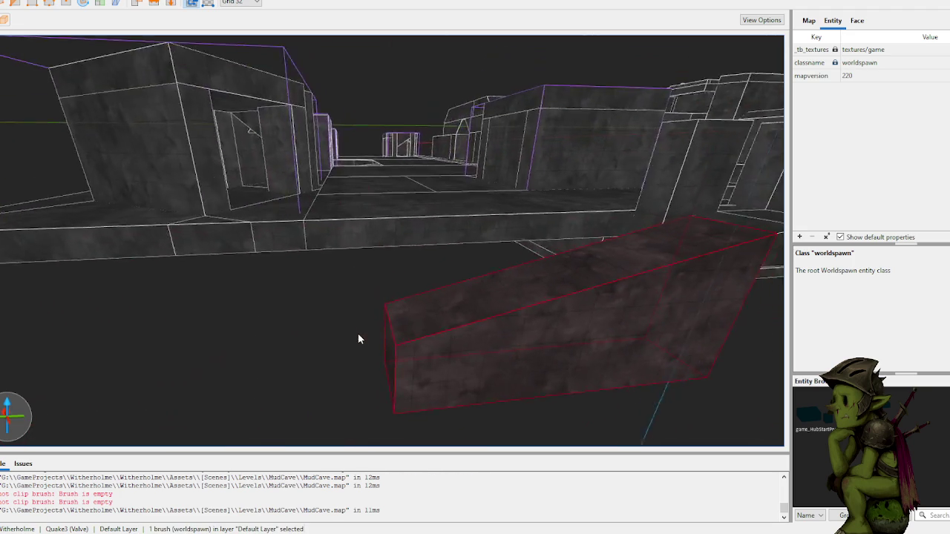
pyautogui.moveTo(351, 338)
pyautogui.mouseDown()
pyautogui.moveTo(144, 441)
pyautogui.moveTo(316, 378)
pyautogui.mouseUp()
pyautogui.scroll(5, 316, 379)
pyautogui.scroll(-10, 317, 374)
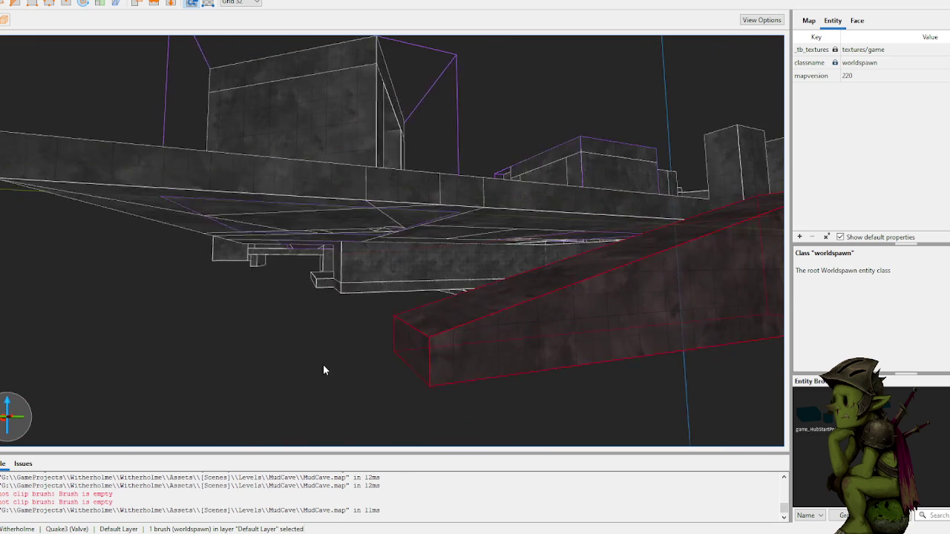
pyautogui.scroll(10, 340, 364)
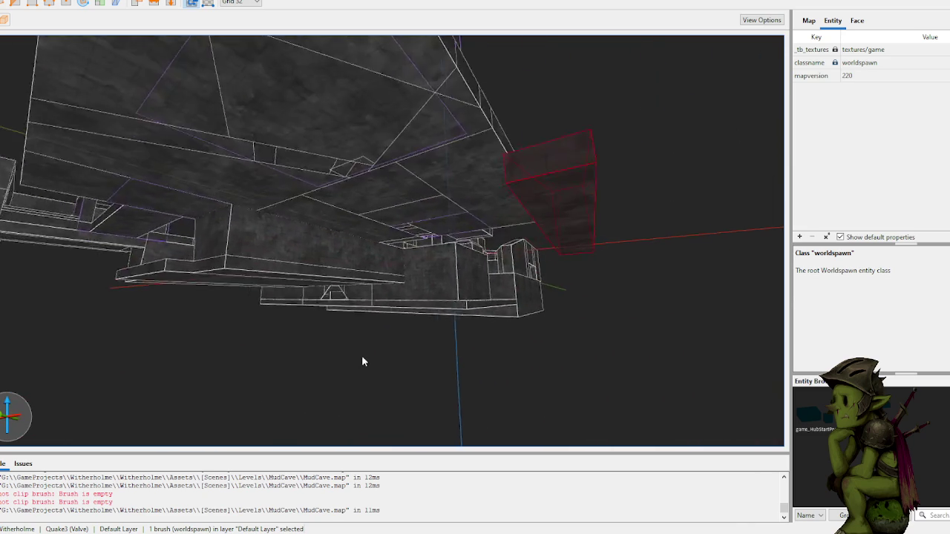
# - Widen the brush into an 1824×1600×64 slab
pyautogui.scroll(5, 327, 356)
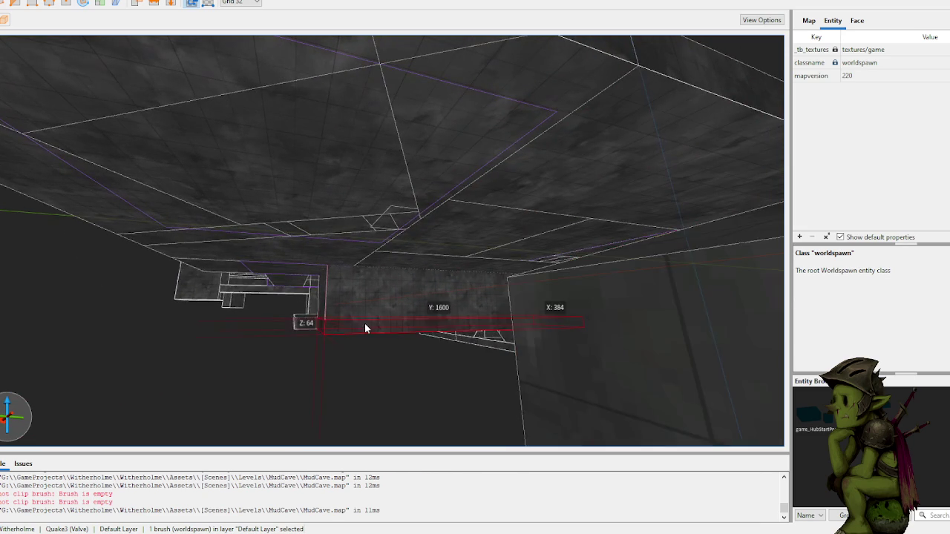
pyautogui.scroll(-8, 367, 326)
pyautogui.moveTo(373, 324)
pyautogui.mouseDown()
pyautogui.moveTo(452, 297)
pyautogui.moveTo(593, 299)
pyautogui.mouseUp()
# - Move the slab down and left into place beneath the level, then deselect it
pyautogui.scroll(10, 570, 306)
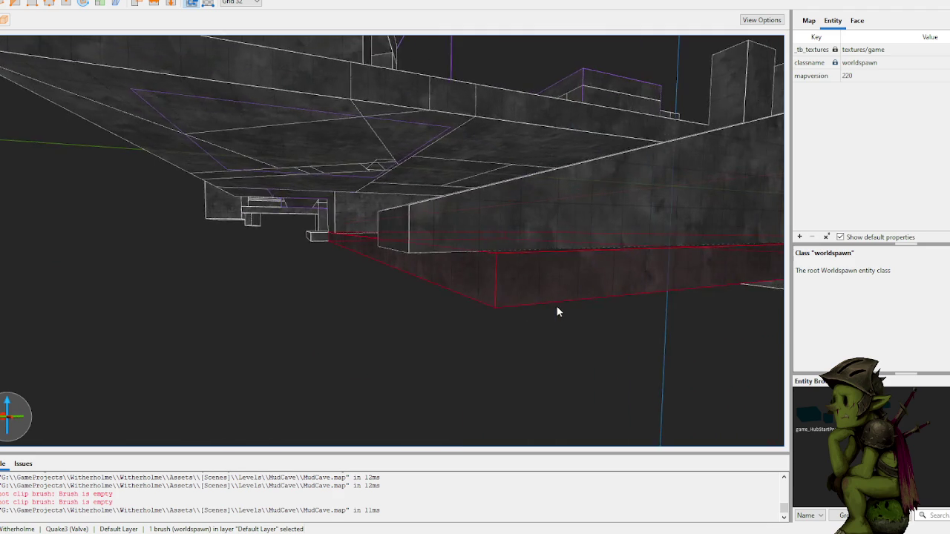
pyautogui.scroll(10, 555, 310)
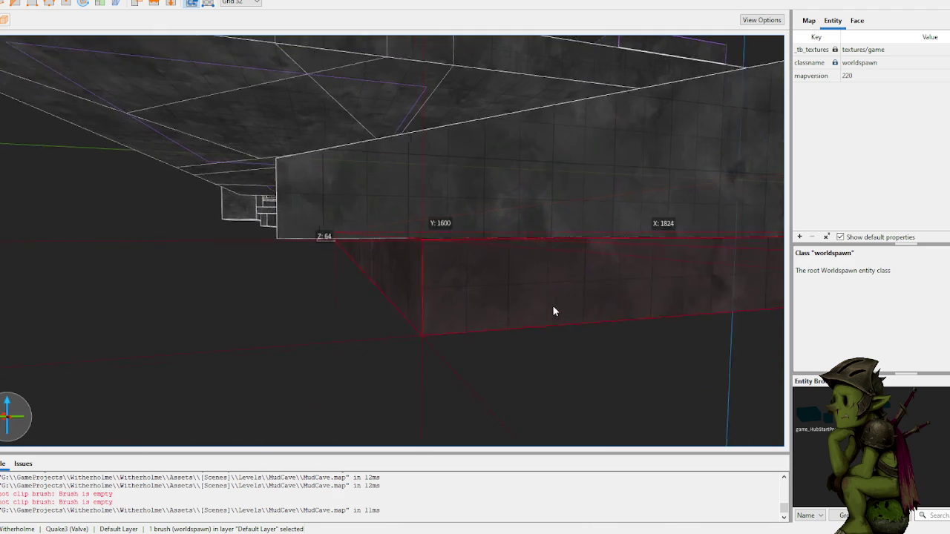
pyautogui.scroll(-5, 434, 276)
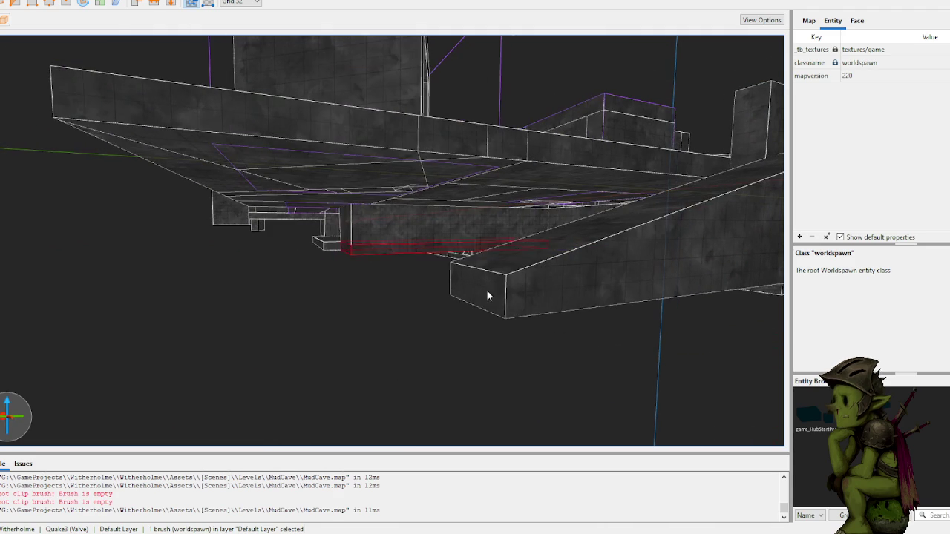
pyautogui.moveTo(519, 287)
pyautogui.mouseDown()
pyautogui.moveTo(484, 294)
pyautogui.moveTo(311, 384)
pyautogui.moveTo(277, 378)
pyautogui.mouseUp()
pyautogui.click(277, 379)
pyautogui.scroll(8, 335, 353)
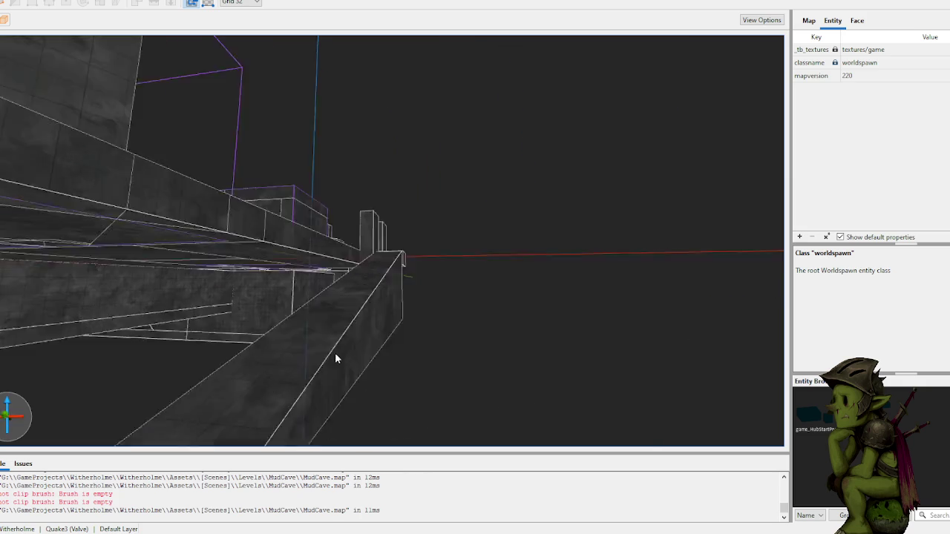
pyautogui.scroll(-8, 372, 377)
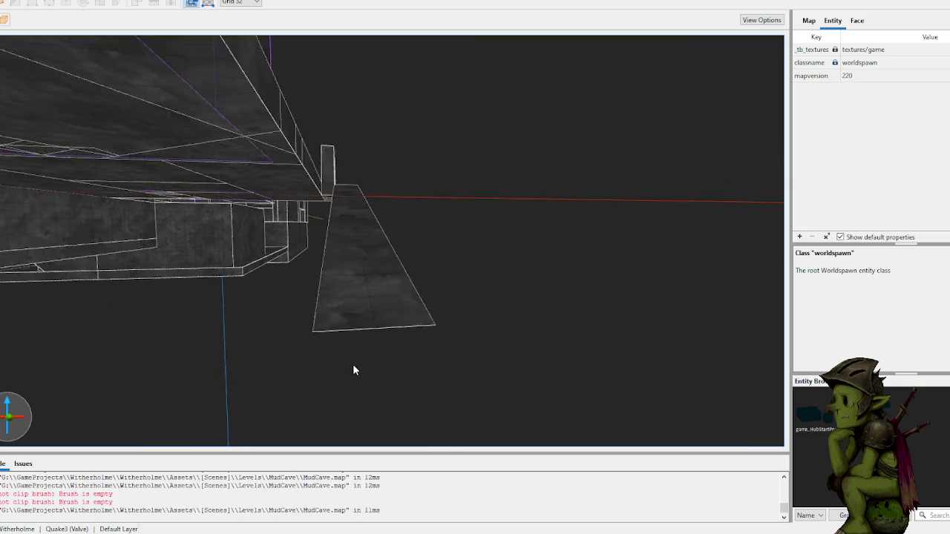
pyautogui.scroll(3, 293, 311)
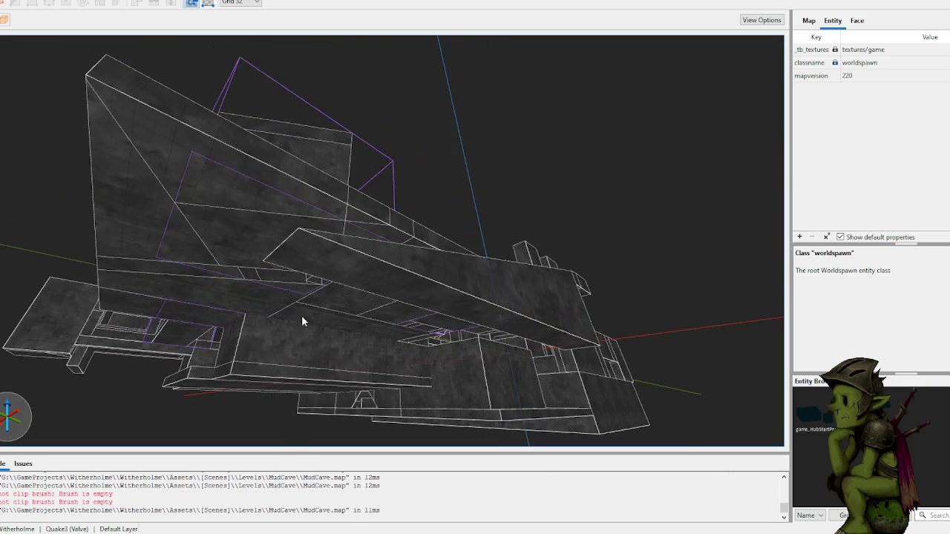
# - Stretch the small block under the slope into a 640×1280×32 slab along its lower edge
pyautogui.click(314, 265)
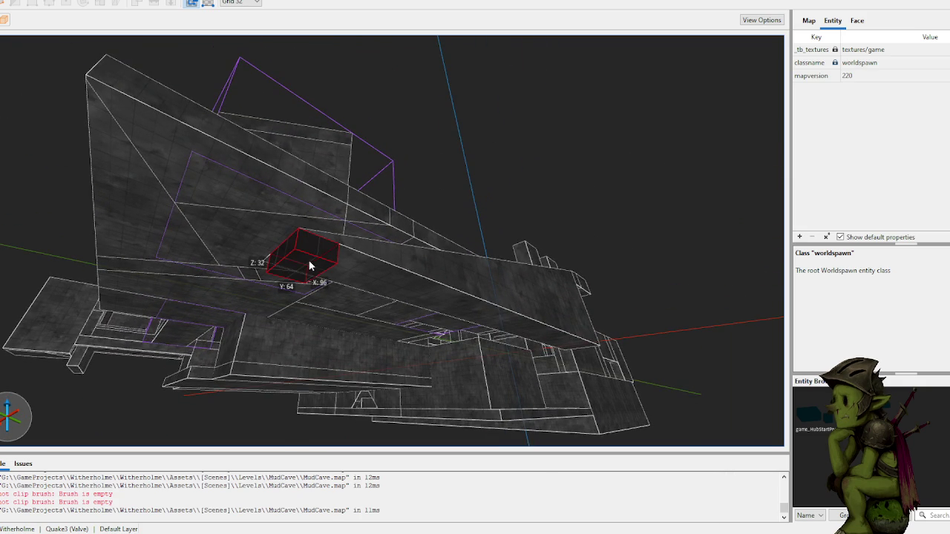
pyautogui.scroll(5, 344, 271)
pyautogui.scroll(5, 361, 318)
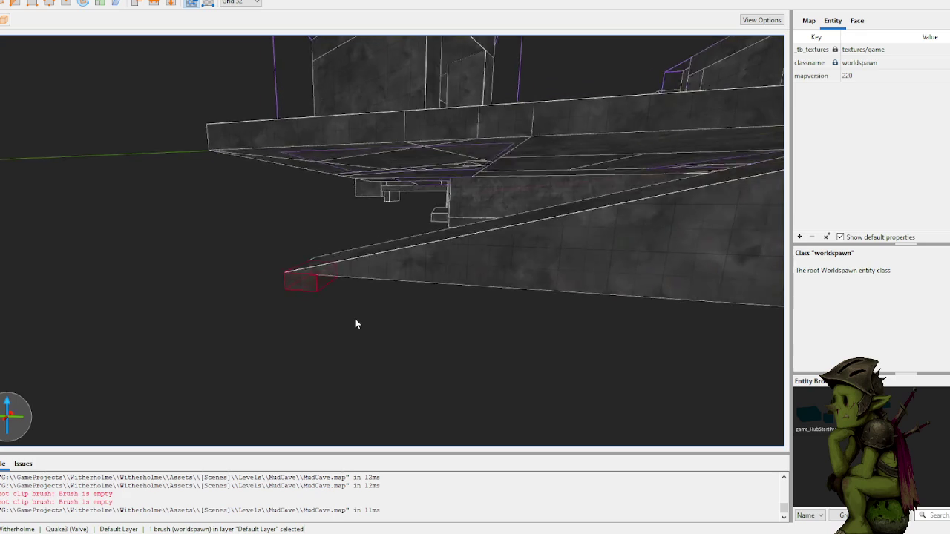
pyautogui.moveTo(143, 267); pyautogui.dragTo(586, 360)
pyautogui.scroll(10, 420, 354)
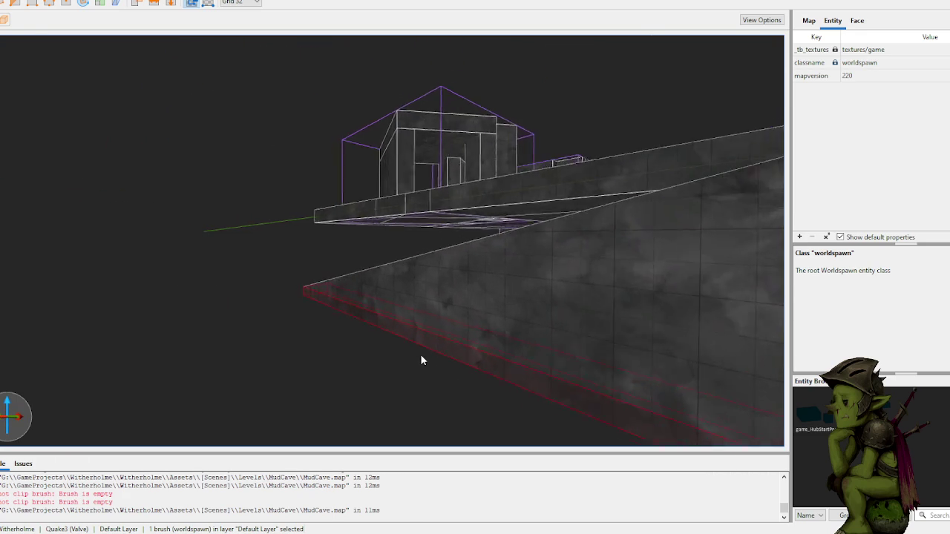
pyautogui.scroll(-5, 596, 380)
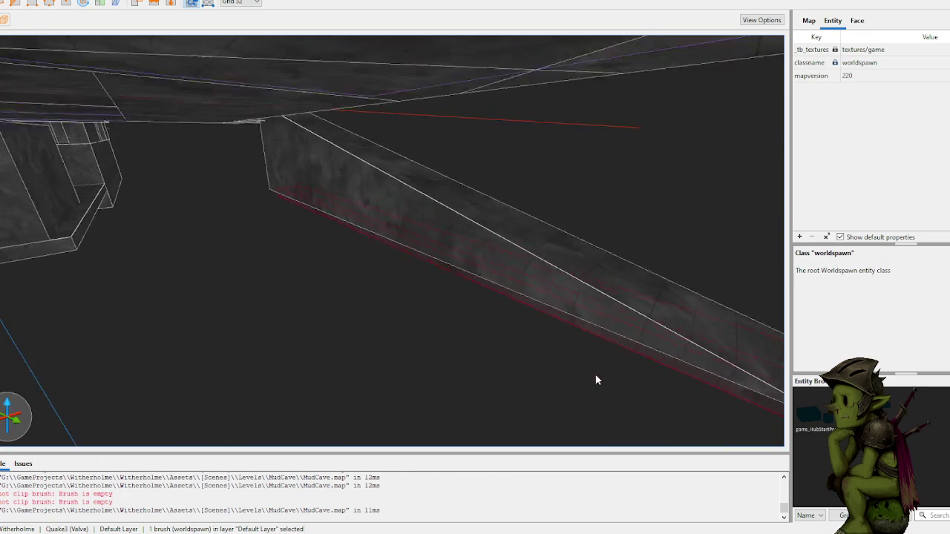
pyautogui.scroll(-10, 205, 408)
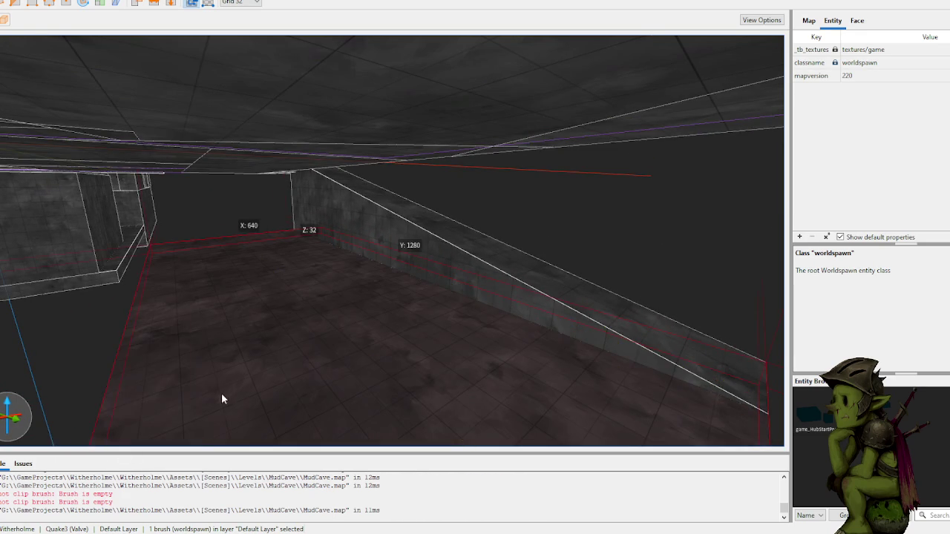
pyautogui.scroll(-10, 195, 386)
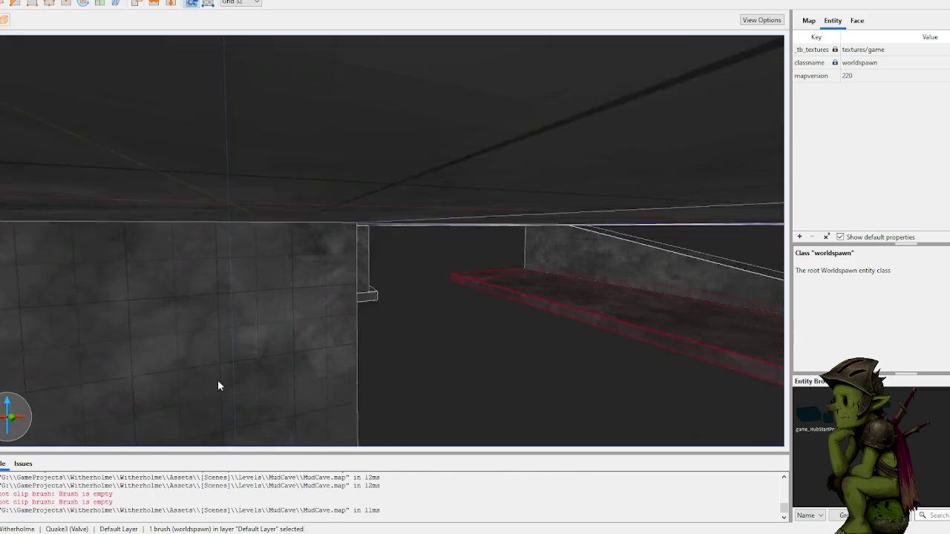
pyautogui.scroll(10, 194, 383)
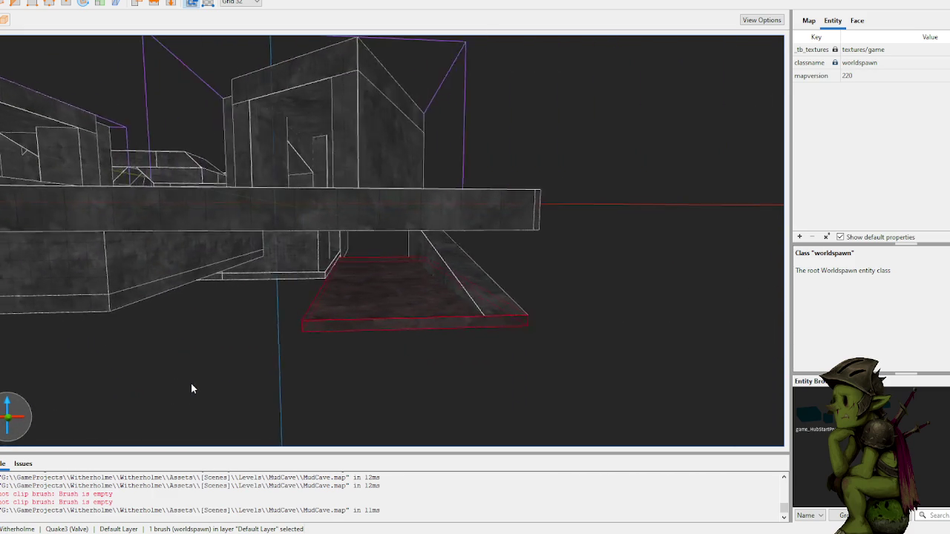
pyautogui.scroll(10, 418, 293)
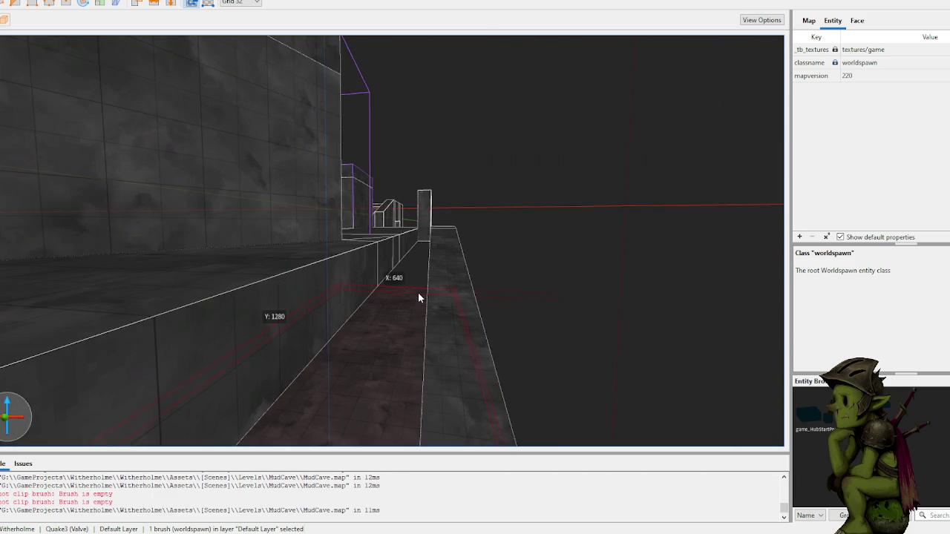
pyautogui.moveTo(391, 320)
pyautogui.mouseDown()
pyautogui.moveTo(348, 311)
pyautogui.moveTo(365, 317)
pyautogui.moveTo(377, 295)
pyautogui.mouseUp()
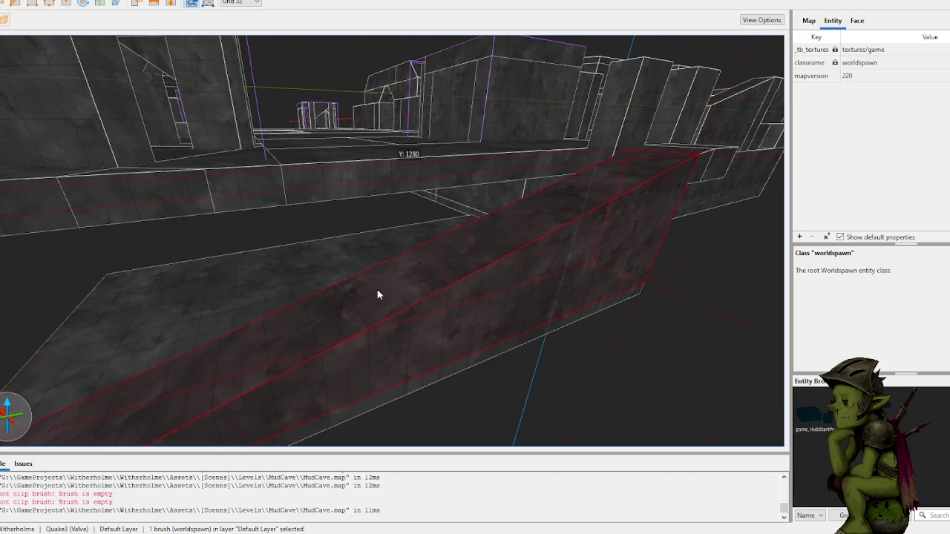
# - Clip the sloped ramp at its junction, keeping the long far part
pyautogui.press('c')
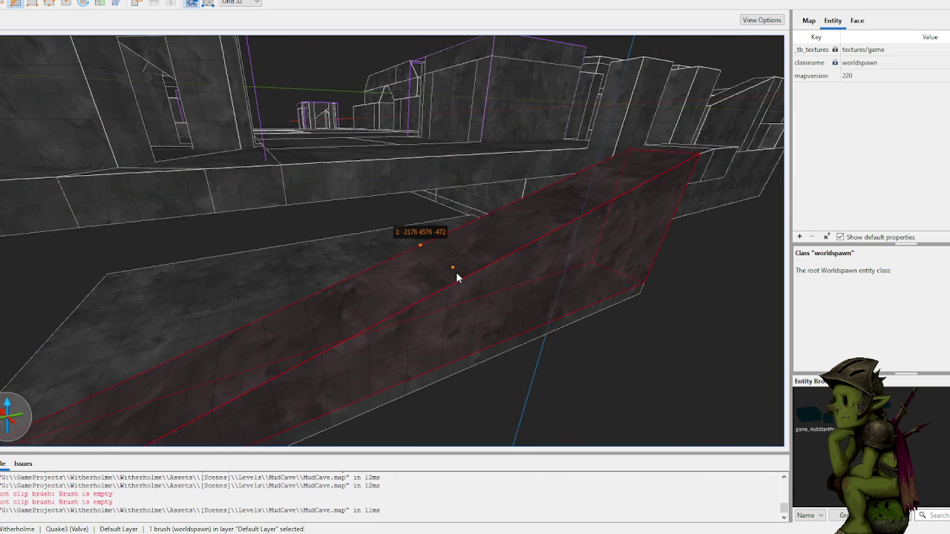
pyautogui.click(441, 292)
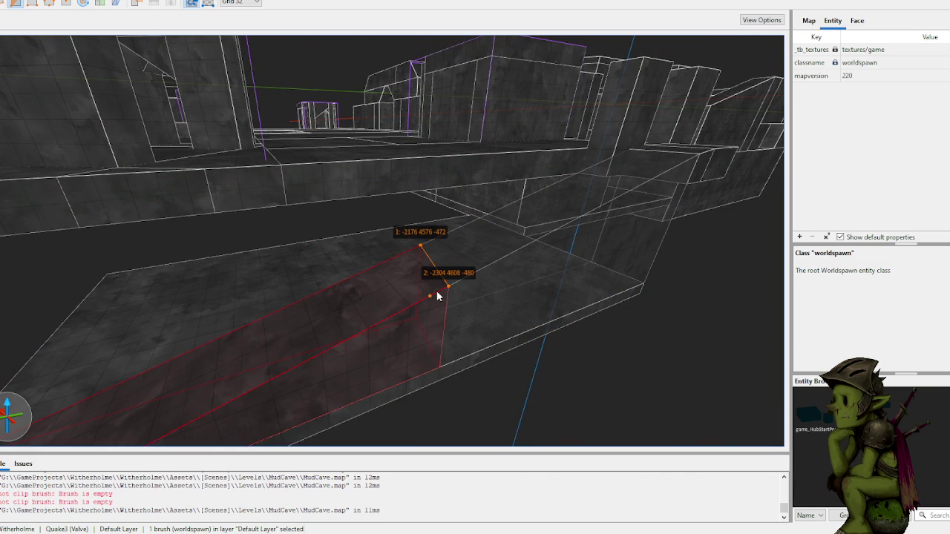
pyautogui.hotkey('ctrl', 'Return')
pyautogui.press('Return')
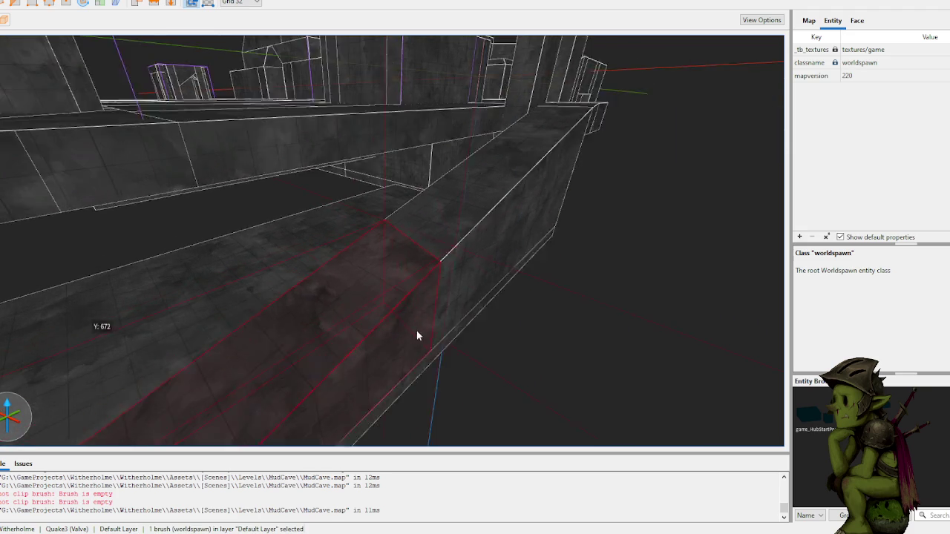
# - Rotate the wedge flat and resize it into a 384 by 64 slab
pyautogui.scroll(-5, 420, 332)
pyautogui.press('r')
pyautogui.moveTo(295, 402); pyautogui.dragTo(238, 405)
pyautogui.press('r')
pyautogui.moveTo(368, 342)
pyautogui.mouseDown()
pyautogui.moveTo(303, 253)
pyautogui.moveTo(270, 247)
pyautogui.moveTo(300, 260)
pyautogui.mouseUp()
# - Fill the gap between the slab's end face and the facing wall with a new brush
pyautogui.scroll(2, 411, 265)
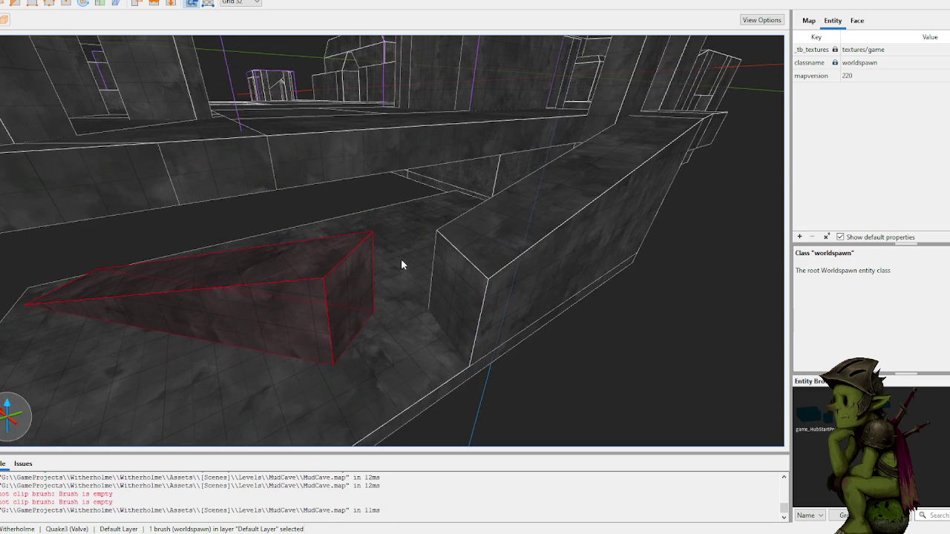
pyautogui.keyDown('shift'); pyautogui.click(348, 286); pyautogui.keyUp('shift')
pyautogui.keyDown('ctrl'); pyautogui.keyDown('shift'); pyautogui.click(458, 285); pyautogui.keyUp('shift'); pyautogui.keyUp('ctrl')
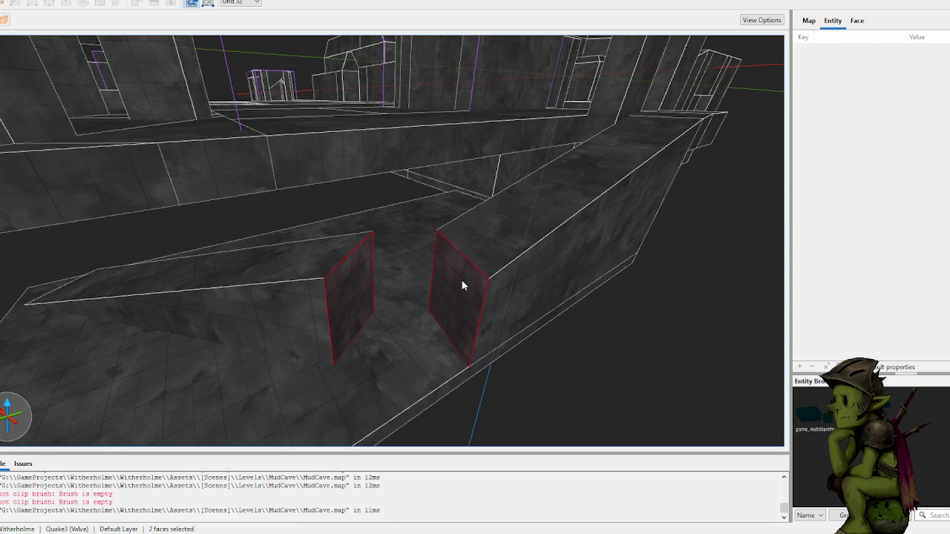
pyautogui.hotkey('ctrl', 'j')
# - Fly forward past the floor block and select the corner wedge brush
pyautogui.click(587, 395)
pyautogui.press('w')
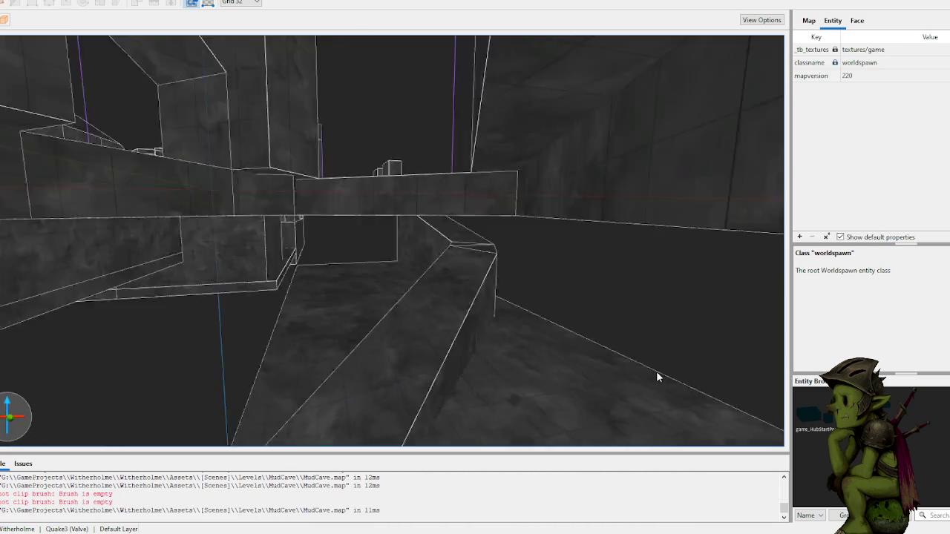
pyautogui.press('w')
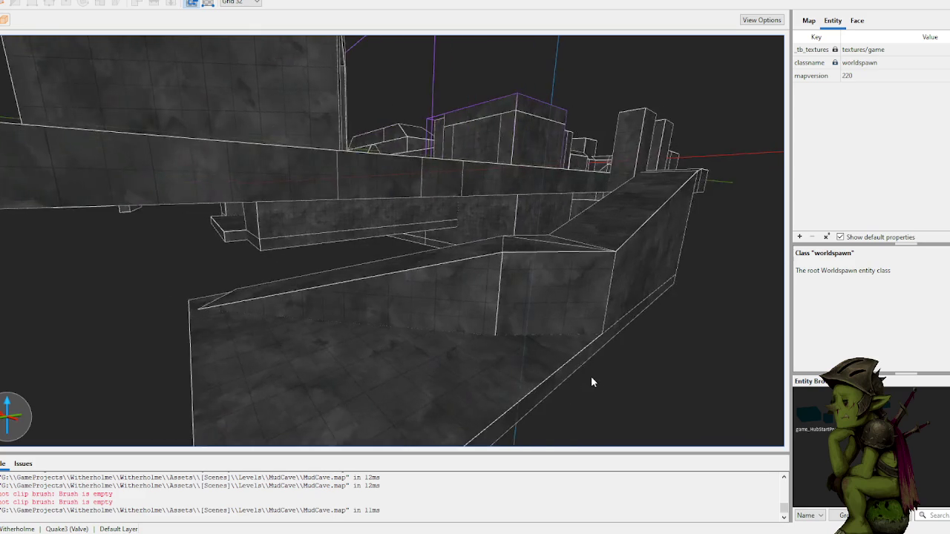
pyautogui.press('w')
pyautogui.click(453, 334)
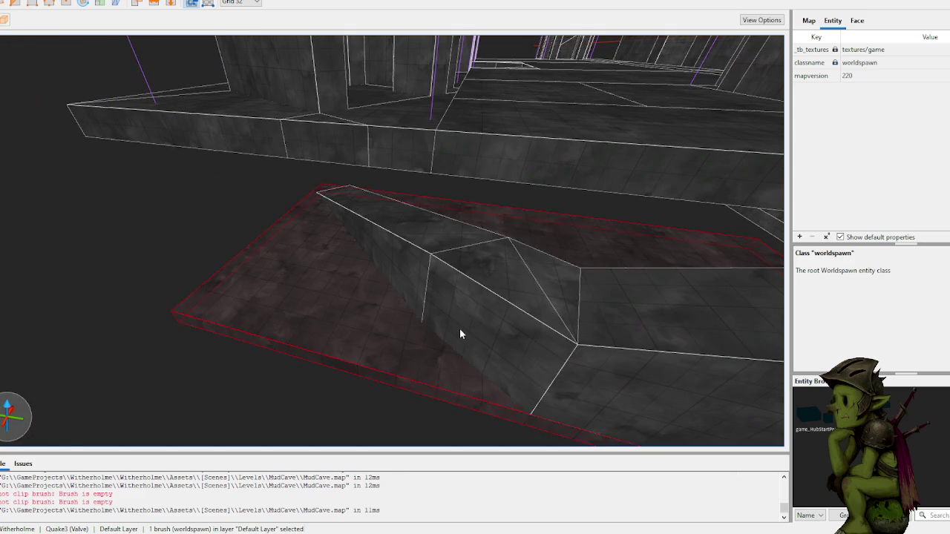
pyautogui.press('s')
pyautogui.press('Escape')
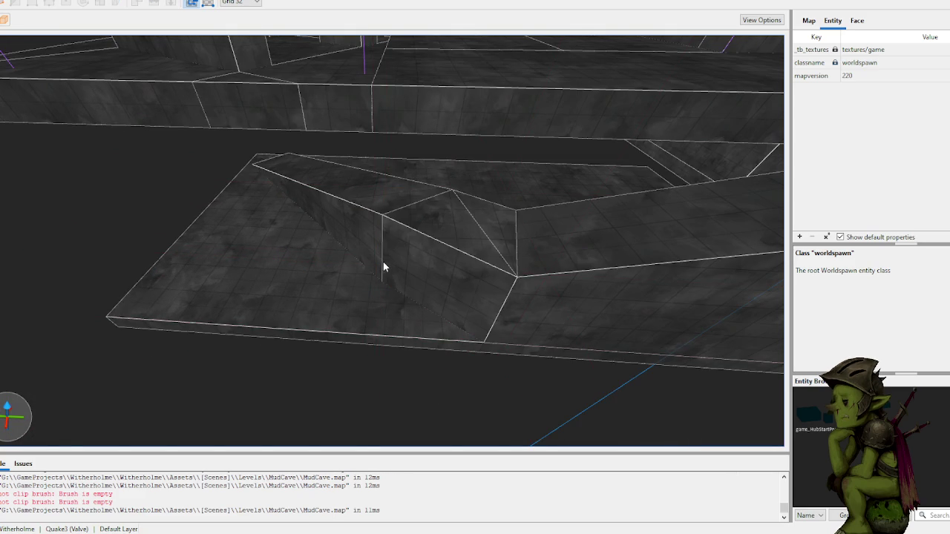
pyautogui.press('w')
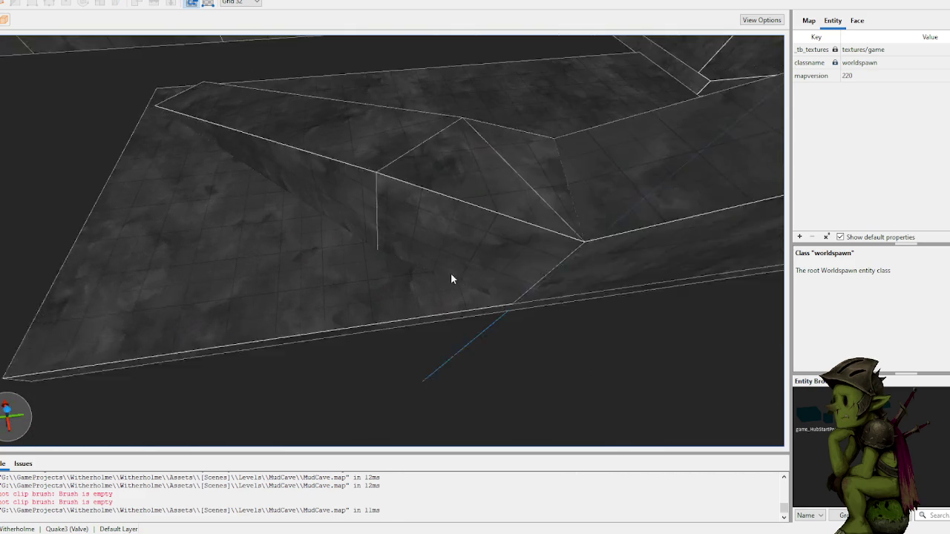
pyautogui.click(455, 243)
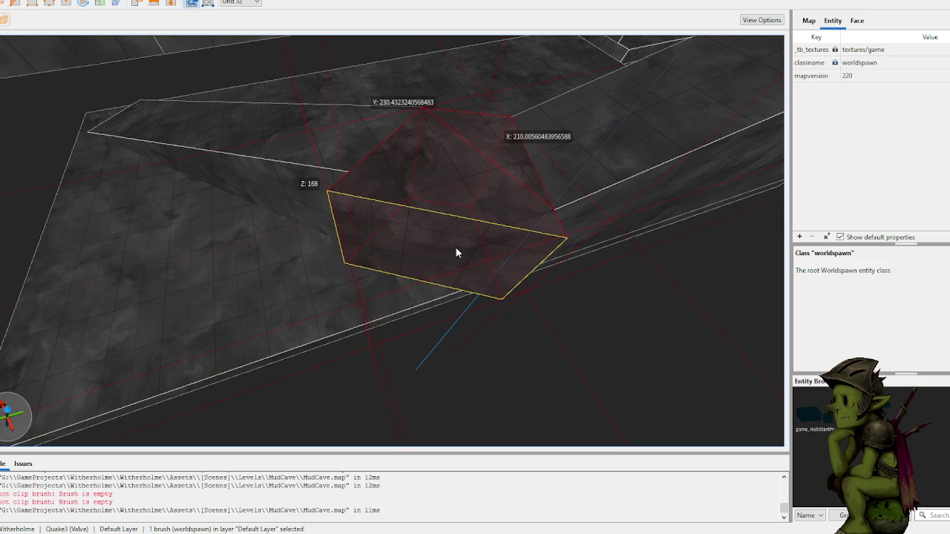
pyautogui.moveTo(461, 240)
pyautogui.mouseDown()
pyautogui.moveTo(444, 245)
pyautogui.moveTo(456, 232)
pyautogui.mouseUp()
pyautogui.press('-')
pyautogui.press('-')
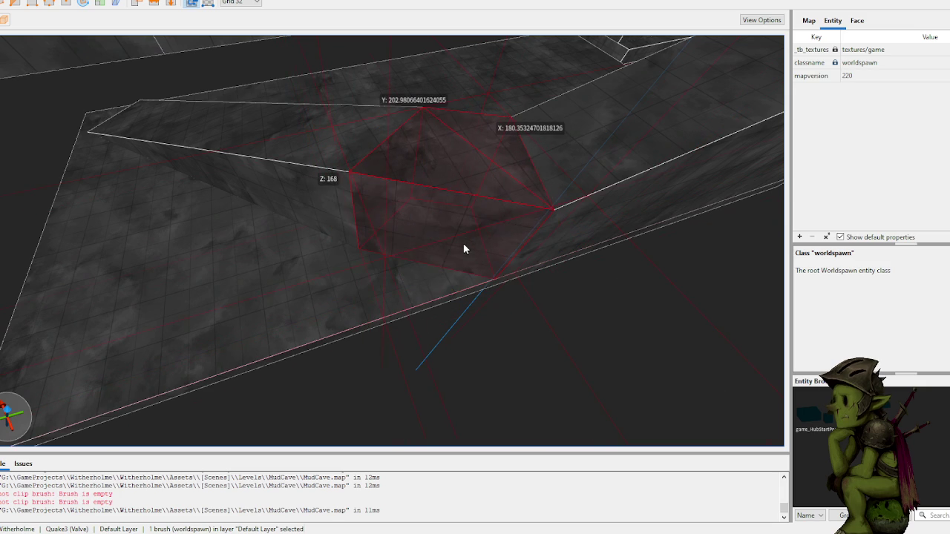
pyautogui.press('+')
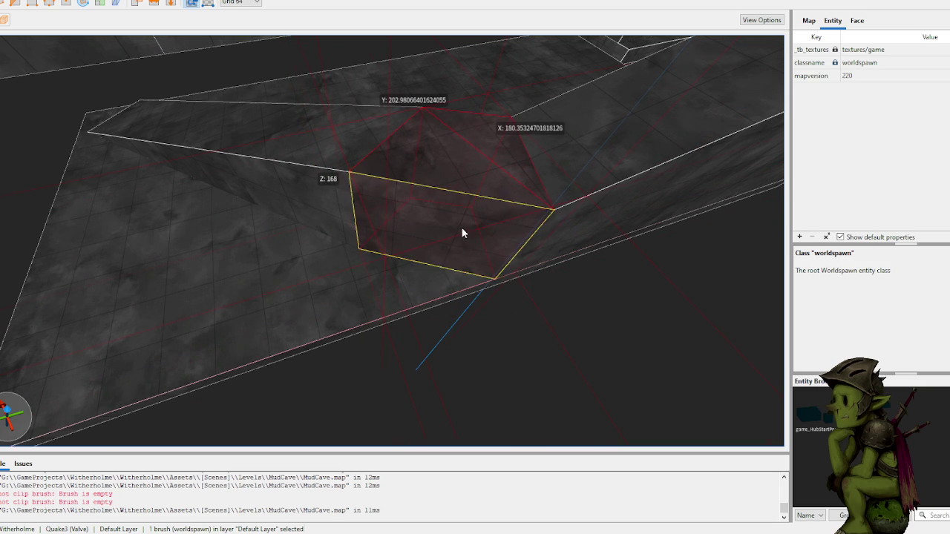
pyautogui.hotkey('ctrl', 'z')
pyautogui.moveTo(537, 235)
pyautogui.mouseDown()
pyautogui.moveTo(486, 238)
pyautogui.moveTo(479, 204)
pyautogui.moveTo(493, 201)
pyautogui.moveTo(492, 213)
pyautogui.moveTo(460, 260)
pyautogui.mouseUp()
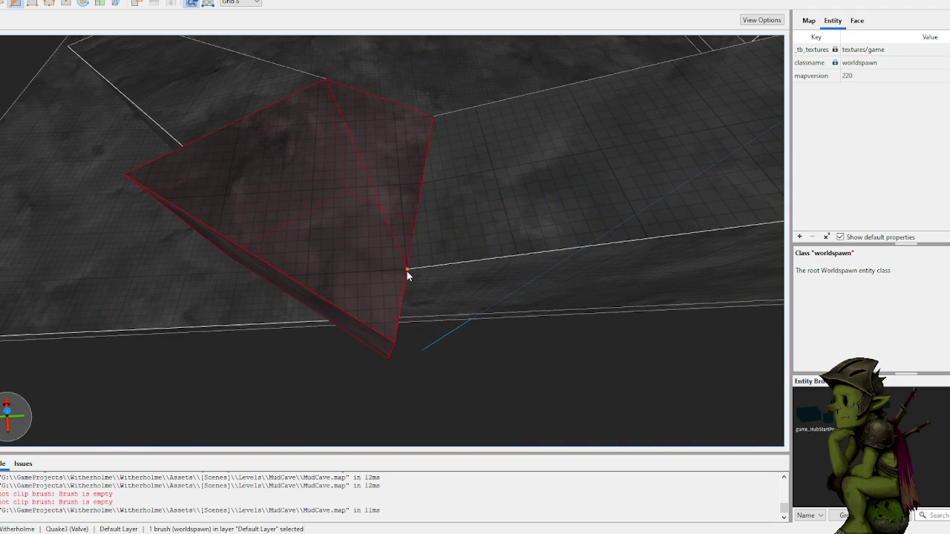
pyautogui.moveTo(389, 258)
pyautogui.mouseDown()
pyautogui.moveTo(408, 259)
pyautogui.moveTo(398, 205)
pyautogui.moveTo(399, 214)
pyautogui.moveTo(412, 193)
pyautogui.moveTo(382, 246)
pyautogui.mouseUp()
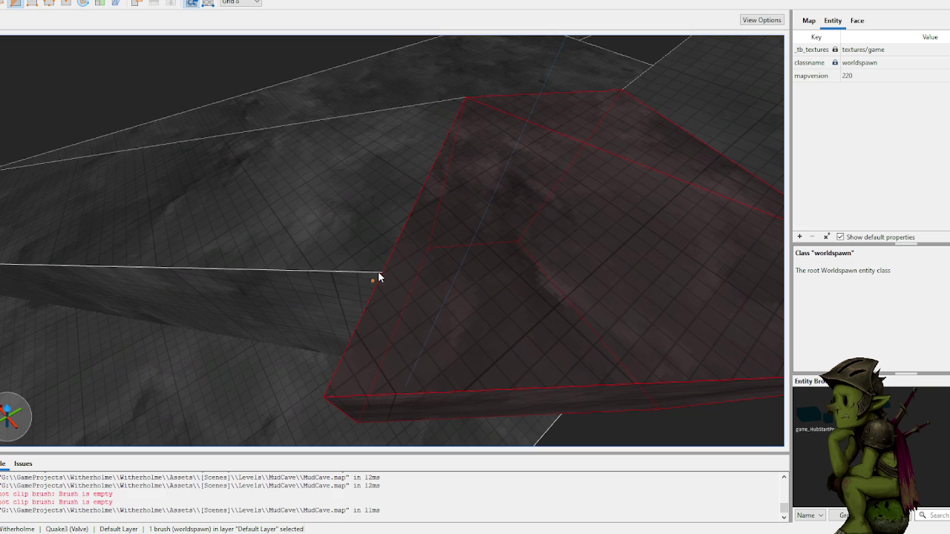
pyautogui.scroll(5, 377, 272)
pyautogui.scroll(-4, 375, 274)
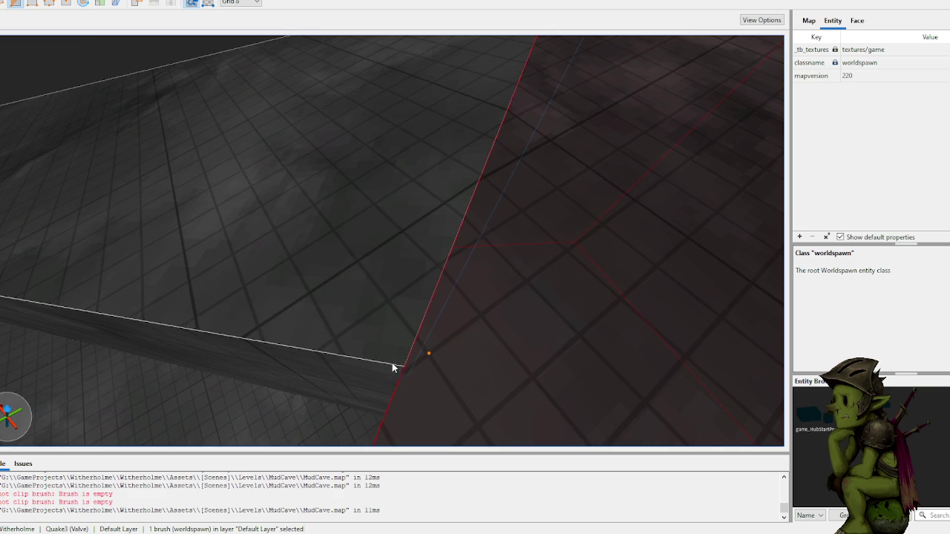
pyautogui.click(397, 369)
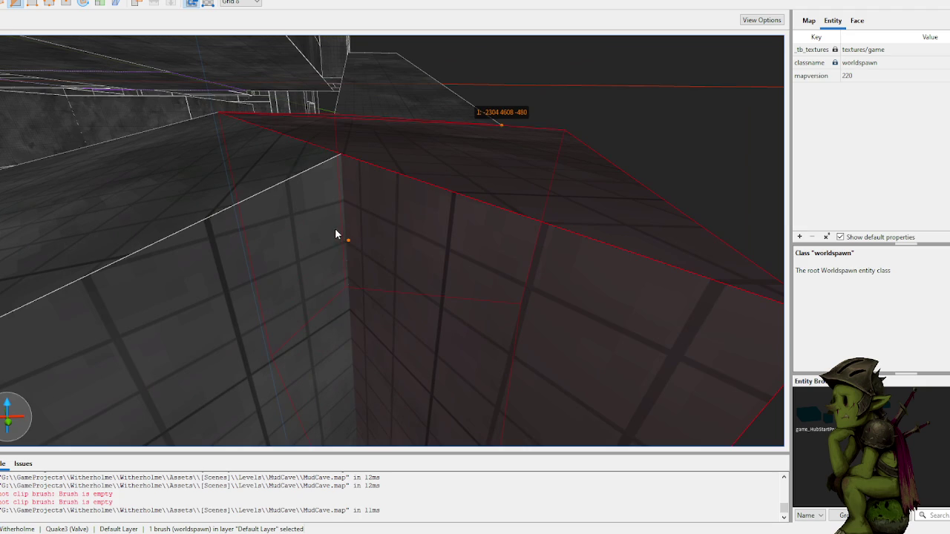
pyautogui.scroll(5, 331, 224)
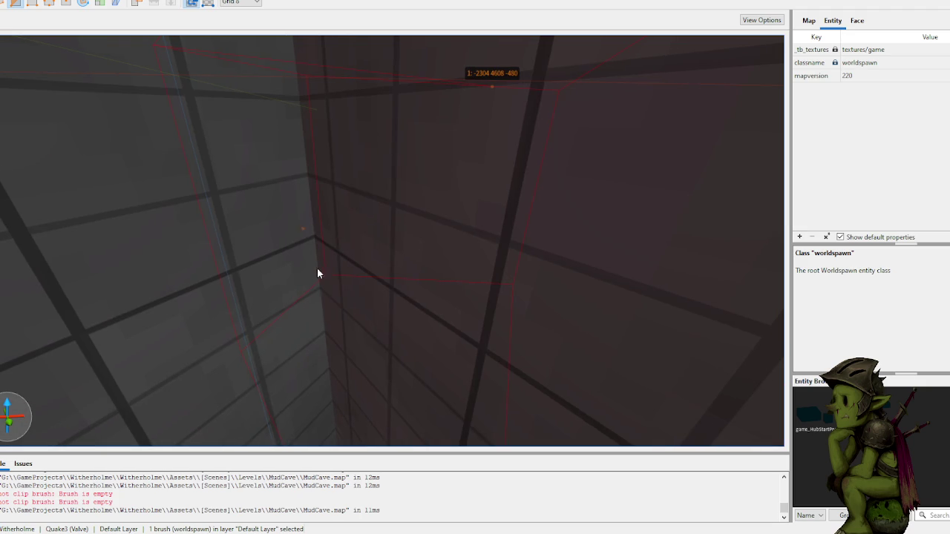
pyautogui.click(314, 281)
pyautogui.scroll(-5, 378, 237)
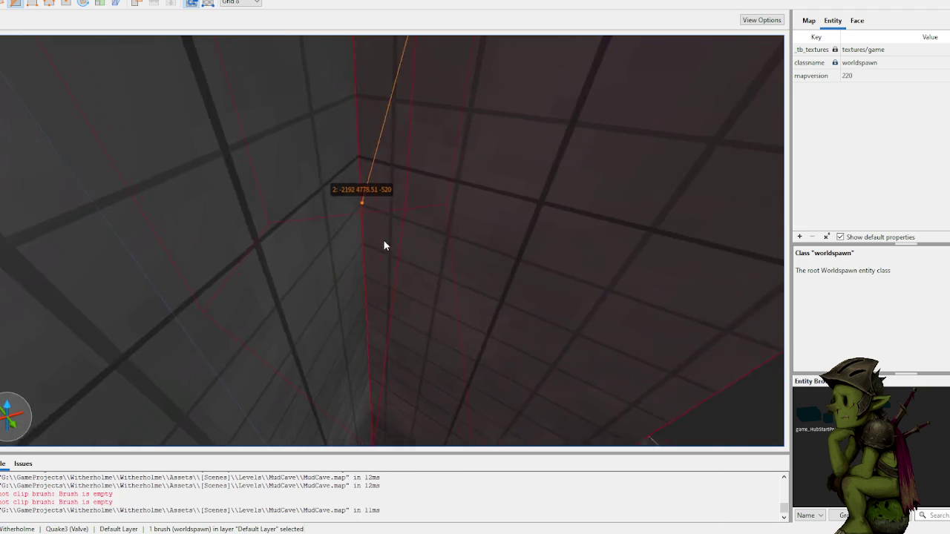
pyautogui.scroll(-5, 357, 248)
pyautogui.scroll(3, 350, 250)
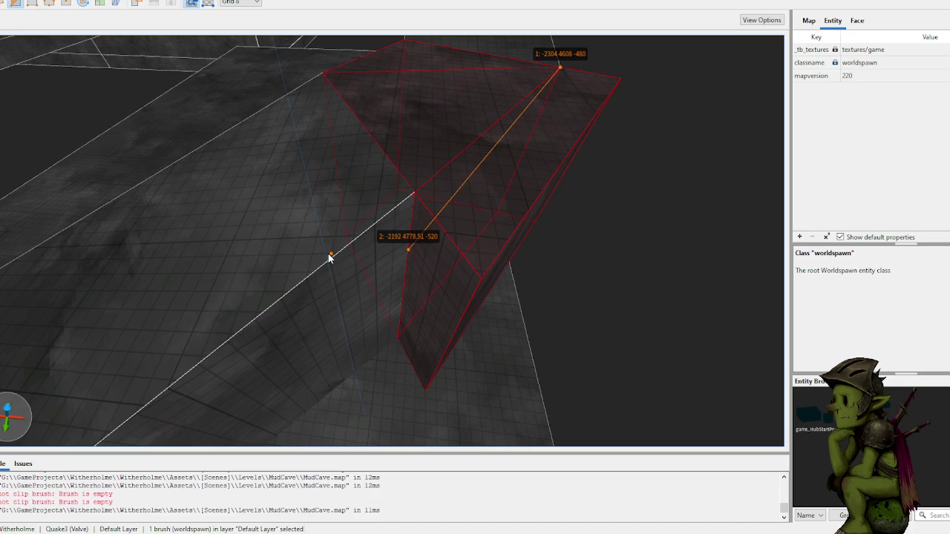
pyautogui.press('BackSpace')
pyautogui.press('BackSpace')
pyautogui.scroll(6, 392, 230)
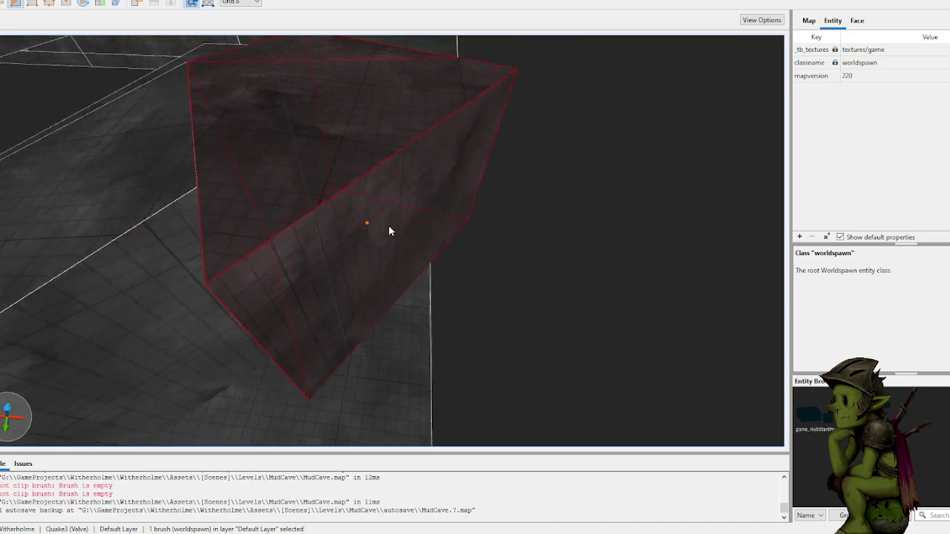
# - Select the corner wedge brush, trial enlarging one face, then undo it
pyautogui.scroll(-8, 338, 199)
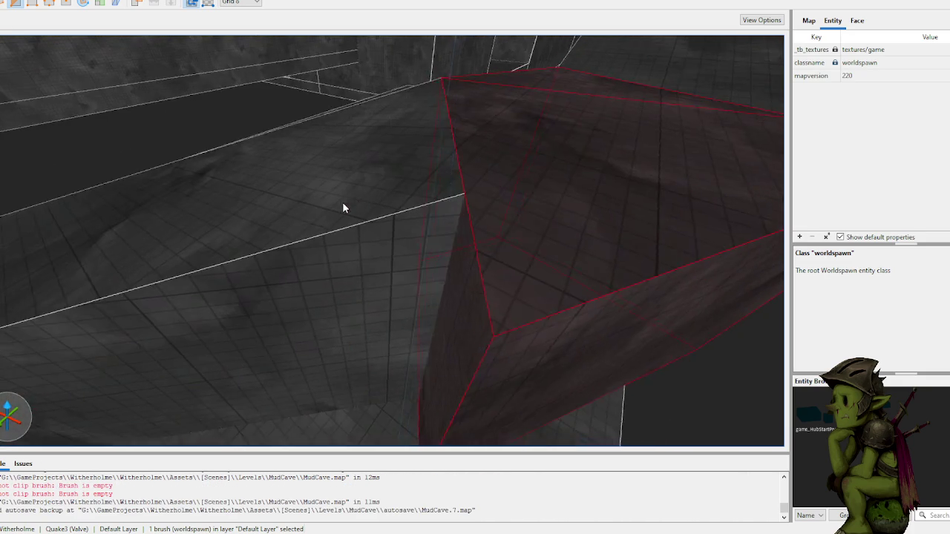
pyautogui.press('Escape')
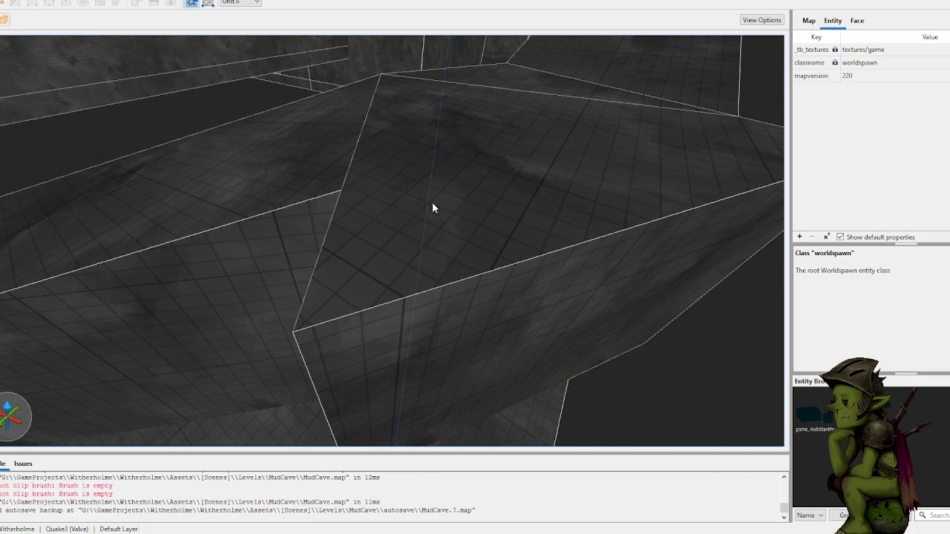
pyautogui.click(470, 214)
pyautogui.scroll(1, 469, 215)
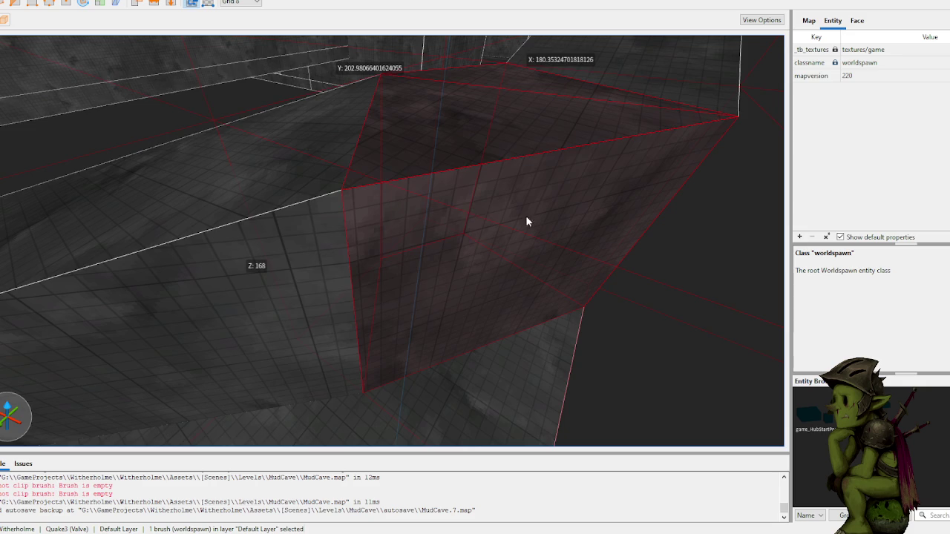
pyautogui.scroll(3, 527, 215)
pyautogui.scroll(-3, 473, 207)
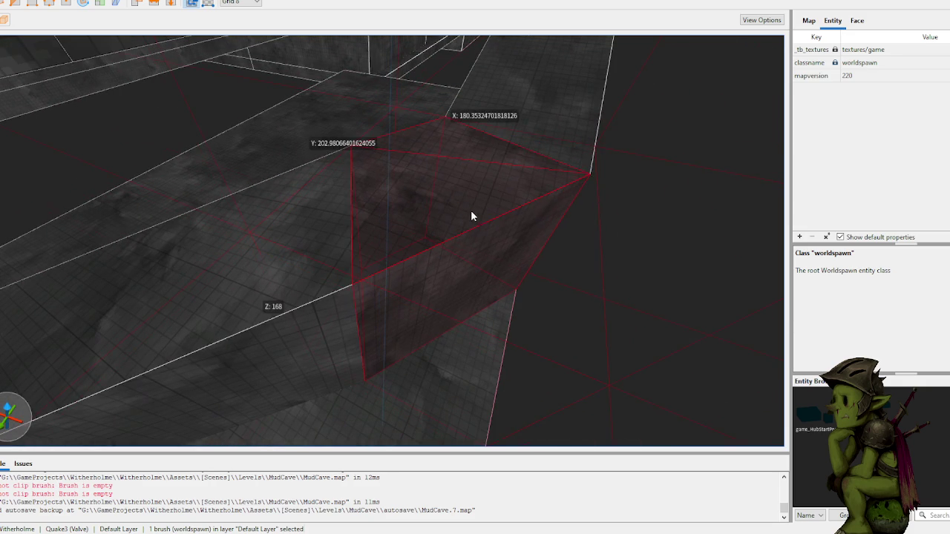
pyautogui.press('Down')
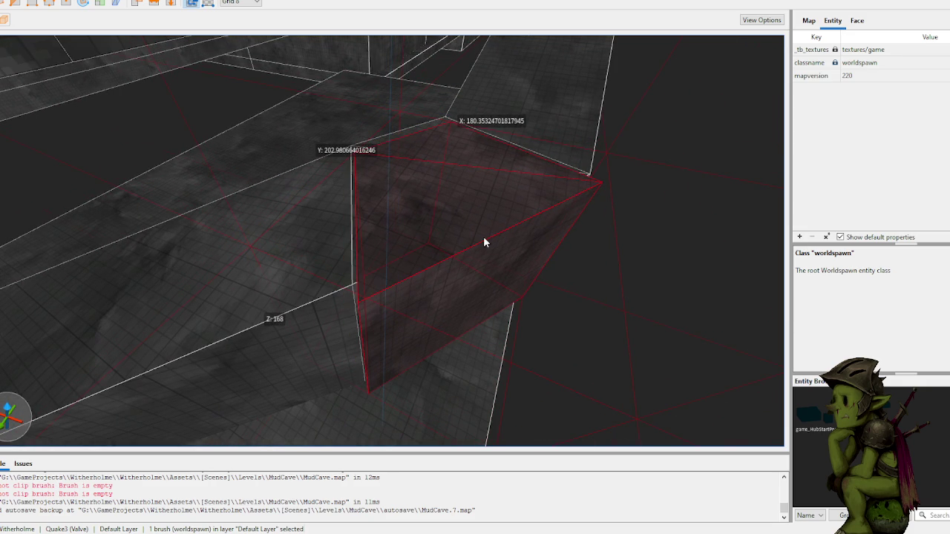
pyautogui.moveTo(488, 277); pyautogui.dragTo(504, 297)
pyautogui.hotkey('ctrl', 'z')
# - Switch to a coarser snapping grid and test reshaping the wedge, reverting the trials
pyautogui.press('6')
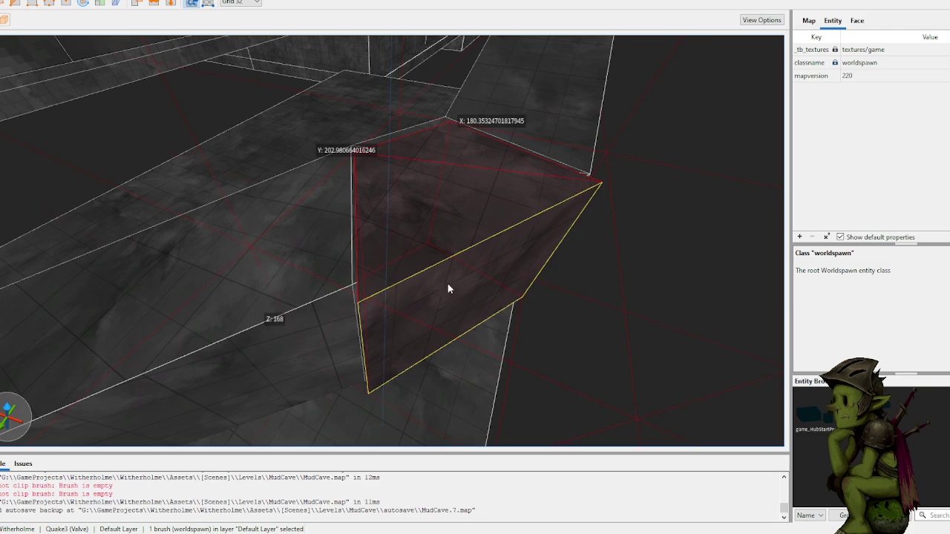
pyautogui.moveTo(448, 284); pyautogui.dragTo(456, 295)
pyautogui.moveTo(434, 229)
pyautogui.mouseDown()
pyautogui.moveTo(450, 231)
pyautogui.moveTo(460, 210)
pyautogui.mouseUp()
pyautogui.hotkey('ctrl', 'z')
pyautogui.hotkey('ctrl', 'shift', 'z')
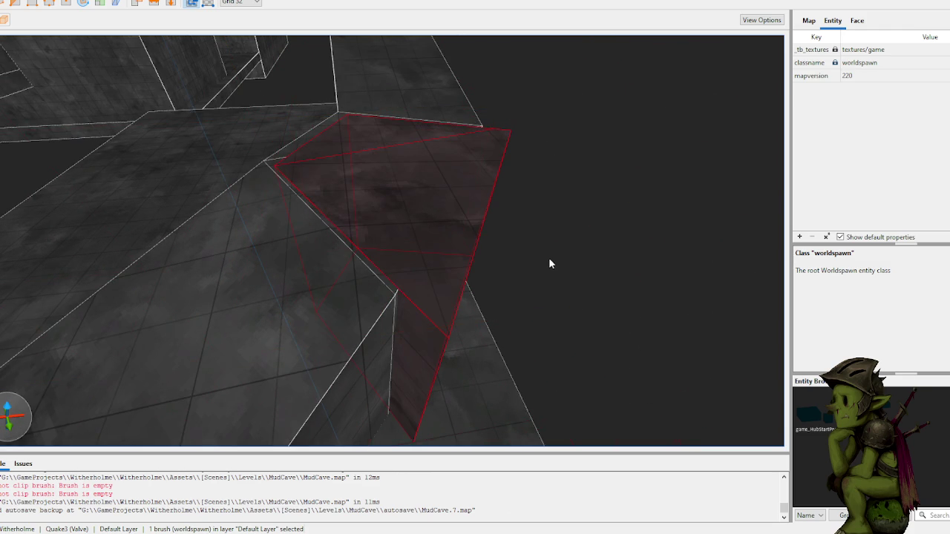
pyautogui.hotkey('ctrl', 'z')
pyautogui.hotkey('ctrl', 'z')
pyautogui.moveTo(395, 214)
pyautogui.mouseDown()
pyautogui.moveTo(438, 217)
pyautogui.moveTo(399, 215)
pyautogui.moveTo(445, 230)
pyautogui.mouseUp()
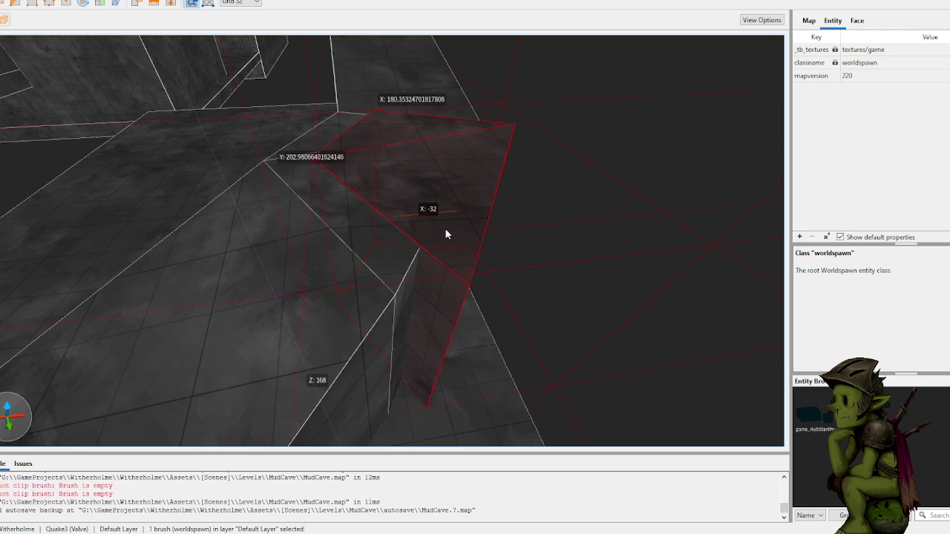
pyautogui.hotkey('ctrl', 'z')
pyautogui.hotkey('ctrl', 'shift', 'z')
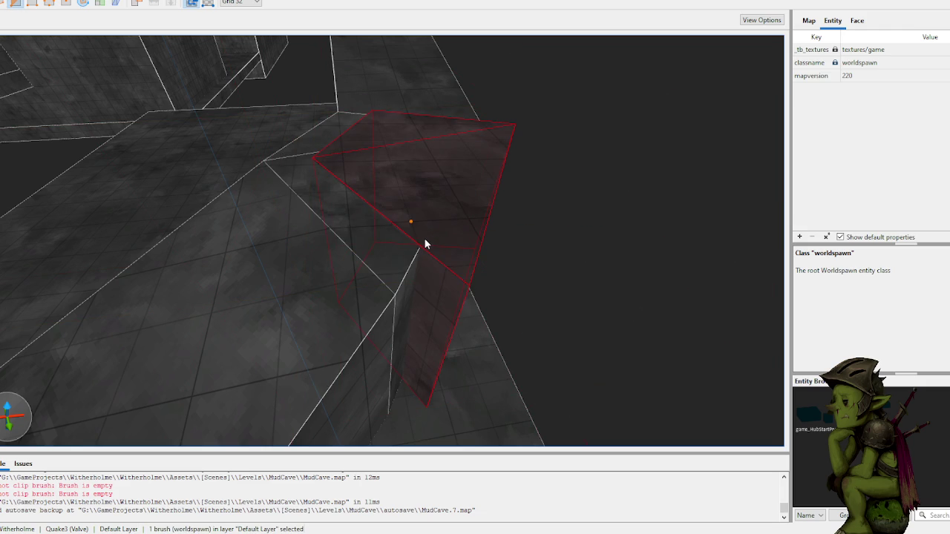
pyautogui.press('a')
pyautogui.hotkey('ctrl', 'z')
pyautogui.hotkey('ctrl', 'shift', 'z')
# - Widen the wedge by pulling one face outward
pyautogui.moveTo(381, 255)
pyautogui.mouseDown()
pyautogui.moveTo(439, 272)
pyautogui.moveTo(428, 270)
pyautogui.mouseUp()
pyautogui.press('a')
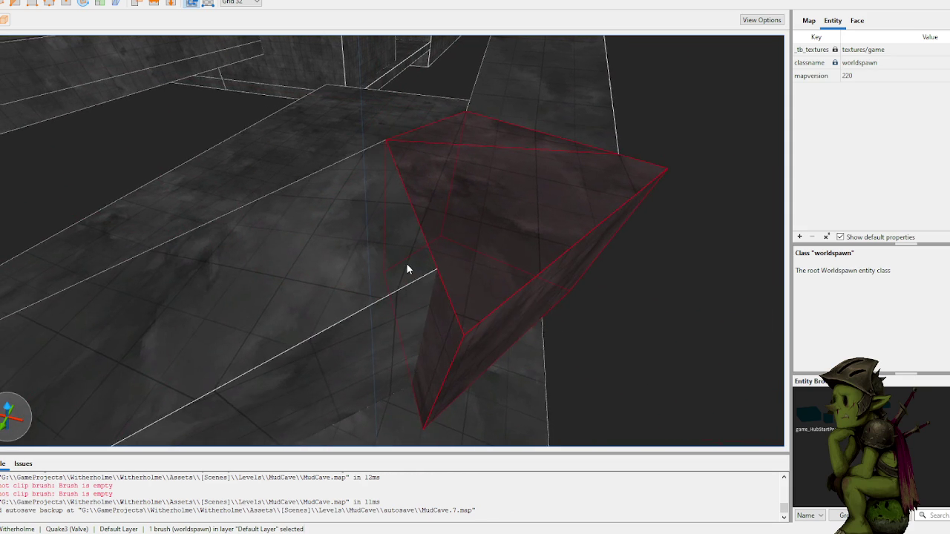
pyautogui.press('d')
pyautogui.press('w')
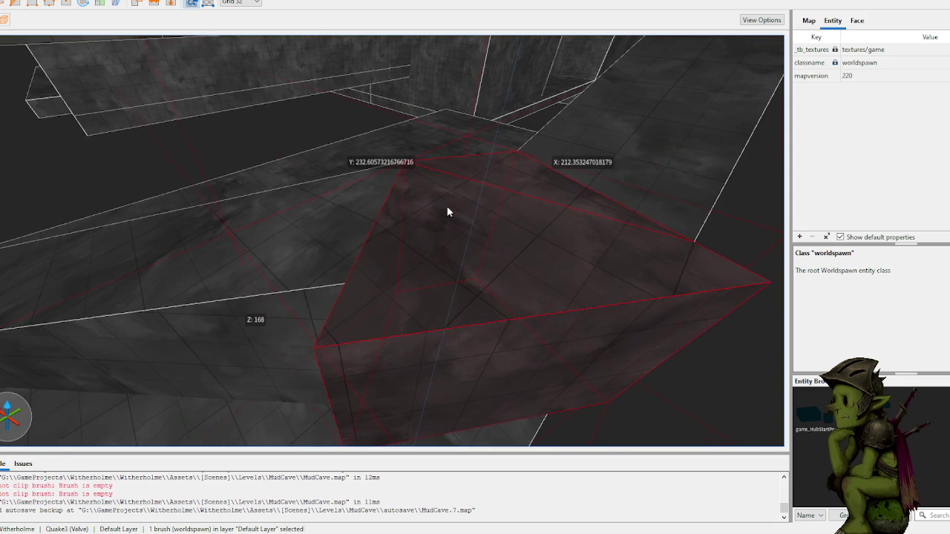
pyautogui.press('w')
pyautogui.press('s')
pyautogui.press('s')
pyautogui.press('s')
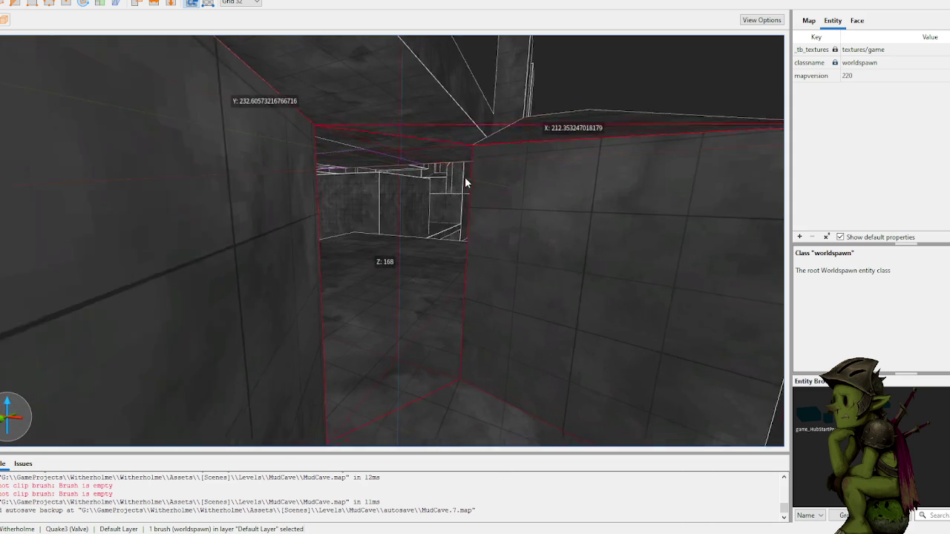
# - Select only the angled corner brush and pull its face in by 32 units
pyautogui.moveTo(466, 181)
pyautogui.mouseDown()
pyautogui.moveTo(472, 207)
pyautogui.moveTo(430, 263)
pyautogui.mouseUp()
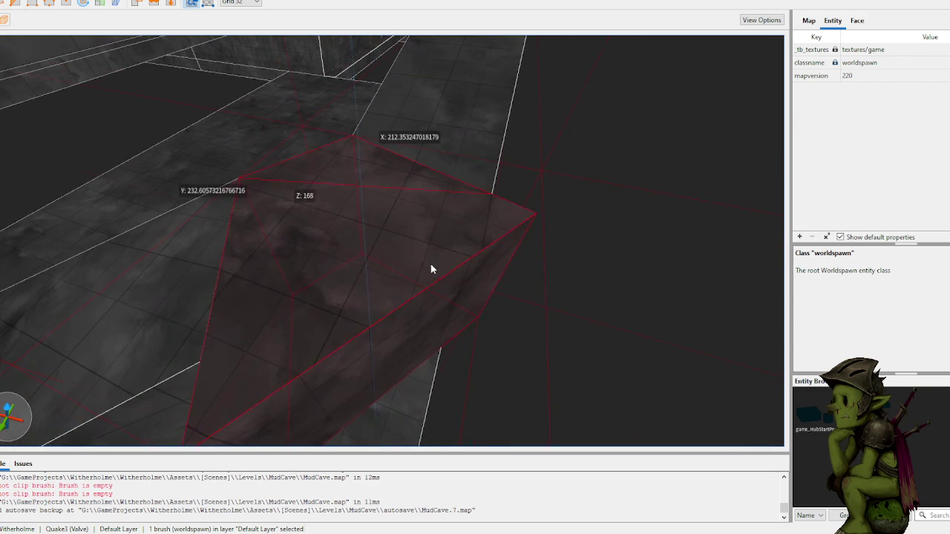
pyautogui.click(569, 280)
pyautogui.click(354, 249)
pyautogui.hotkey('ctrl', 'a')
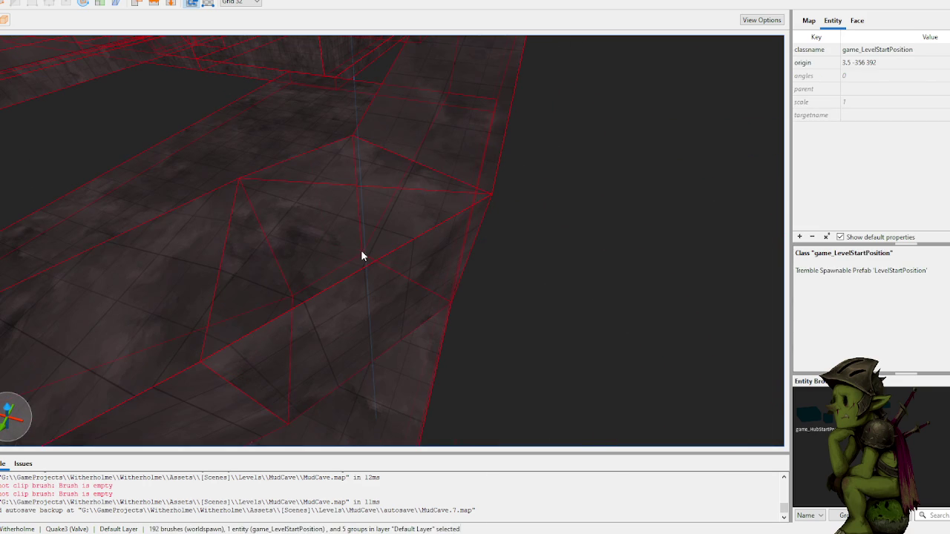
pyautogui.click(357, 254)
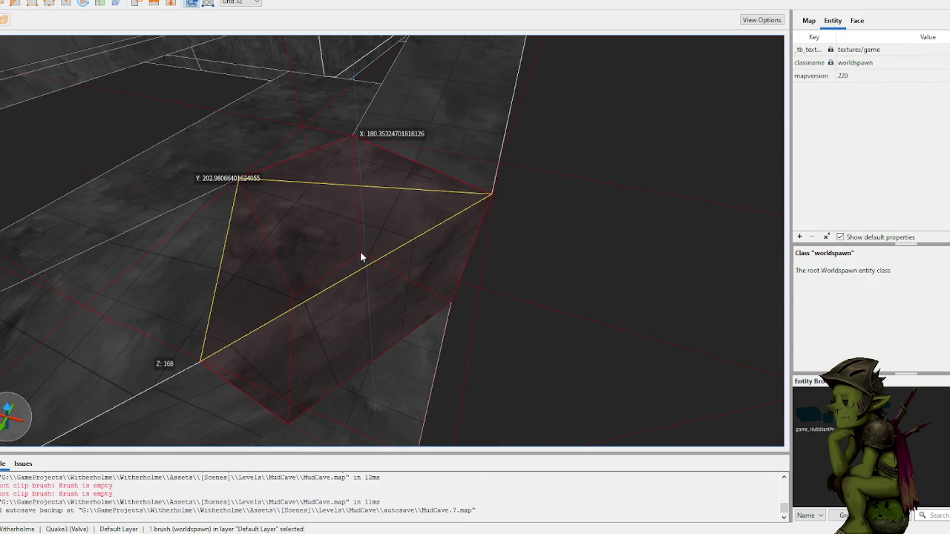
pyautogui.moveTo(360, 251)
pyautogui.mouseDown()
pyautogui.moveTo(380, 285)
pyautogui.moveTo(357, 269)
pyautogui.moveTo(458, 299)
pyautogui.moveTo(375, 278)
pyautogui.moveTo(387, 346)
pyautogui.moveTo(386, 334)
pyautogui.moveTo(403, 356)
pyautogui.moveTo(405, 344)
pyautogui.mouseUp()
pyautogui.scroll(5, 400, 334)
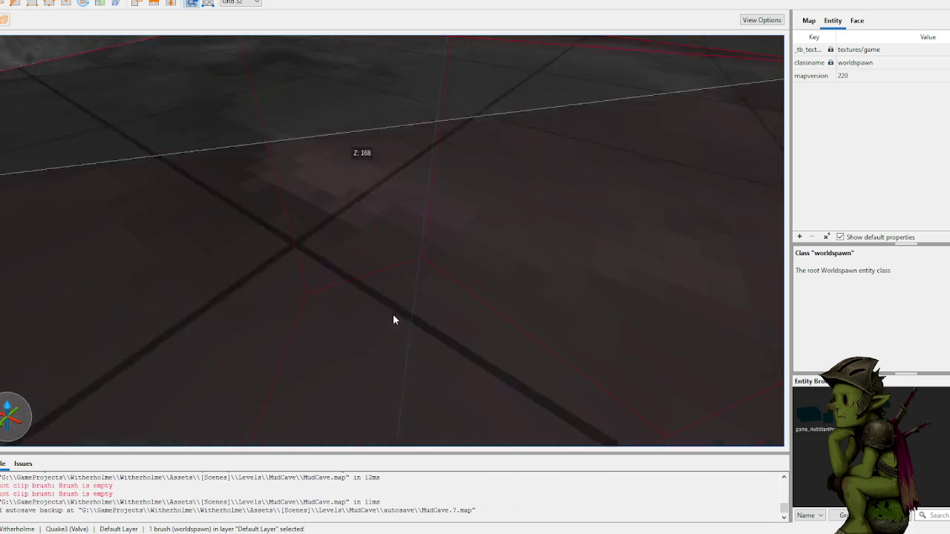
# - Place three clip points on the corner brush, then cancel the clip
pyautogui.click(335, 331)
pyautogui.click(581, 294)
pyautogui.scroll(3, 525, 334)
pyautogui.scroll(-5, 359, 395)
pyautogui.click(422, 355)
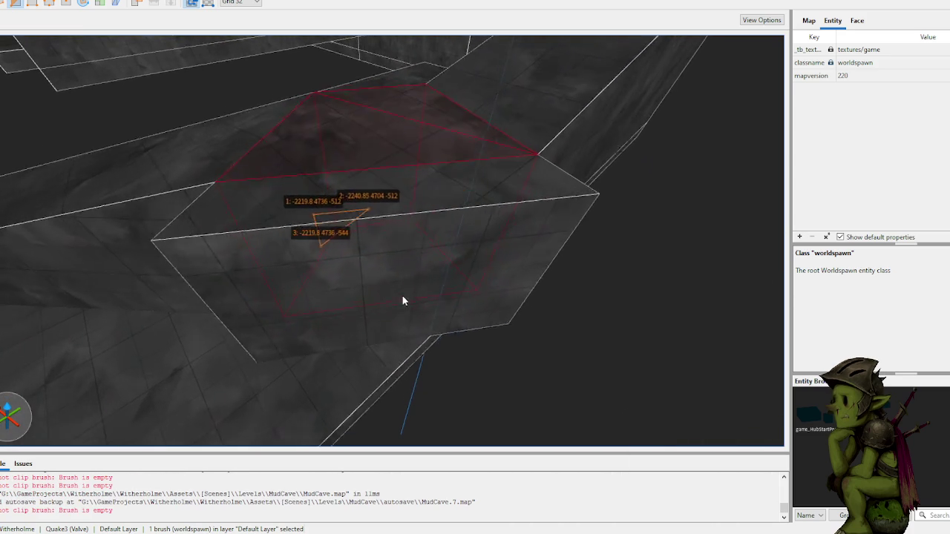
pyautogui.press('Return')
pyautogui.press('Escape')
# - Reselect the corner brush and stretch it into a much larger shape
pyautogui.click(400, 256)
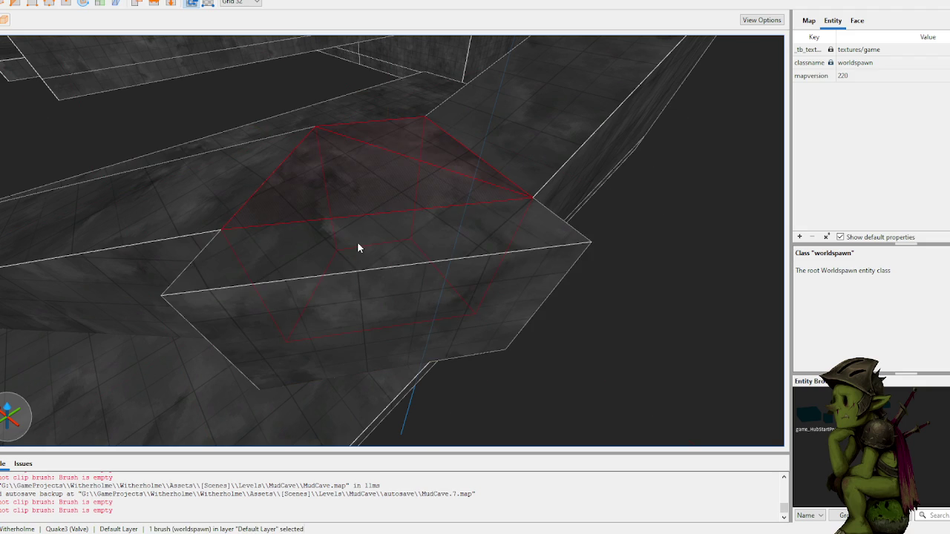
pyautogui.moveTo(378, 283)
pyautogui.mouseDown()
pyautogui.moveTo(333, 249)
pyautogui.moveTo(355, 251)
pyautogui.mouseUp()
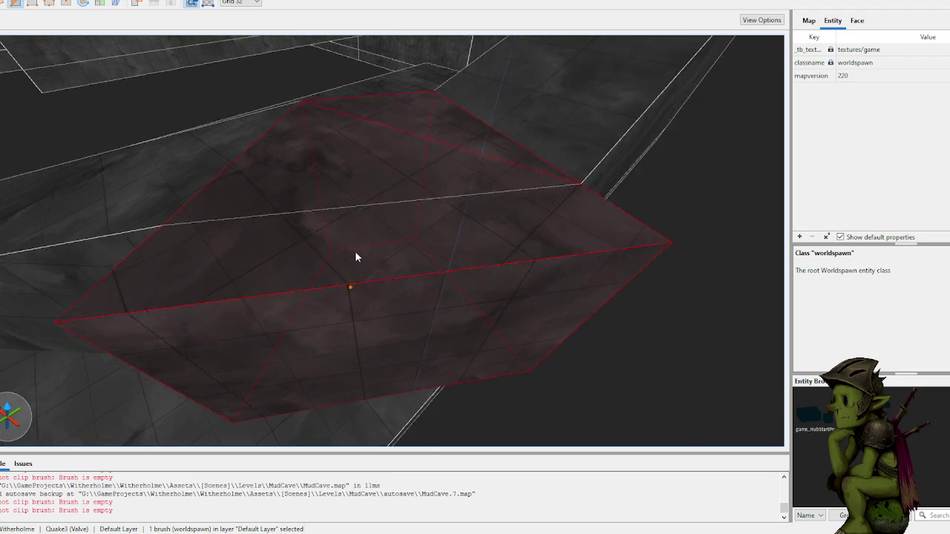
pyautogui.scroll(10, 357, 253)
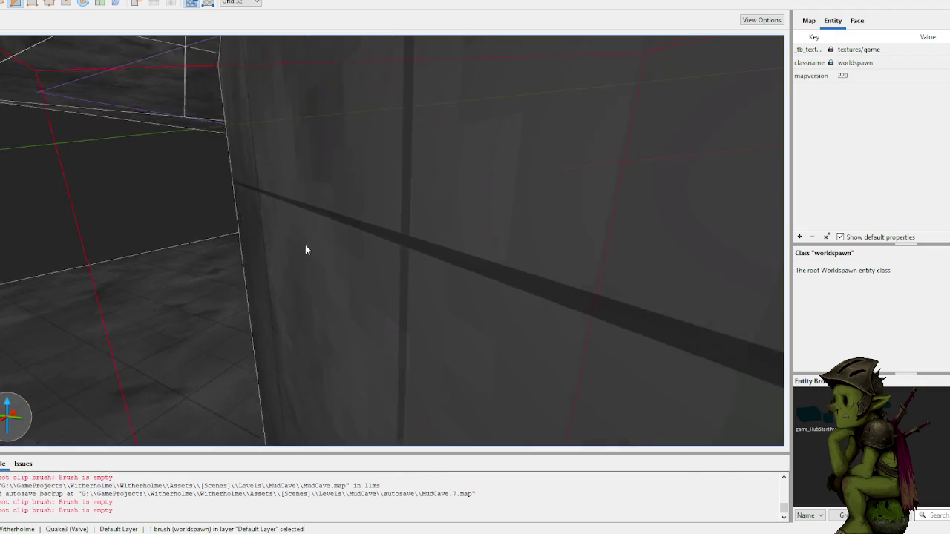
pyautogui.scroll(8, 308, 249)
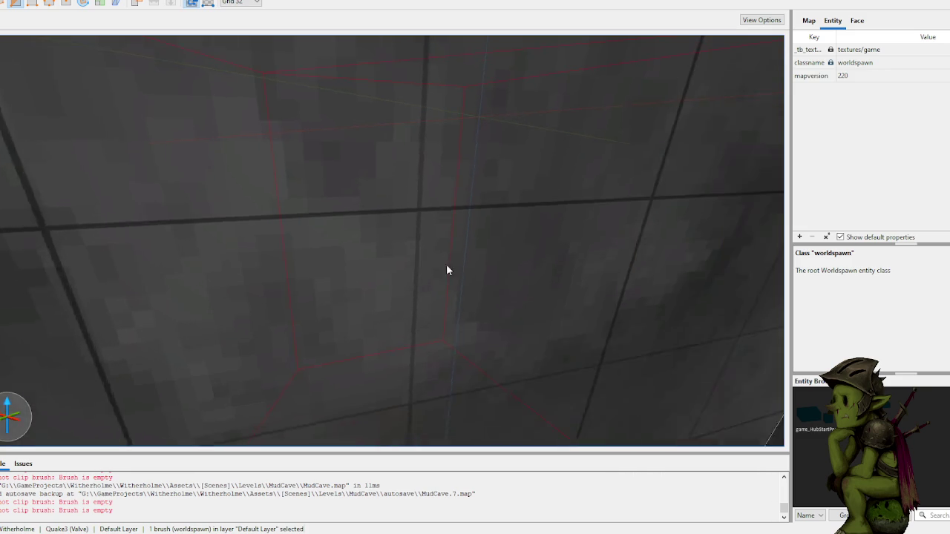
pyautogui.scroll(-3, 445, 268)
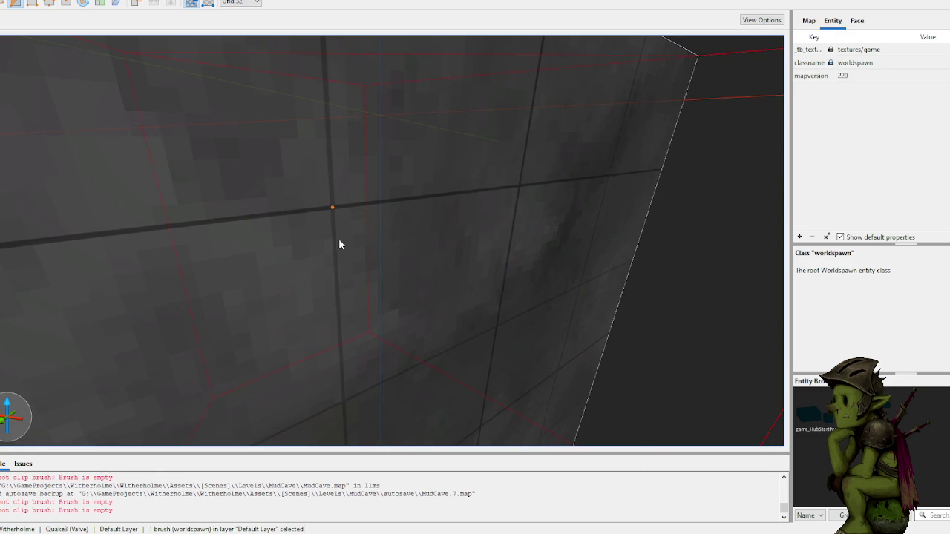
# - Discard a second three-point clip and raise the small wedge's top to about 352 units
pyautogui.click(405, 249)
pyautogui.click(502, 328)
pyautogui.click(502, 197)
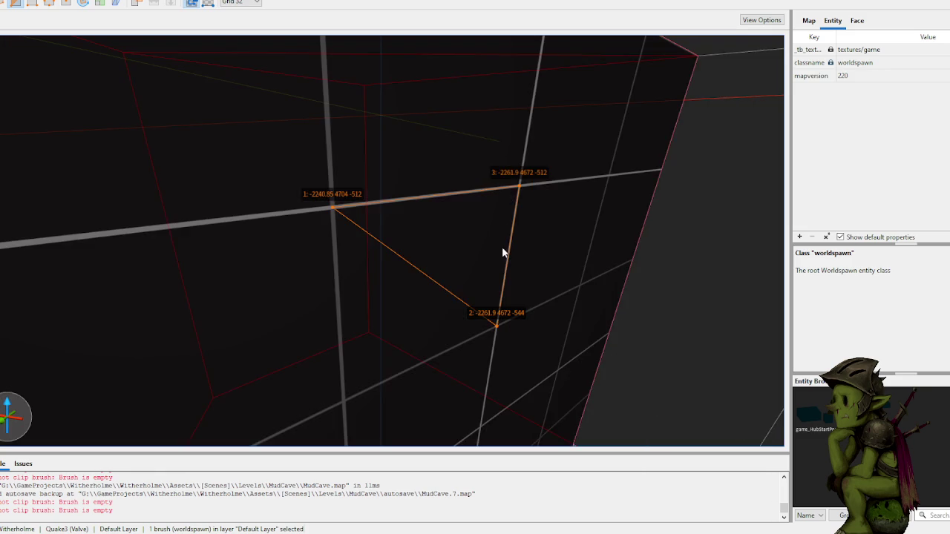
pyautogui.scroll(-5, 502, 247)
pyautogui.scroll(2, 450, 281)
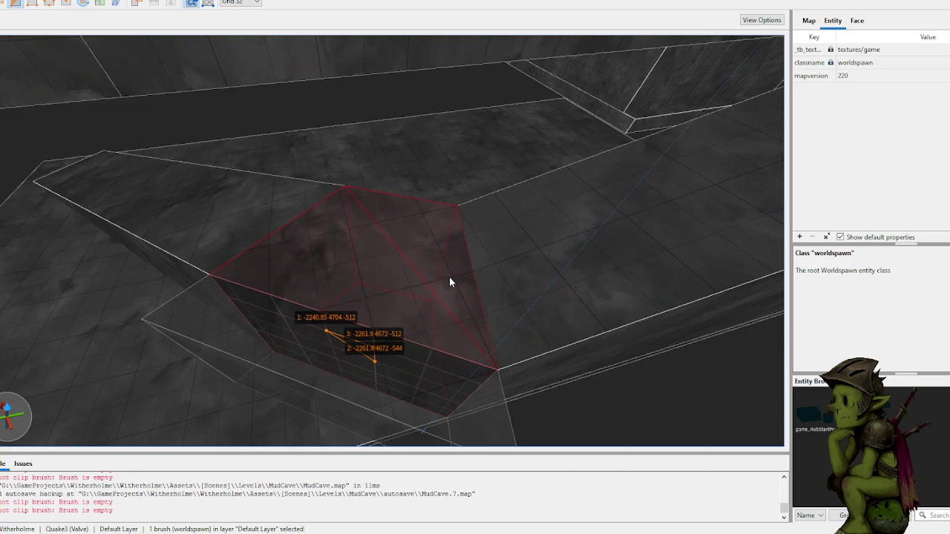
pyautogui.scroll(2, 449, 282)
pyautogui.press('Escape')
pyautogui.press('Escape')
pyautogui.scroll(-5, 449, 282)
pyautogui.click(382, 315)
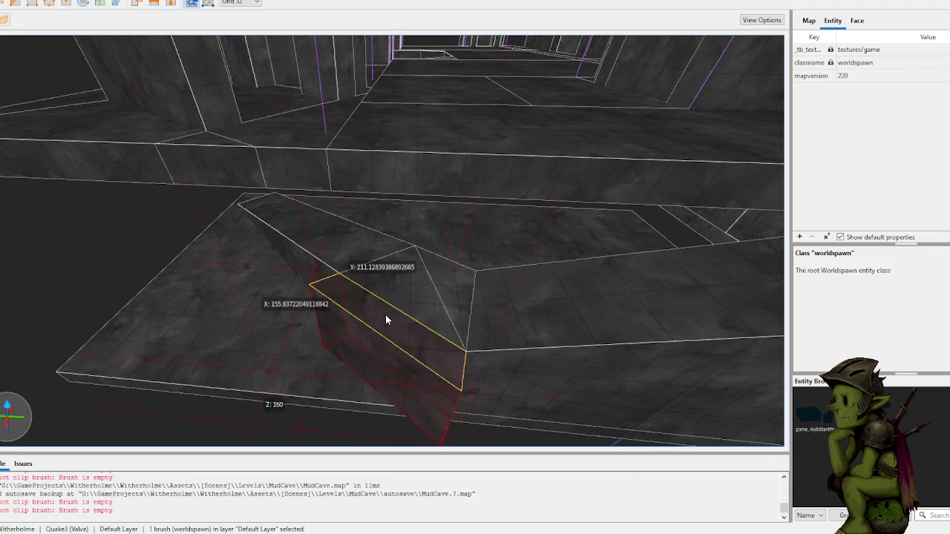
pyautogui.moveTo(380, 324)
pyautogui.mouseDown()
pyautogui.moveTo(362, 197)
pyautogui.moveTo(367, 213)
pyautogui.mouseUp()
# - Draw a new brush on the corridor floor, widen it along the corridor, and adjust its sloped face
pyautogui.scroll(5, 367, 212)
pyautogui.scroll(-5, 324, 197)
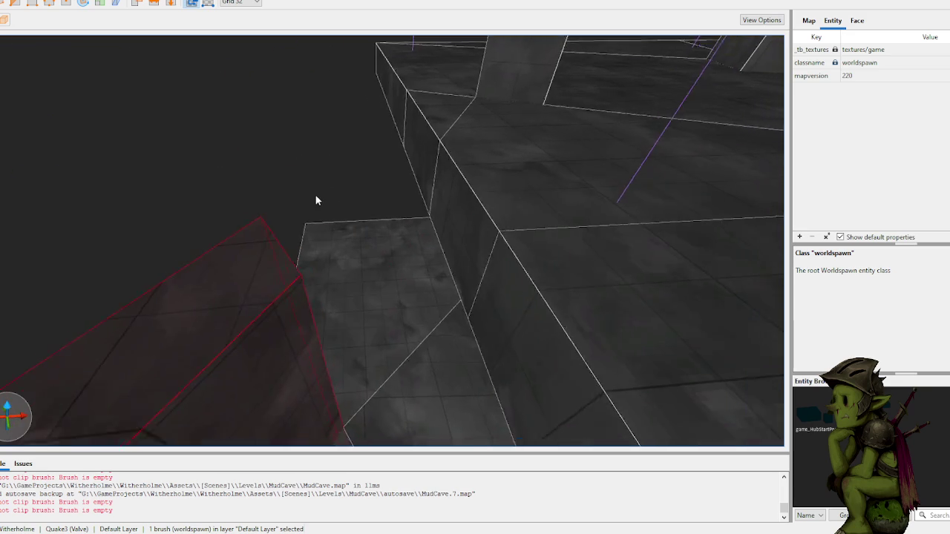
pyautogui.scroll(-5, 418, 177)
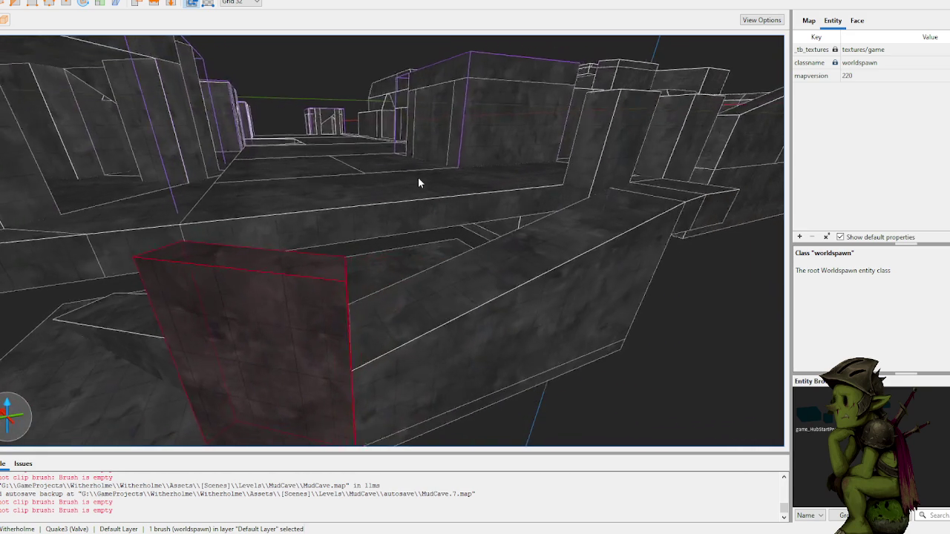
pyautogui.scroll(10, 417, 182)
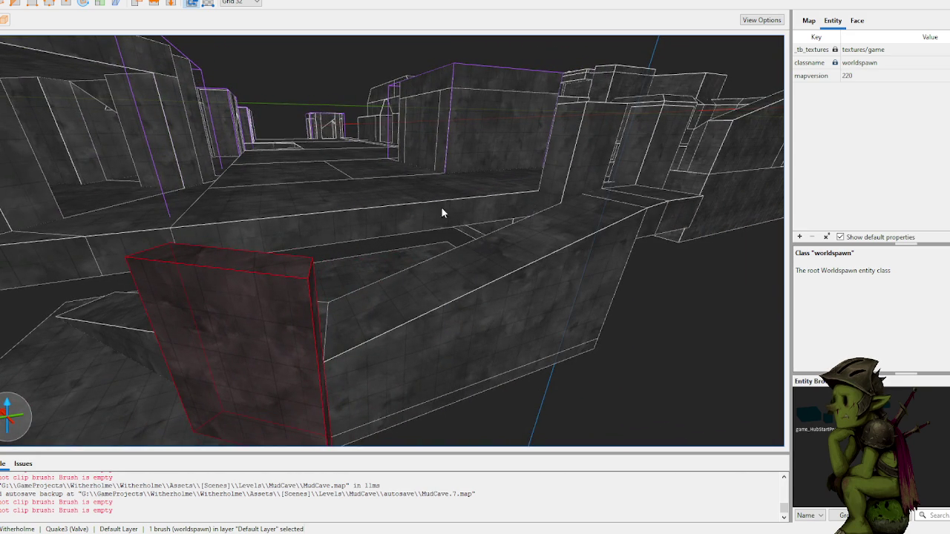
pyautogui.moveTo(420, 289)
pyautogui.mouseDown()
pyautogui.moveTo(378, 291)
pyautogui.moveTo(470, 317)
pyautogui.moveTo(404, 273)
pyautogui.moveTo(404, 249)
pyautogui.moveTo(428, 277)
pyautogui.mouseUp()
pyautogui.scroll(2, 467, 316)
pyautogui.scroll(-3, 428, 277)
pyautogui.moveTo(383, 256)
pyautogui.mouseDown()
pyautogui.moveTo(322, 257)
pyautogui.moveTo(411, 281)
pyautogui.moveTo(335, 266)
pyautogui.moveTo(406, 284)
pyautogui.moveTo(379, 274)
pyautogui.mouseUp()
pyautogui.scroll(3, 384, 278)
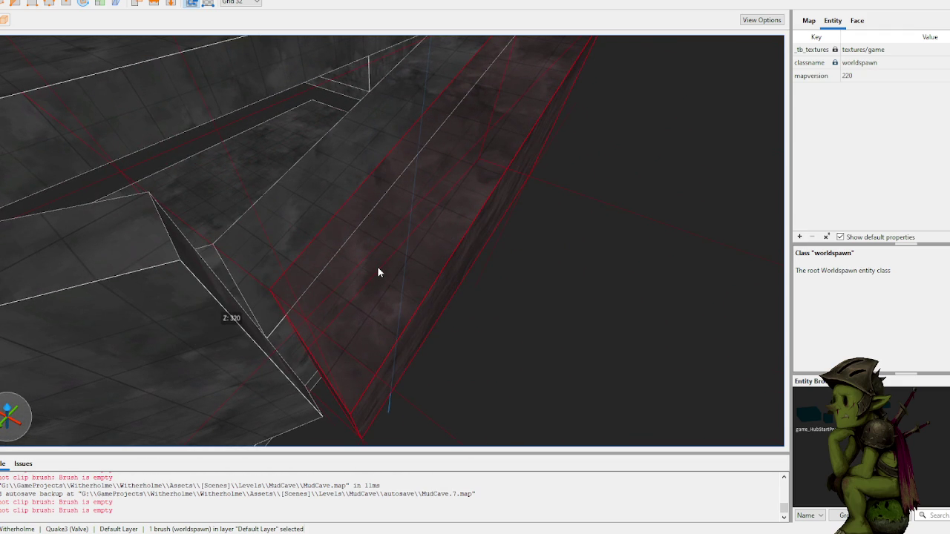
pyautogui.moveTo(369, 276); pyautogui.dragTo(395, 288)
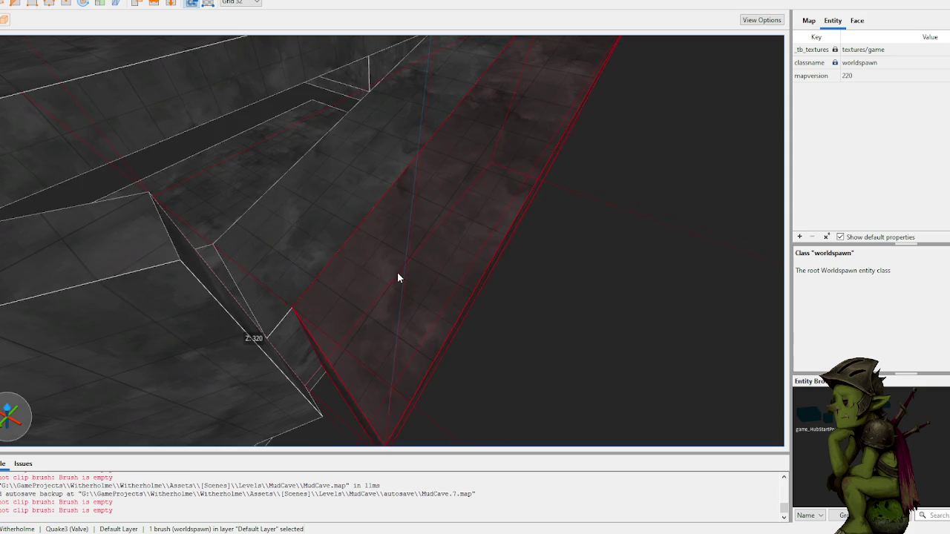
# - Centre the view on the new brush, check the floor brush, and select the adjacent wall brush
pyautogui.hotkey('ctrl', 'u')
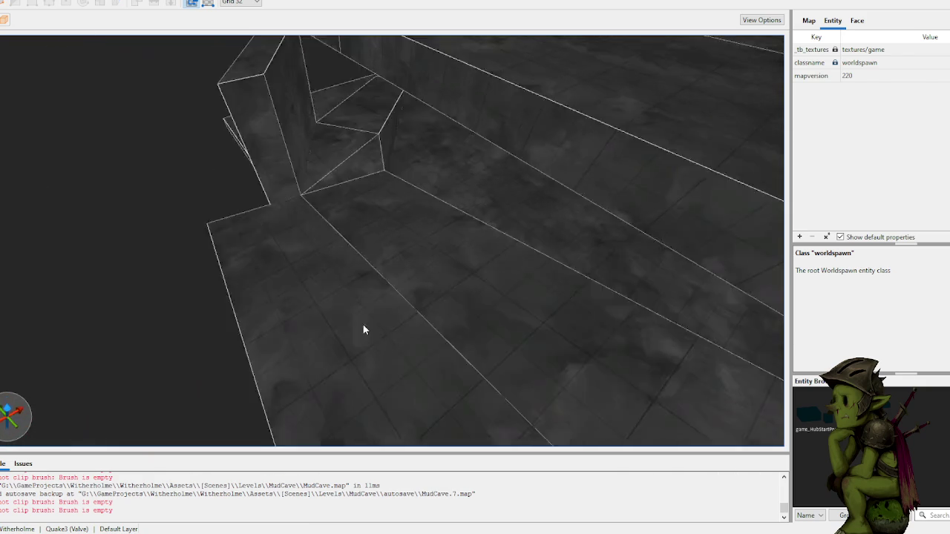
pyautogui.click(329, 329)
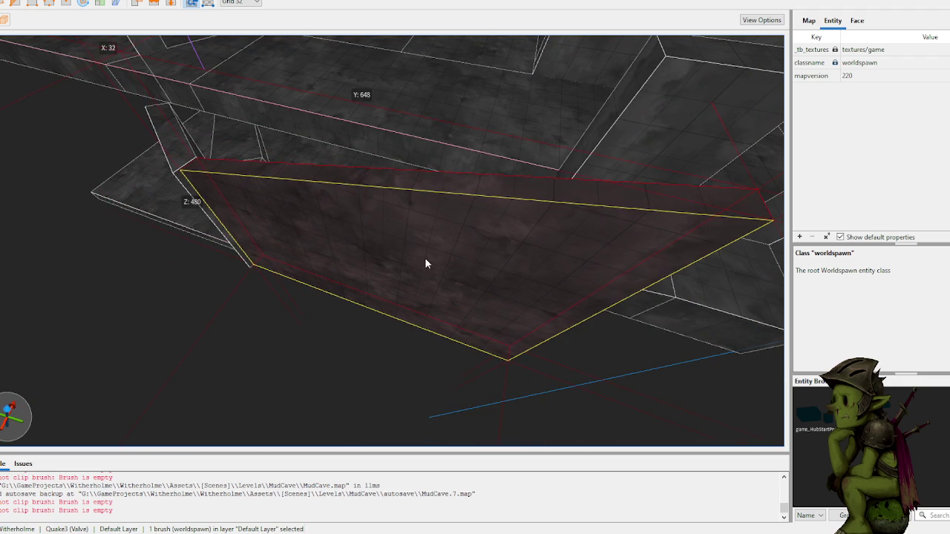
pyautogui.press('Escape')
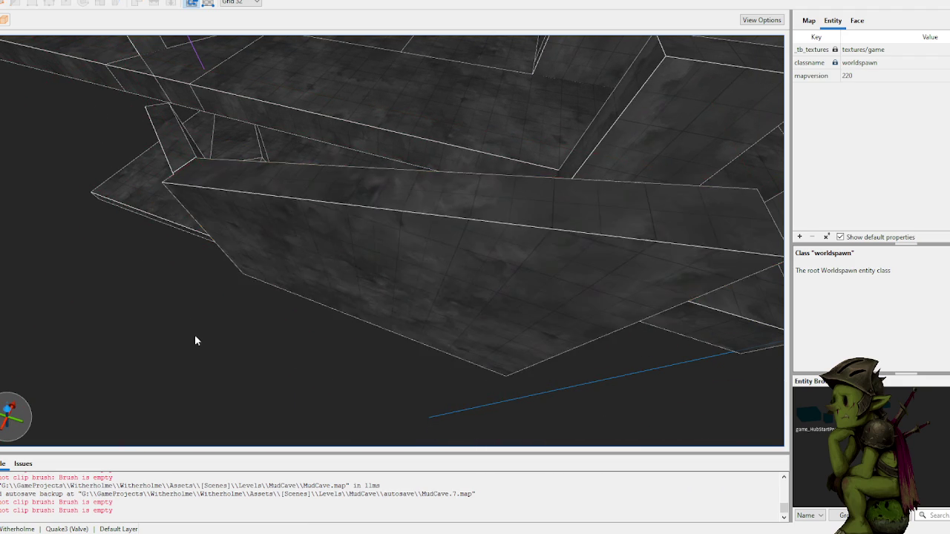
pyautogui.scroll(10, 179, 317)
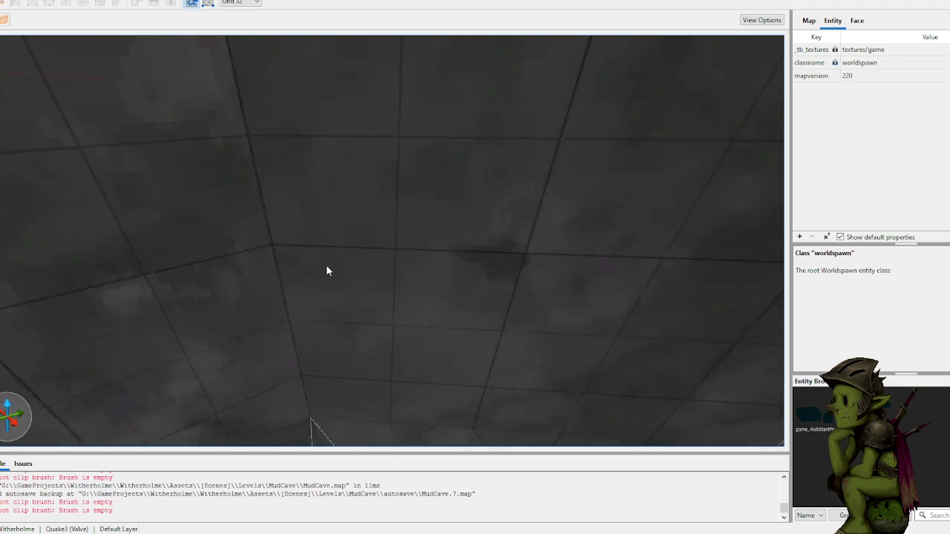
pyautogui.scroll(5, 320, 268)
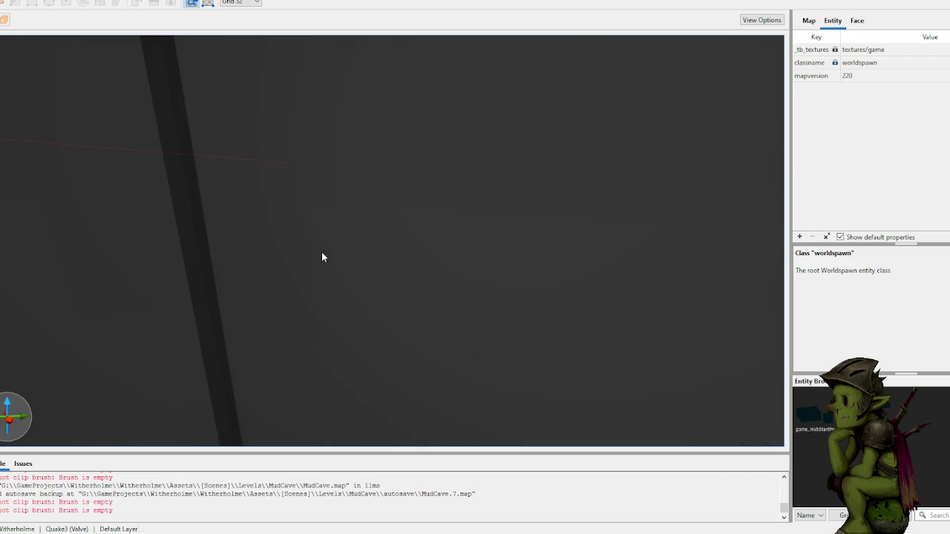
pyautogui.scroll(-5, 323, 251)
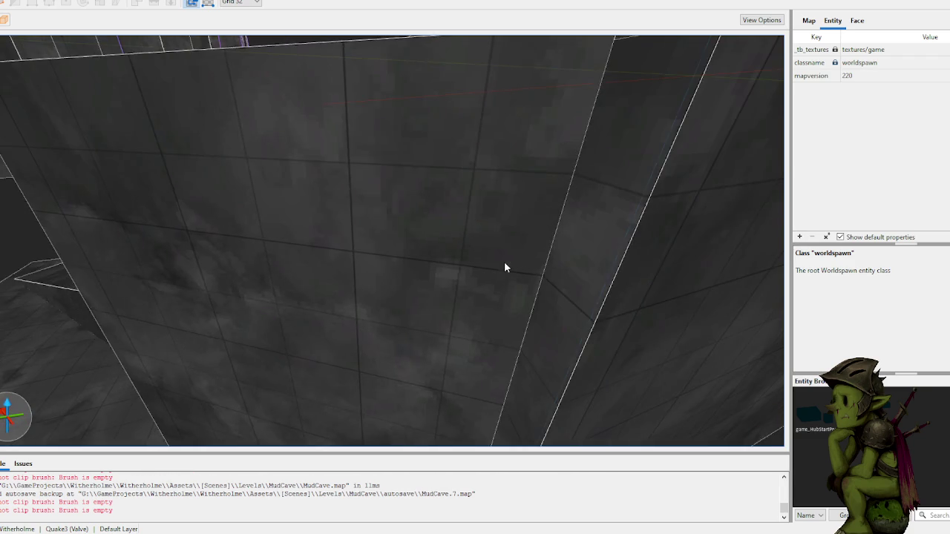
pyautogui.scroll(-5, 504, 261)
pyautogui.click(410, 260)
pyautogui.scroll(-10, 429, 302)
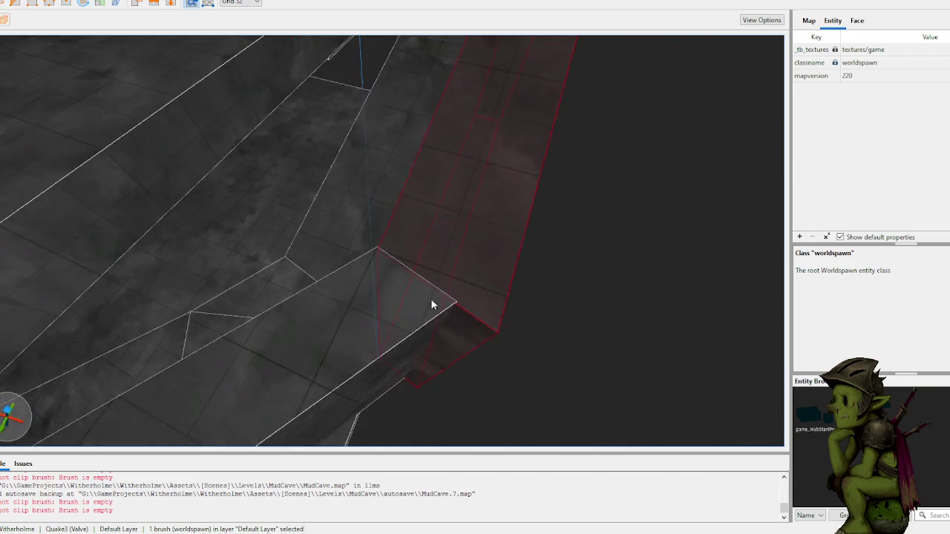
pyautogui.scroll(-10, 342, 275)
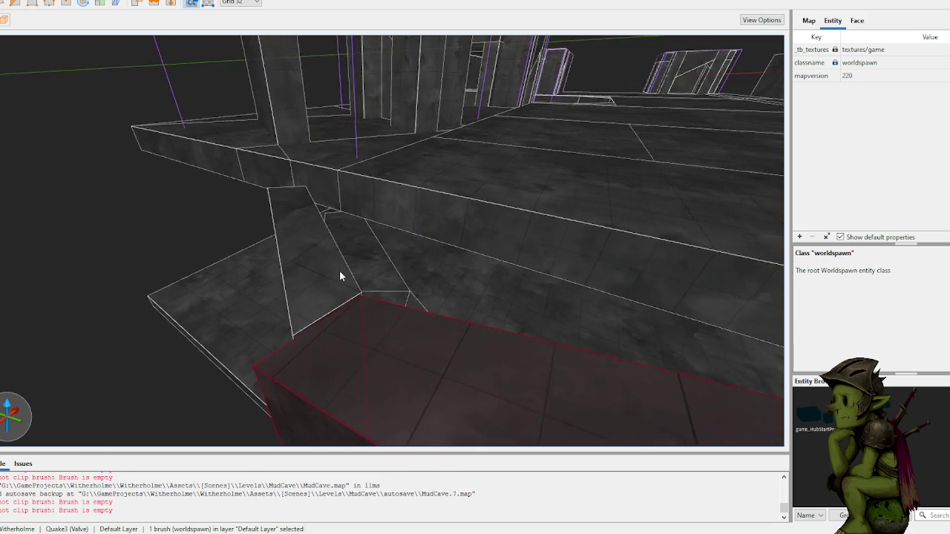
pyautogui.scroll(10, 352, 267)
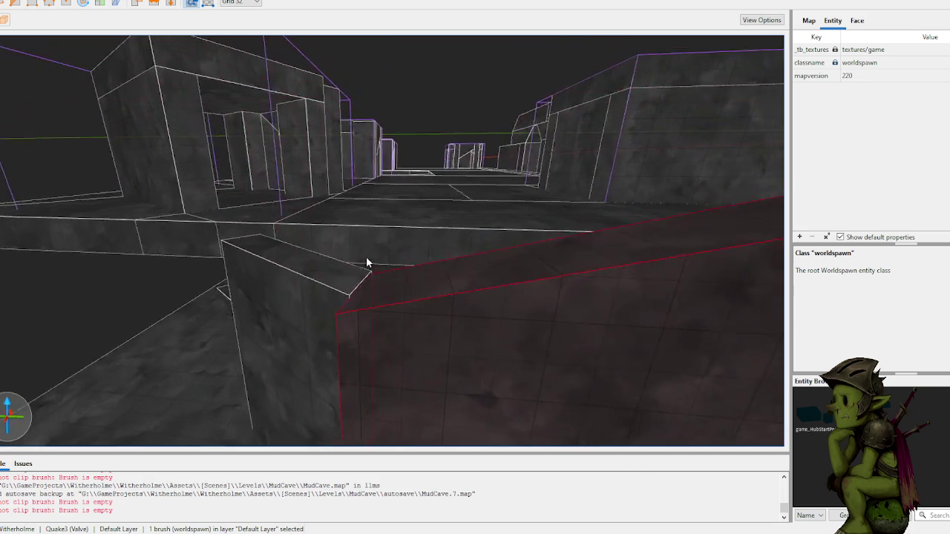
pyautogui.scroll(5, 369, 262)
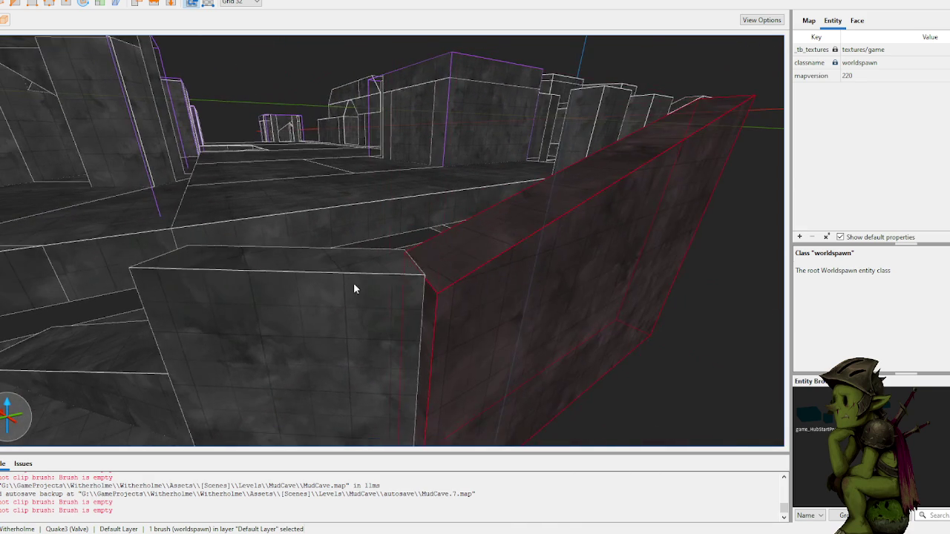
pyautogui.scroll(5, 366, 283)
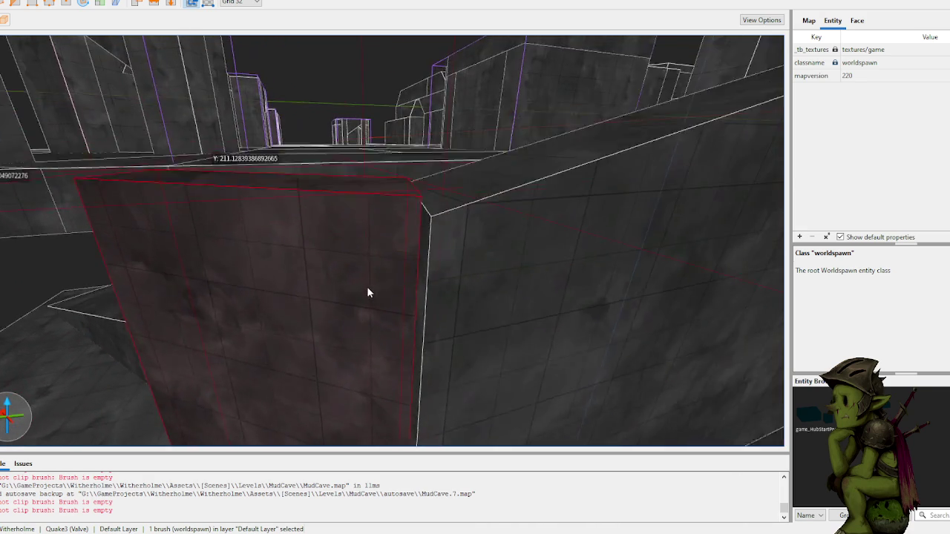
# - Finish the three-point clip on the red brush, keeping the flipped side
pyautogui.click(450, 238)
pyautogui.click(428, 274)
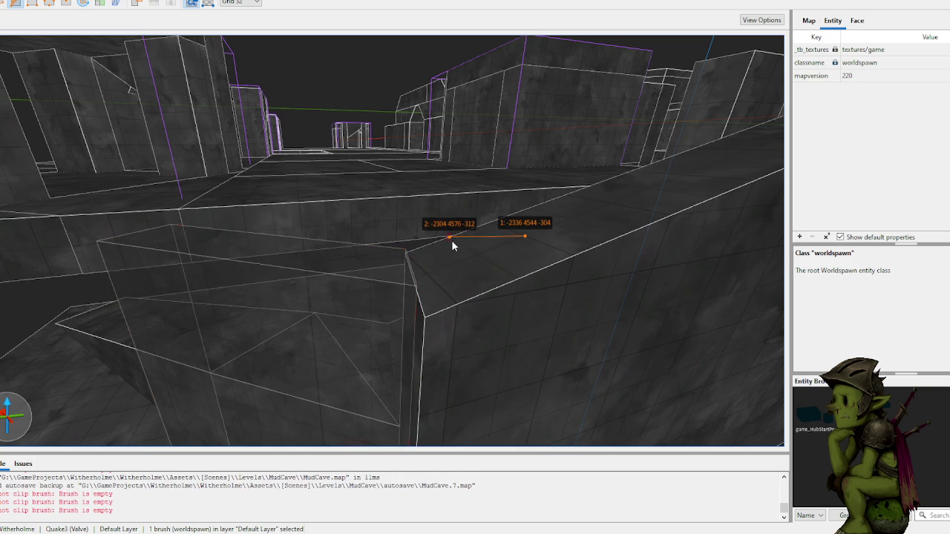
pyautogui.press('Tab')
pyautogui.press('Tab')
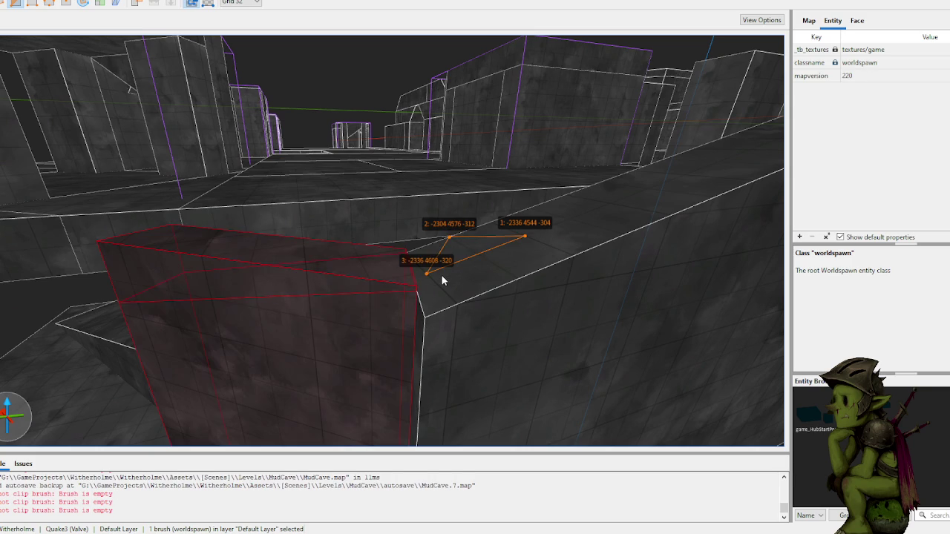
pyautogui.press('Return')
# - Delete the stray unwanted brush
pyautogui.moveTo(442, 275)
pyautogui.mouseDown()
pyautogui.moveTo(301, 103)
pyautogui.moveTo(362, 128)
pyautogui.mouseUp()
pyautogui.click(497, 297)
pyautogui.press('Delete')
# - Stretch the sloped floor brush so it reaches the junction
pyautogui.moveTo(675, 339)
pyautogui.mouseDown()
pyautogui.moveTo(446, 270)
pyautogui.moveTo(470, 293)
pyautogui.mouseUp()
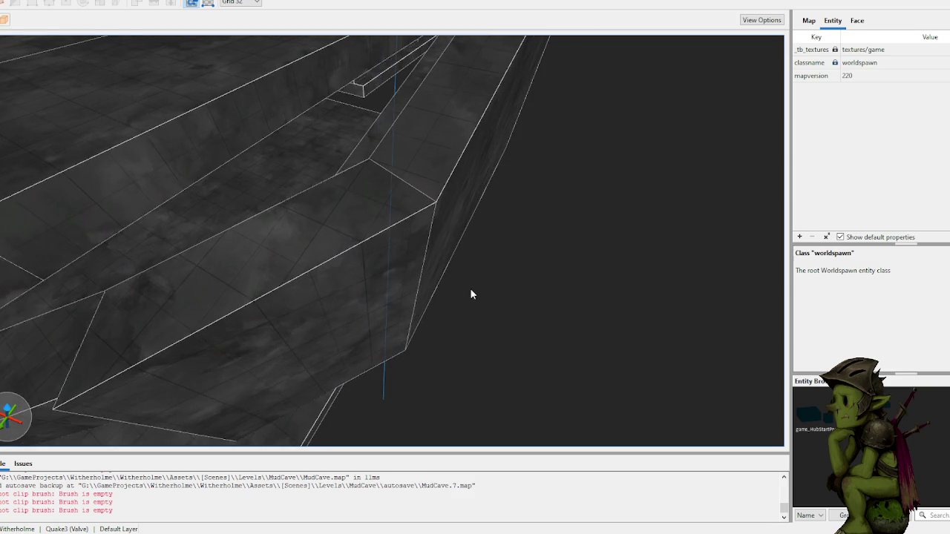
pyautogui.scroll(5, 469, 288)
pyautogui.scroll(-10, 468, 282)
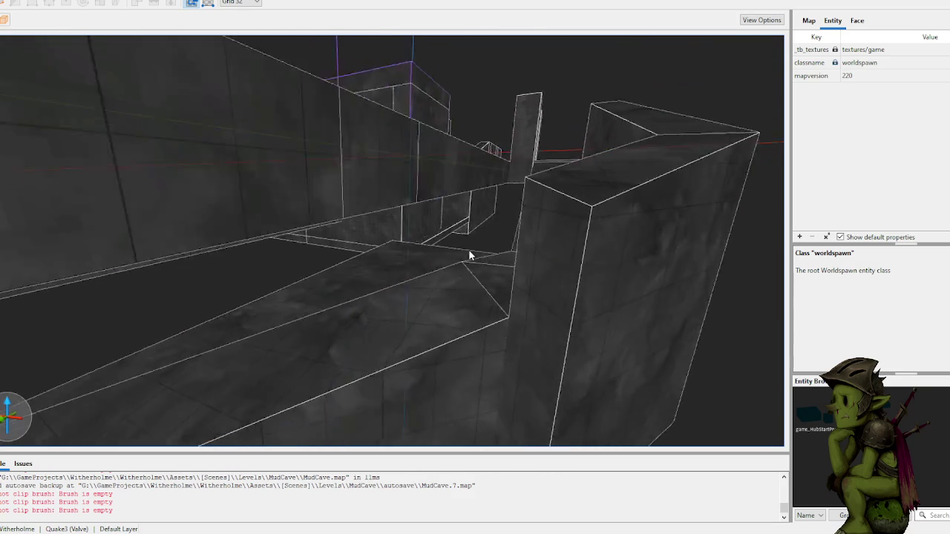
pyautogui.scroll(5, 469, 248)
pyautogui.click(391, 302)
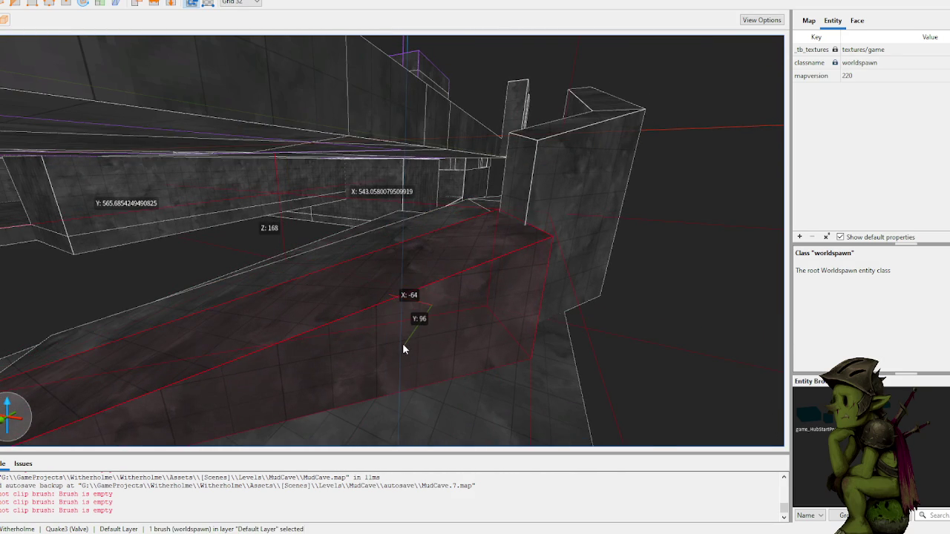
pyautogui.scroll(3, 395, 280)
pyautogui.scroll(6, 453, 284)
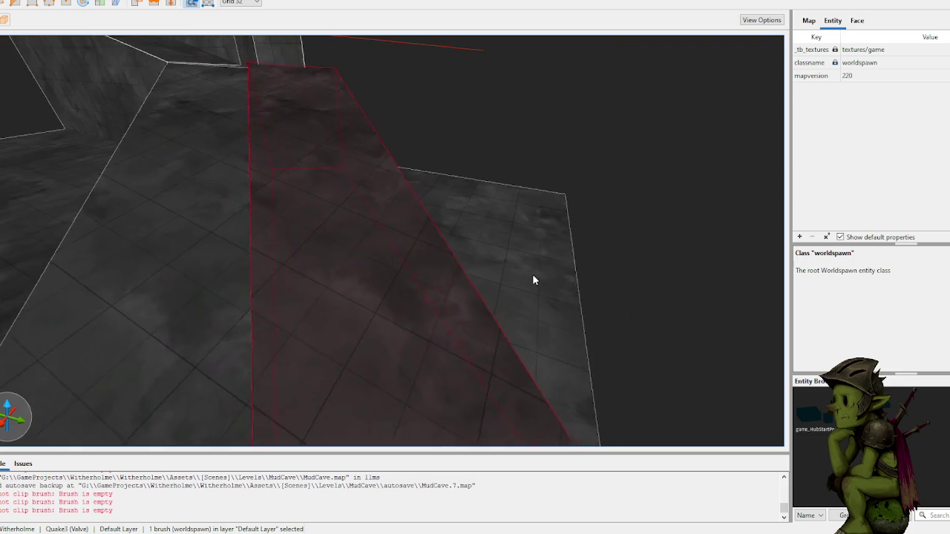
pyautogui.moveTo(509, 275)
pyautogui.mouseDown()
pyautogui.moveTo(444, 264)
pyautogui.moveTo(459, 263)
pyautogui.moveTo(498, 203)
pyautogui.moveTo(507, 236)
pyautogui.moveTo(534, 165)
pyautogui.moveTo(534, 121)
pyautogui.mouseUp()
# - Shift the sloped floor brush sideways into place
pyautogui.scroll(5, 534, 126)
pyautogui.scroll(-10, 564, 133)
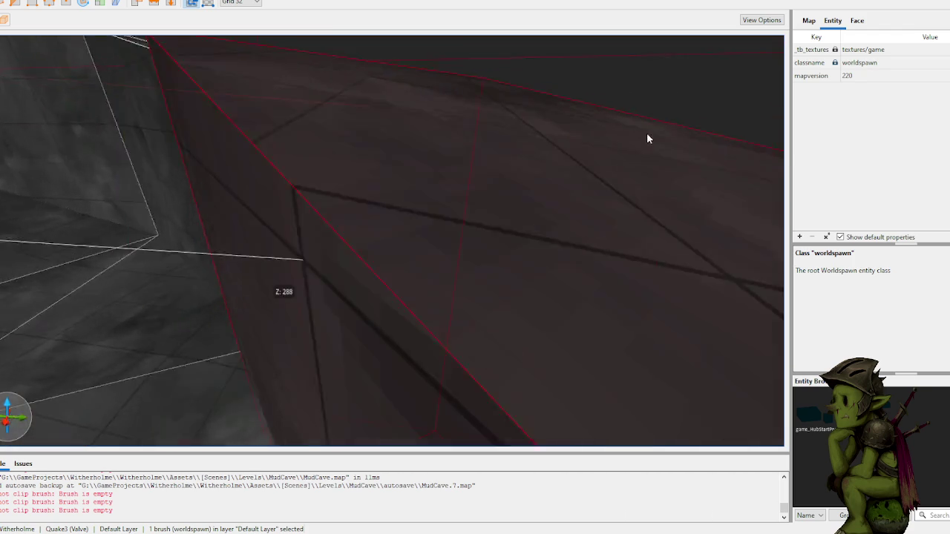
pyautogui.scroll(5, 749, 156)
pyautogui.scroll(-8, 748, 156)
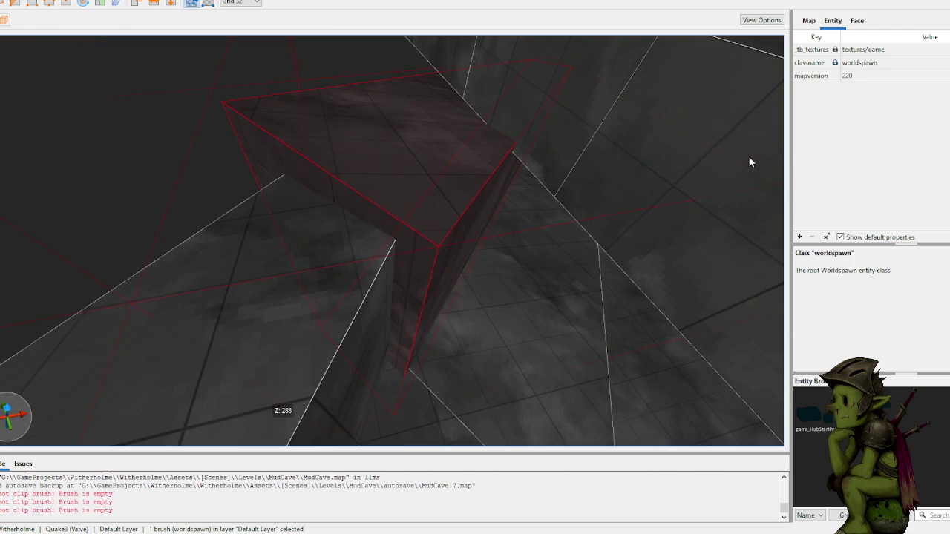
pyautogui.scroll(3, 550, 156)
pyautogui.scroll(-6, 468, 161)
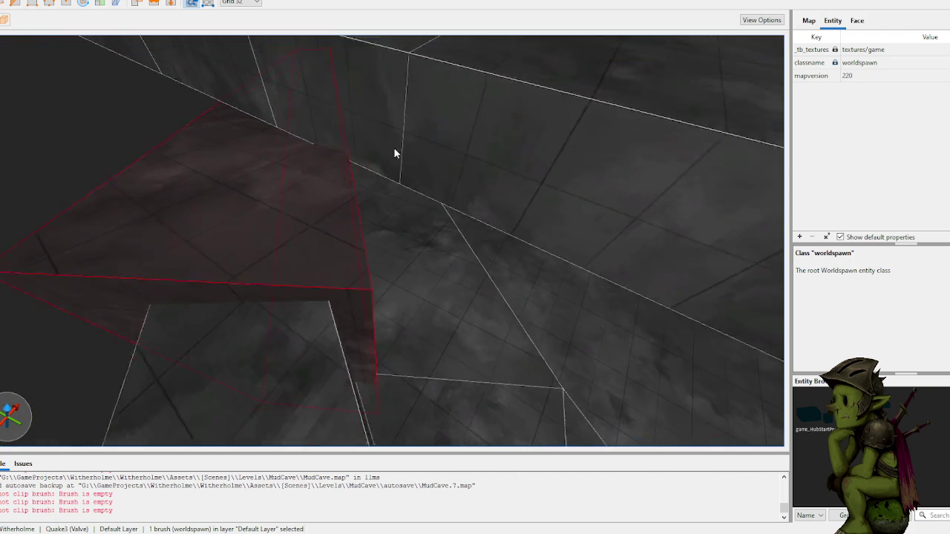
pyautogui.scroll(8, 370, 186)
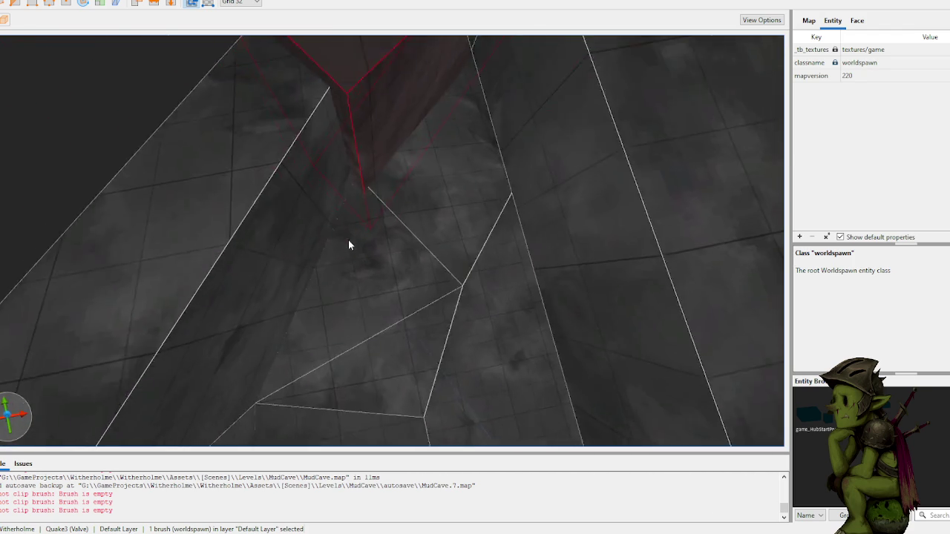
pyautogui.scroll(-8, 349, 242)
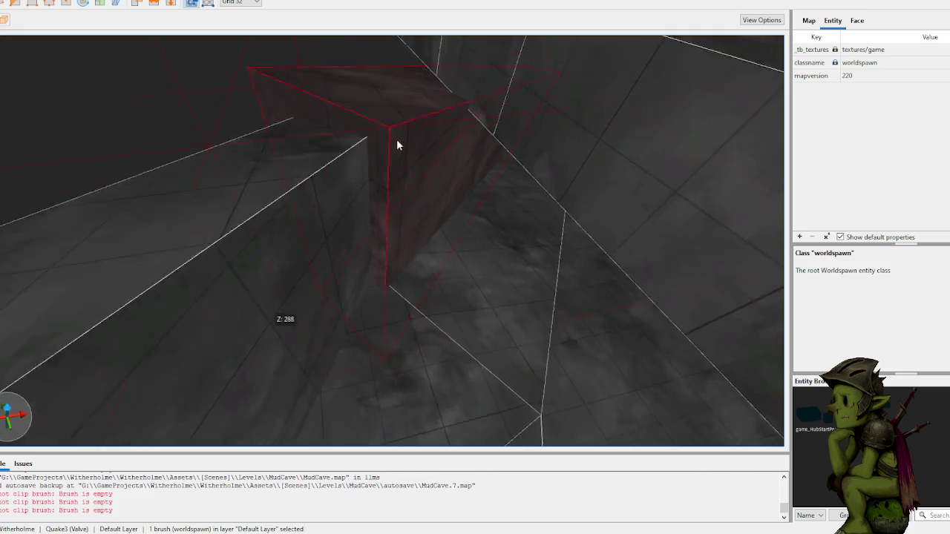
pyautogui.scroll(5, 421, 151)
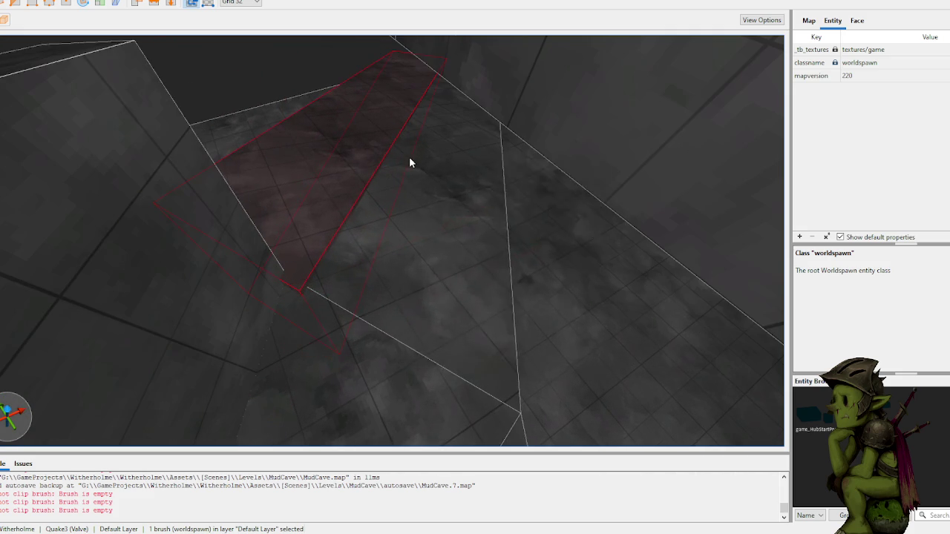
pyautogui.scroll(5, 321, 172)
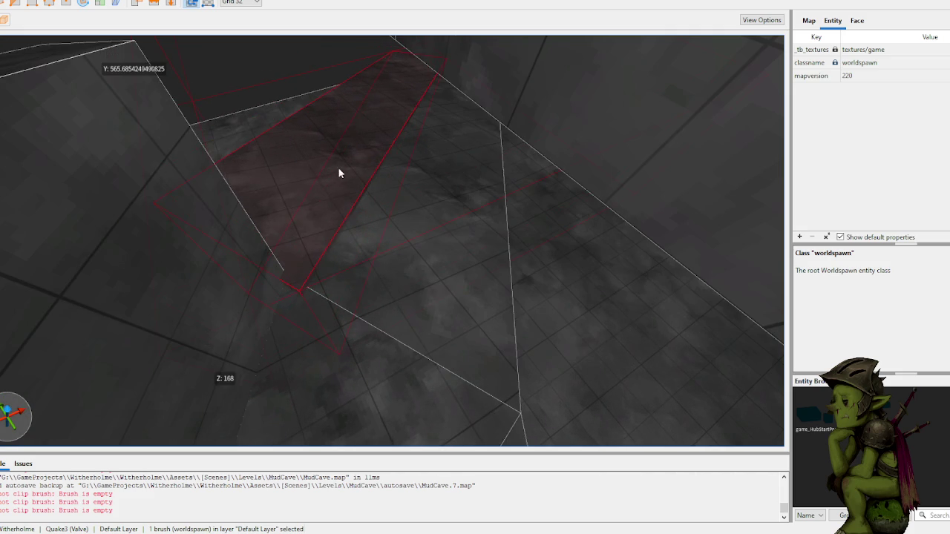
pyautogui.press('Escape')
pyautogui.moveTo(370, 206)
pyautogui.mouseDown()
pyautogui.moveTo(333, 226)
pyautogui.moveTo(212, 220)
pyautogui.mouseUp()
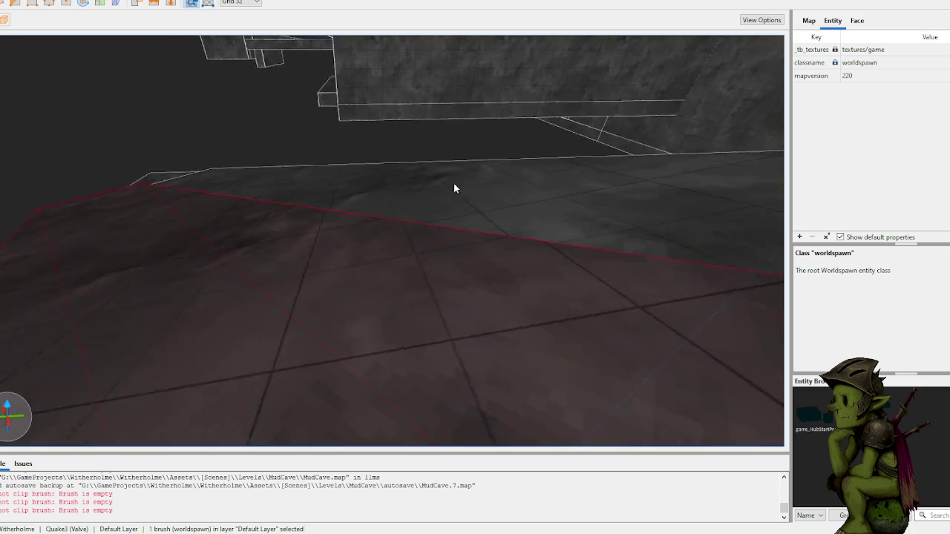
# - Place clip points across the slab to define its cut
pyautogui.moveTo(454, 183); pyautogui.dragTo(424, 197)
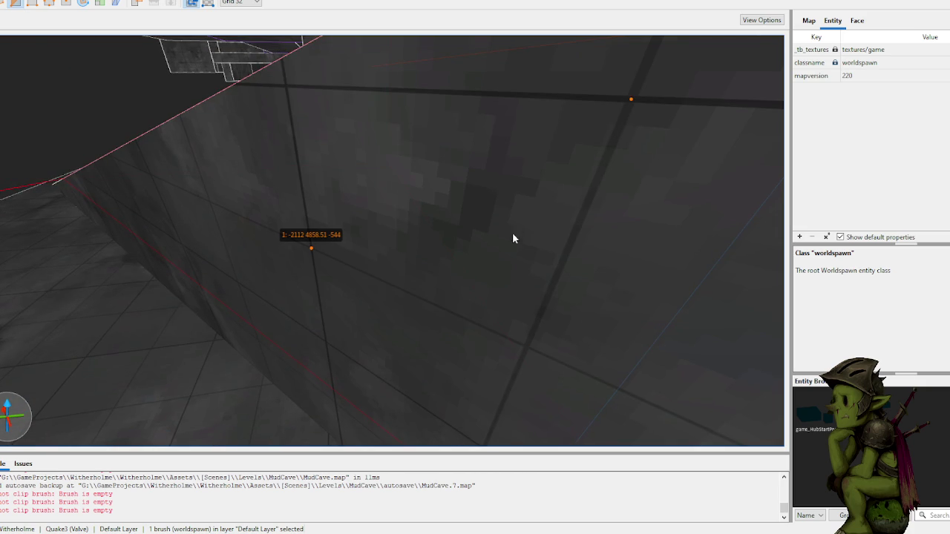
pyautogui.click(522, 340)
pyautogui.click(602, 136)
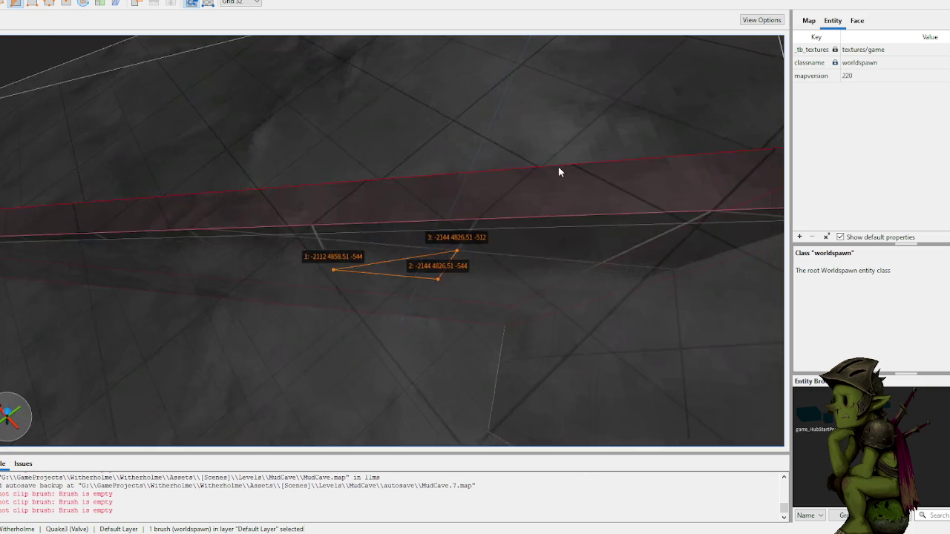
pyautogui.scroll(2, 523, 159)
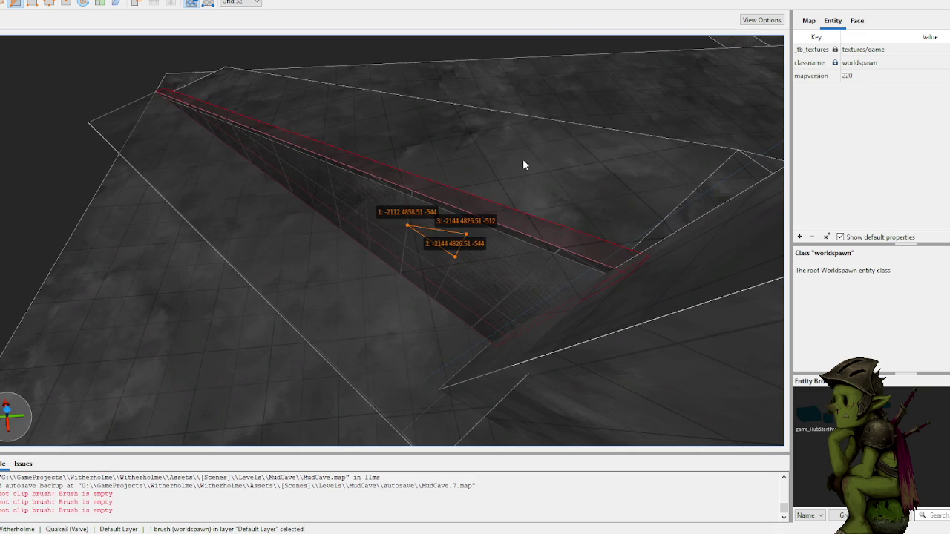
pyautogui.scroll(3, 522, 159)
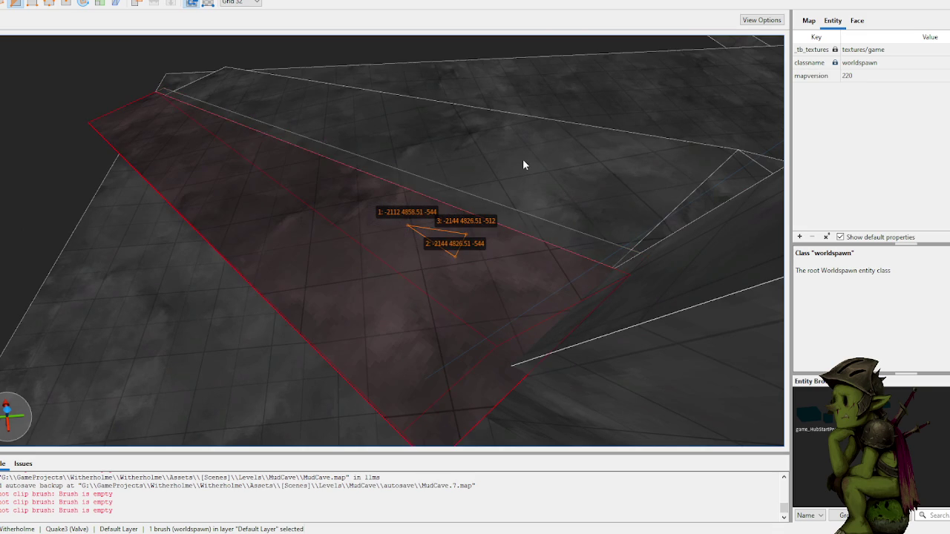
pyautogui.press('Escape')
pyautogui.press('Escape')
pyautogui.press('Escape')
# - Resize the floor slab by pulling its face upward
pyautogui.keyDown('shift'); pyautogui.click(380, 254); pyautogui.keyUp('shift')
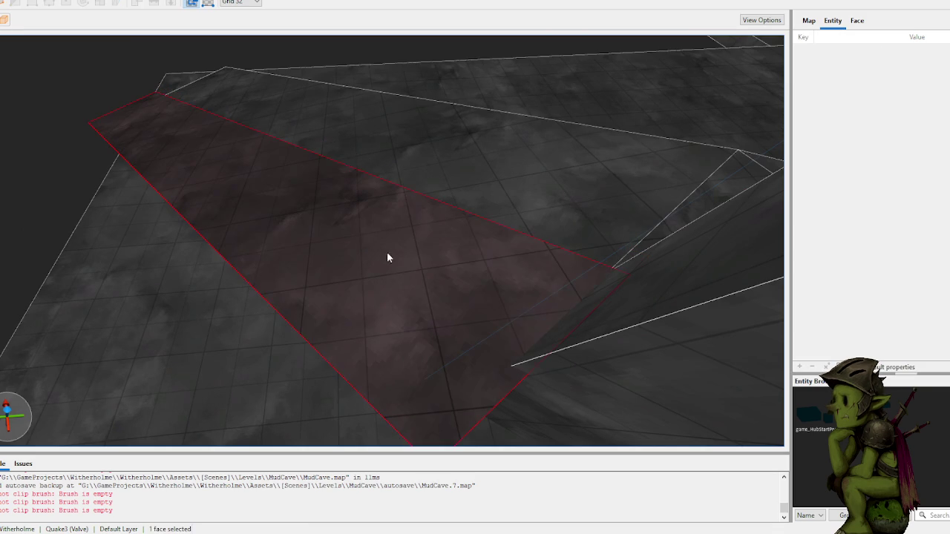
pyautogui.click(312, 320)
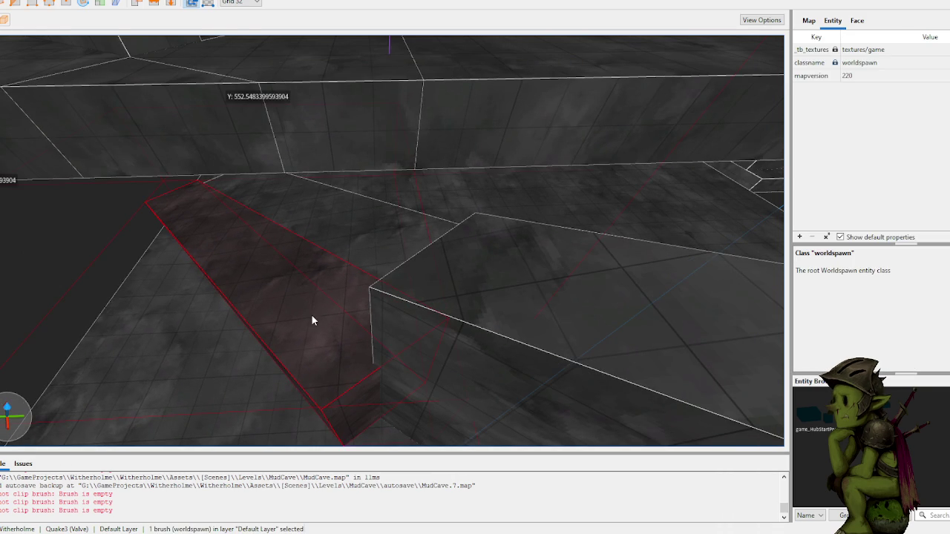
pyautogui.moveTo(303, 313)
pyautogui.mouseDown()
pyautogui.moveTo(283, 205)
pyautogui.moveTo(297, 215)
pyautogui.mouseUp()
pyautogui.scroll(-5, 412, 246)
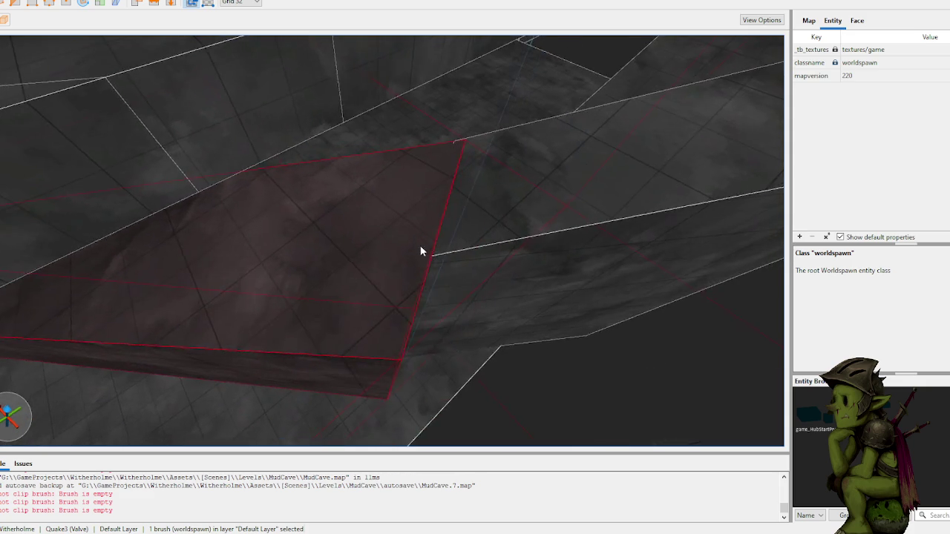
# - Clip the wall brush between its upper and lower corners, keeping the opposite side
pyautogui.moveTo(453, 234)
pyautogui.mouseDown()
pyautogui.moveTo(507, 192)
pyautogui.moveTo(482, 213)
pyautogui.mouseUp()
pyautogui.click(555, 170)
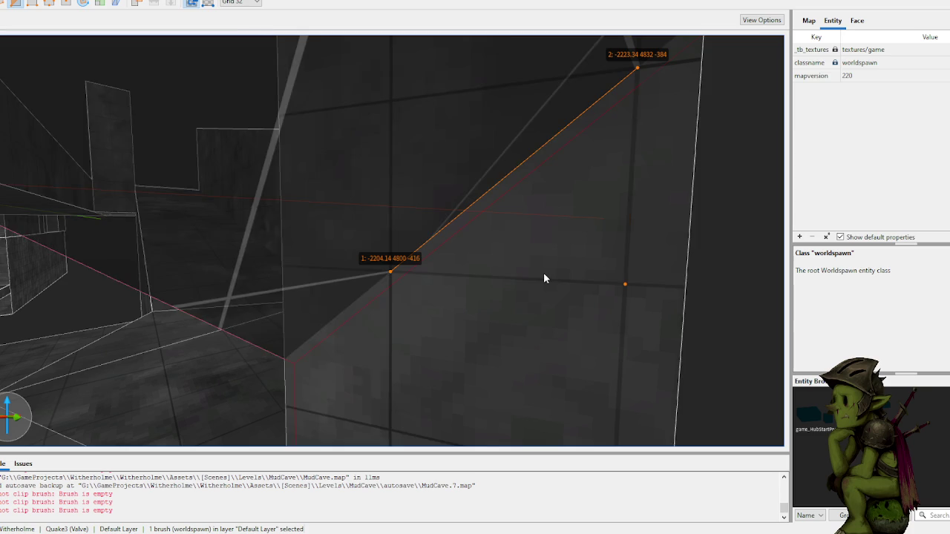
pyautogui.click(544, 275)
pyautogui.moveTo(492, 242); pyautogui.dragTo(442, 276)
pyautogui.hotkey('ctrl', 'Return')
pyautogui.hotkey('ctrl', 'Return')
pyautogui.hotkey('ctrl', 'Return')
pyautogui.hotkey('ctrl', 'Return')
pyautogui.press('Return')
pyautogui.press('Escape')
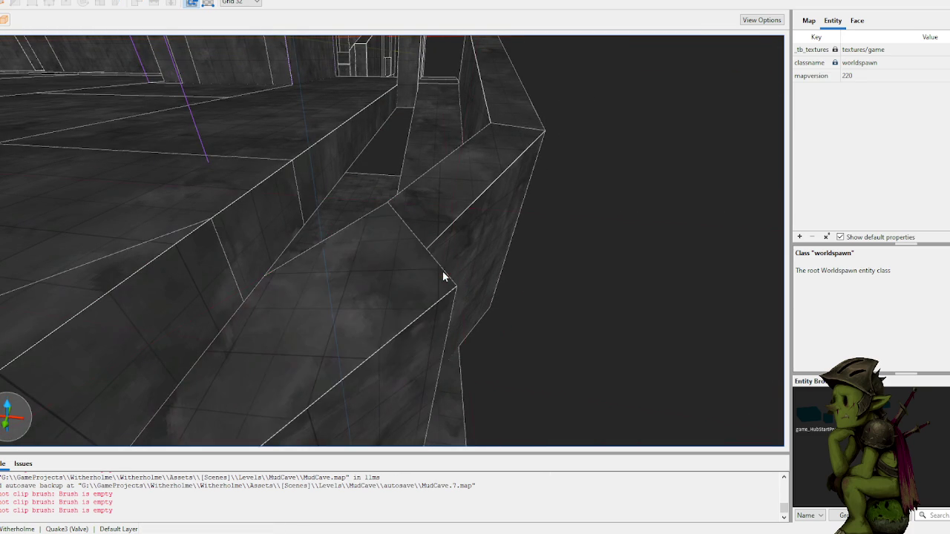
pyautogui.scroll(-5, 443, 271)
pyautogui.scroll(3, 401, 282)
# - Try a three-point clip on the junction floor brush, then discard the failed points
pyautogui.click(434, 260)
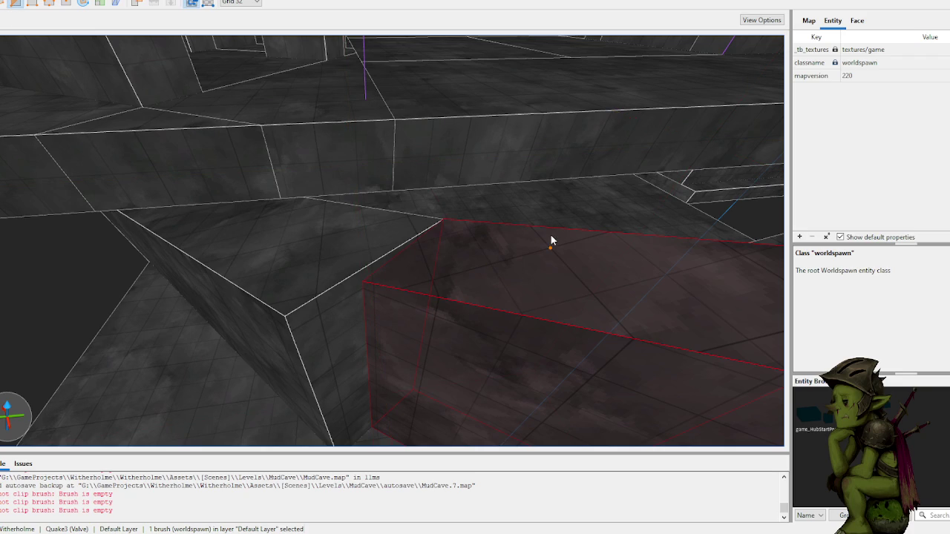
pyautogui.click(494, 265)
pyautogui.click(604, 293)
pyautogui.press('Return')
pyautogui.press('Escape')
pyautogui.press('Escape')
pyautogui.press('Escape')
# - Clip the slanted wall wedge with three points, keeping the flipped side
pyautogui.click(324, 257)
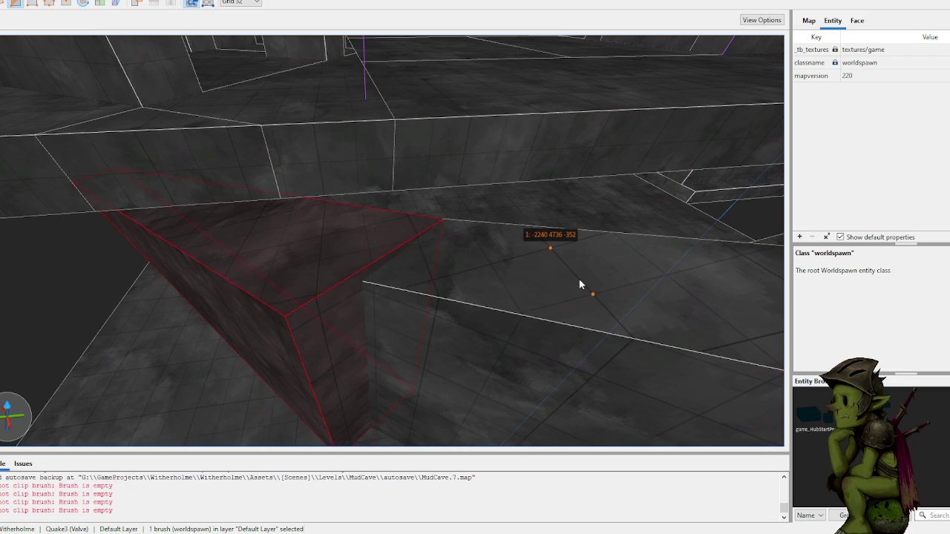
pyautogui.click(592, 294)
pyautogui.click(523, 312)
pyautogui.press('Escape')
pyautogui.press('Escape')
pyautogui.press('Escape')
pyautogui.click(567, 282)
pyautogui.click(314, 255)
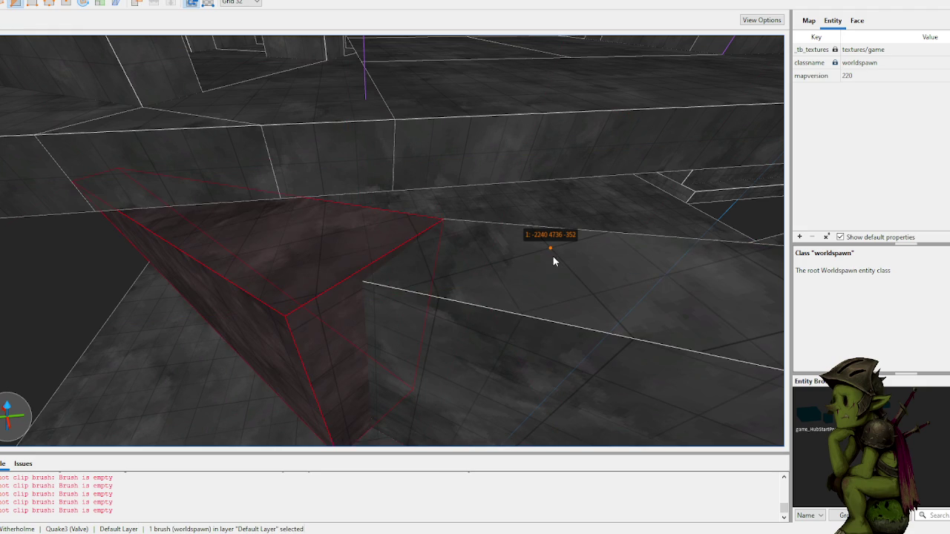
pyautogui.click(592, 294)
pyautogui.click(522, 312)
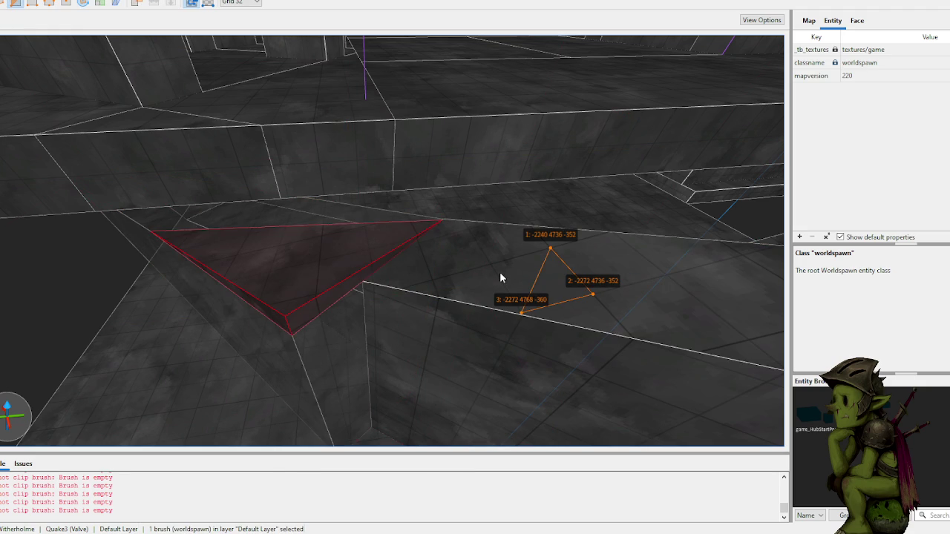
pyautogui.press('Tab')
pyautogui.press('Return')
pyautogui.press('Escape')
pyautogui.press('Escape')
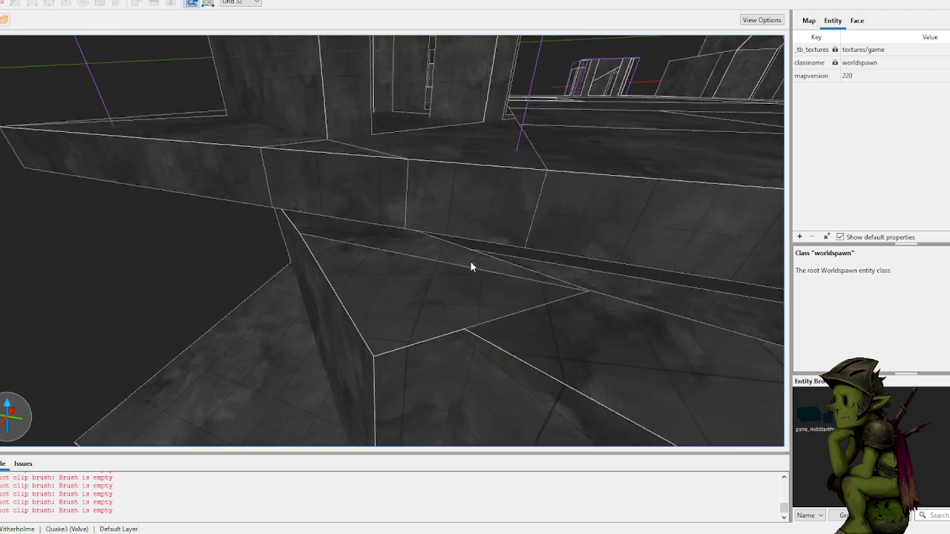
# - Clip the other corner wedge brush with the Clip tool (C)
pyautogui.click(432, 284)
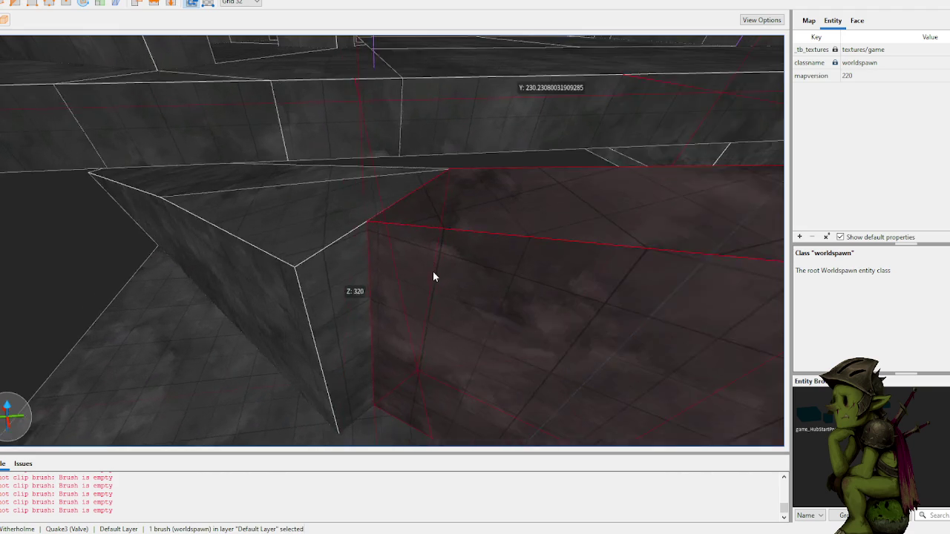
pyautogui.click(359, 231)
pyautogui.press('c')
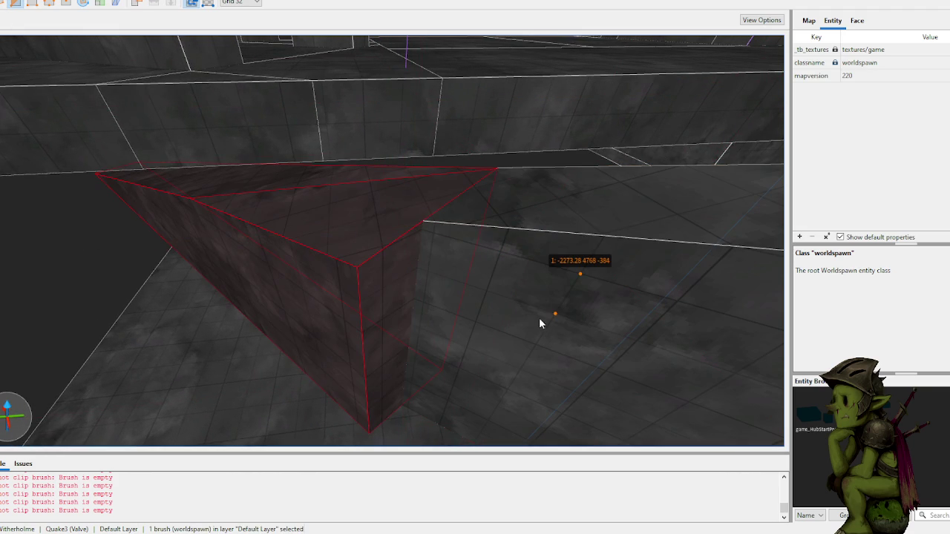
pyautogui.click(540, 319)
pyautogui.click(478, 276)
pyautogui.press('Return')
pyautogui.press('Escape')
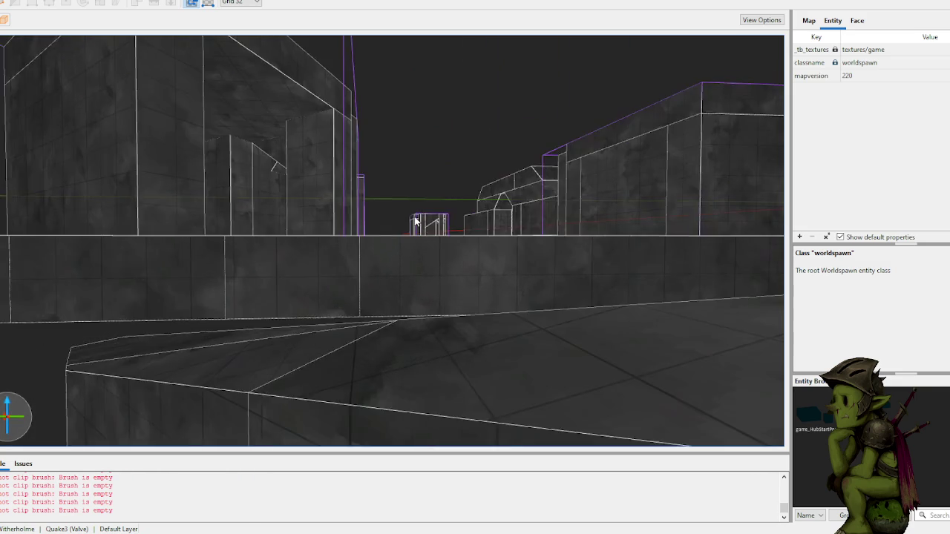
# - Widen the floor slab below the ramp from 928 to 1408 units along X
pyautogui.press('w')
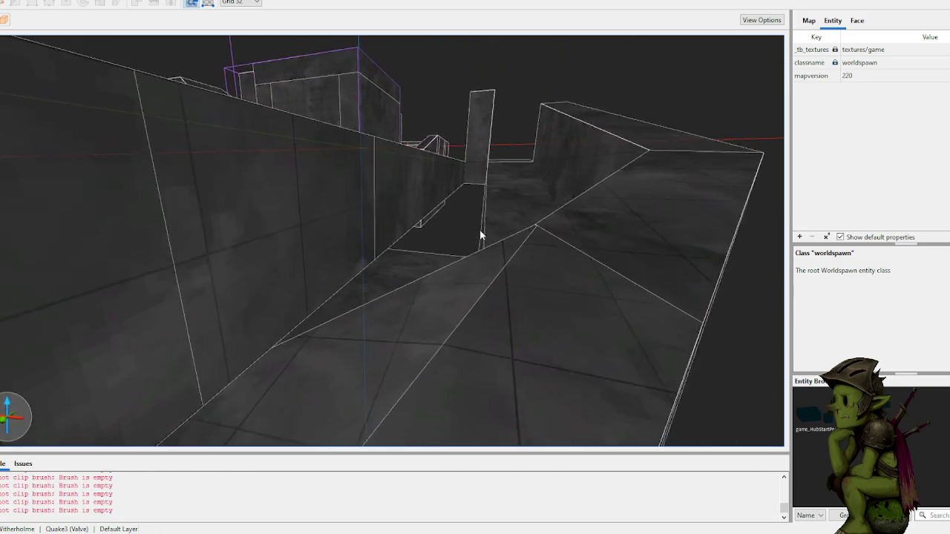
pyautogui.press('w')
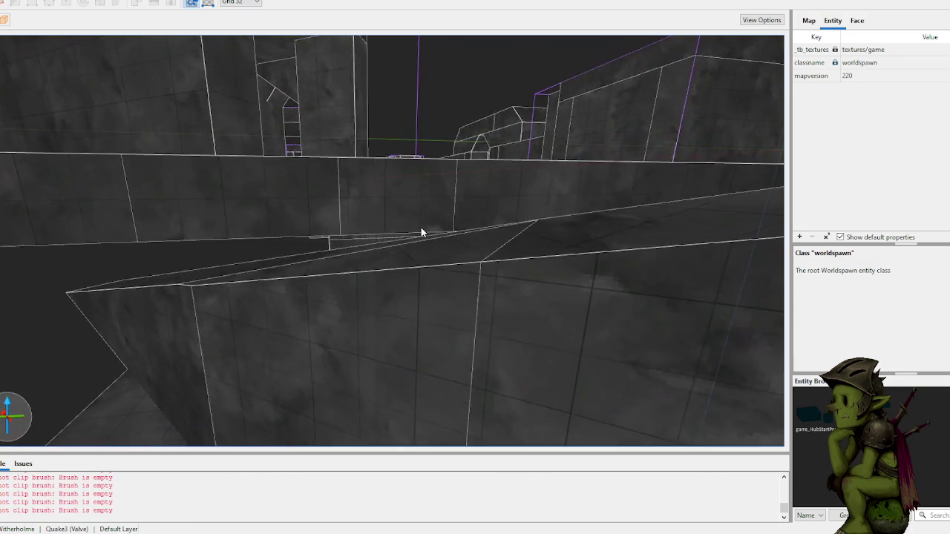
pyautogui.press('w')
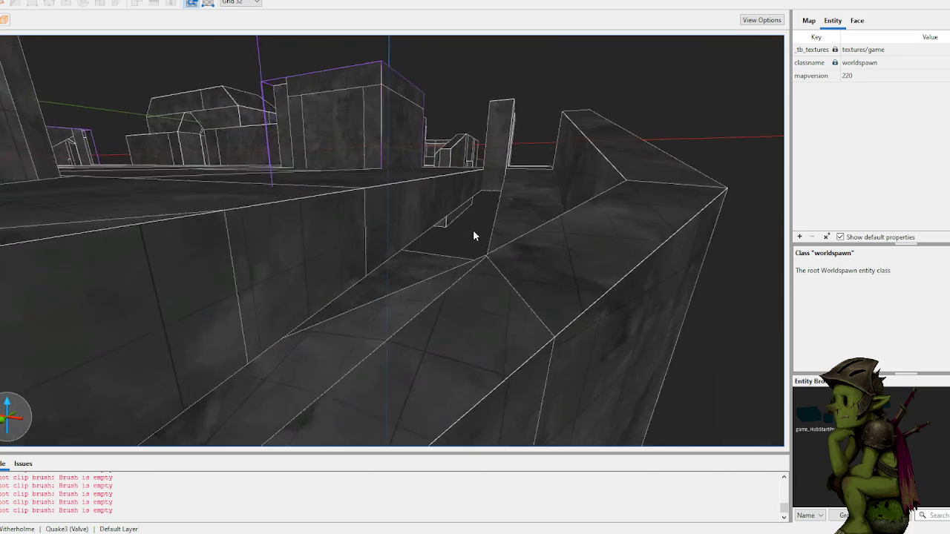
pyautogui.press('w')
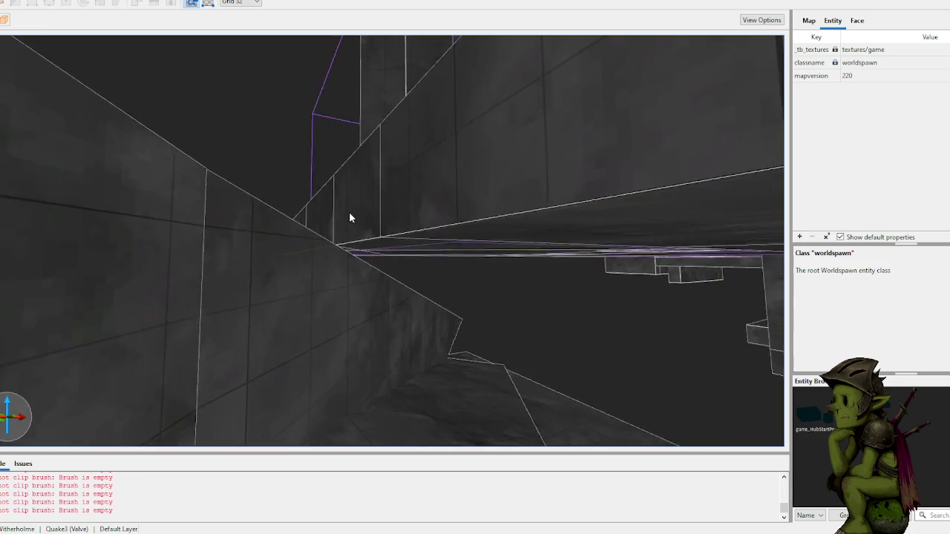
pyautogui.press('w')
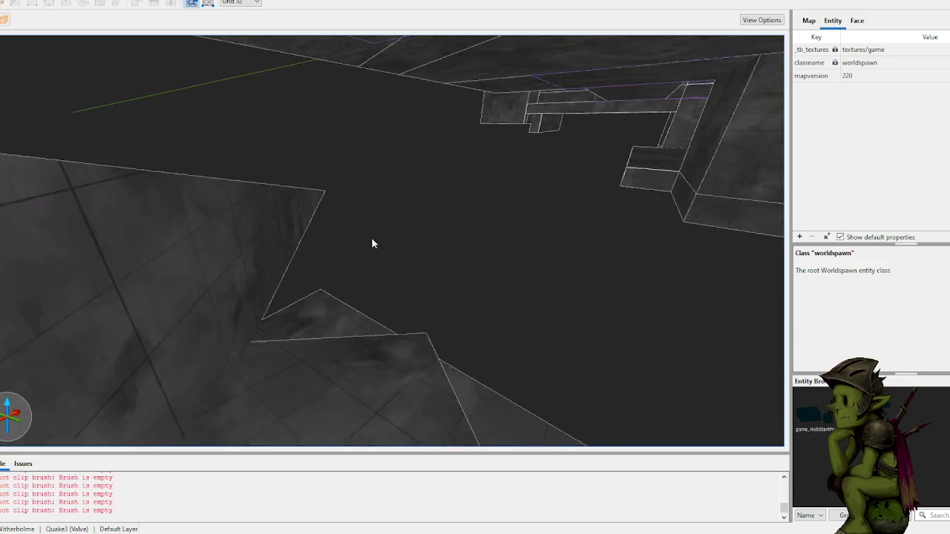
pyautogui.press('w')
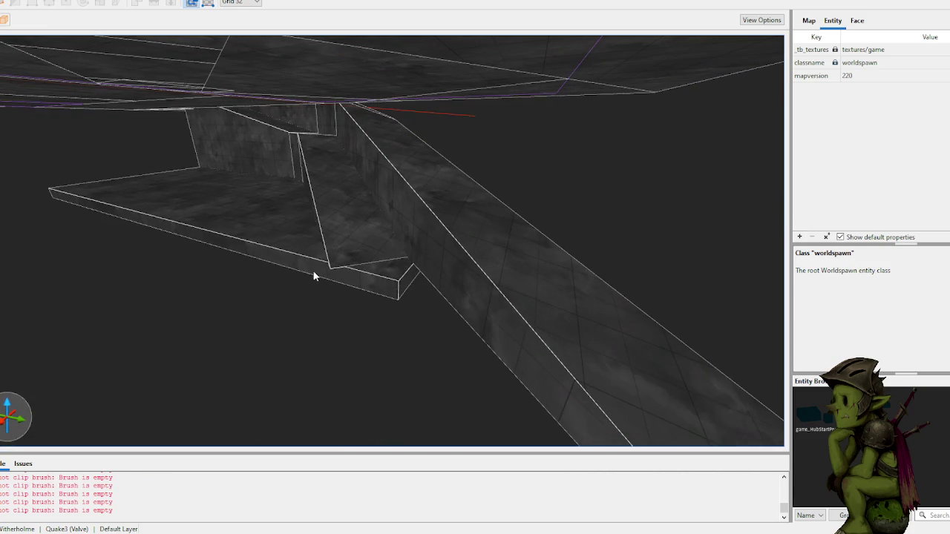
pyautogui.press('s')
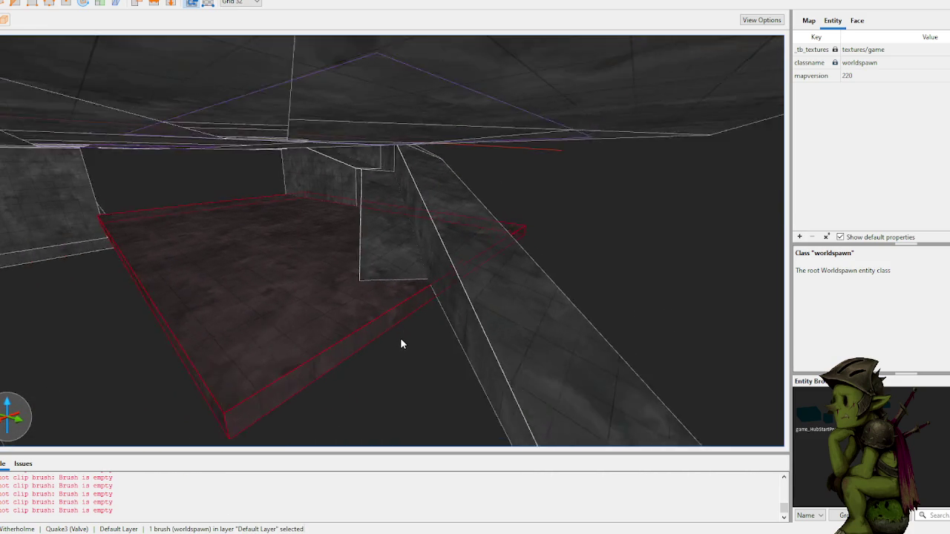
pyautogui.moveTo(354, 299)
pyautogui.mouseDown()
pyautogui.moveTo(464, 312)
pyautogui.moveTo(585, 357)
pyautogui.mouseUp()
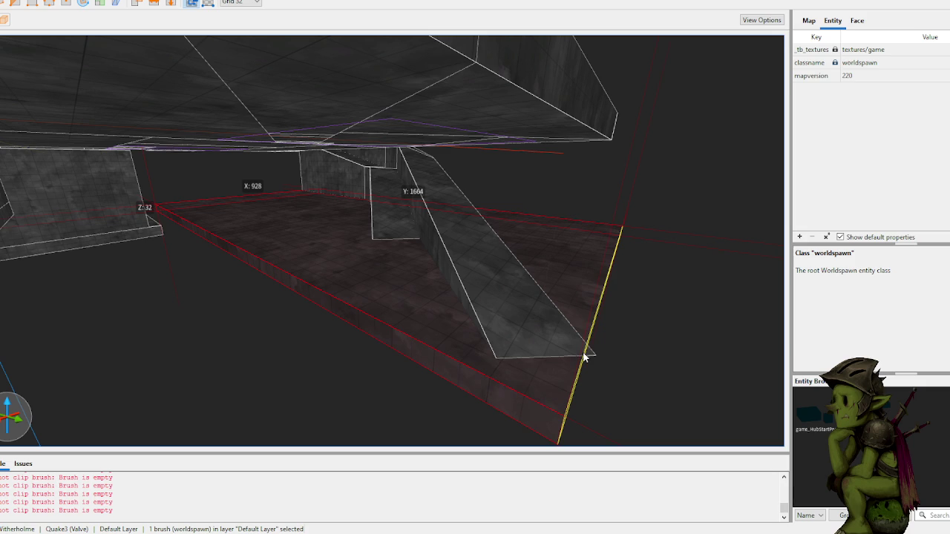
pyautogui.press('w')
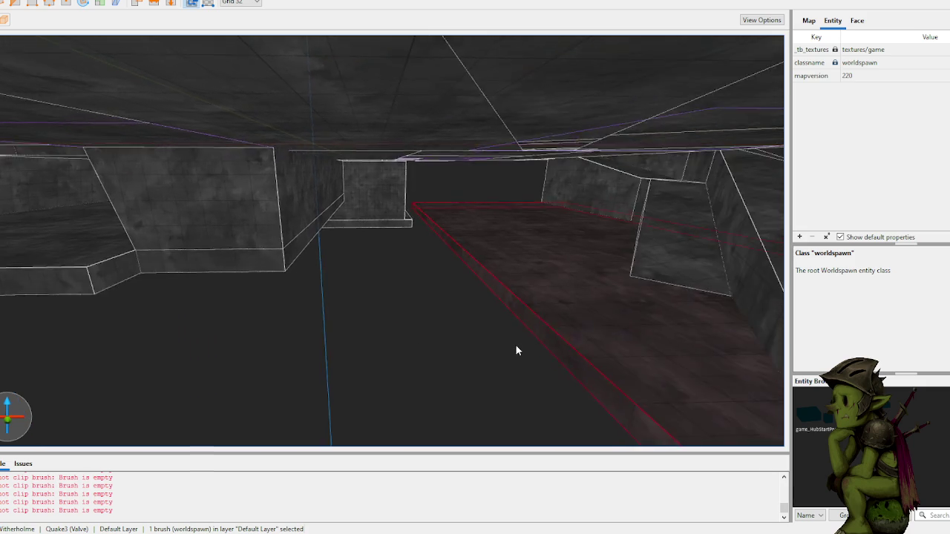
pyautogui.moveTo(534, 323)
pyautogui.mouseDown()
pyautogui.moveTo(271, 358)
pyautogui.moveTo(276, 347)
pyautogui.mouseUp()
# - Draw a new upright brush extending upward and deselect it
pyautogui.press('w')
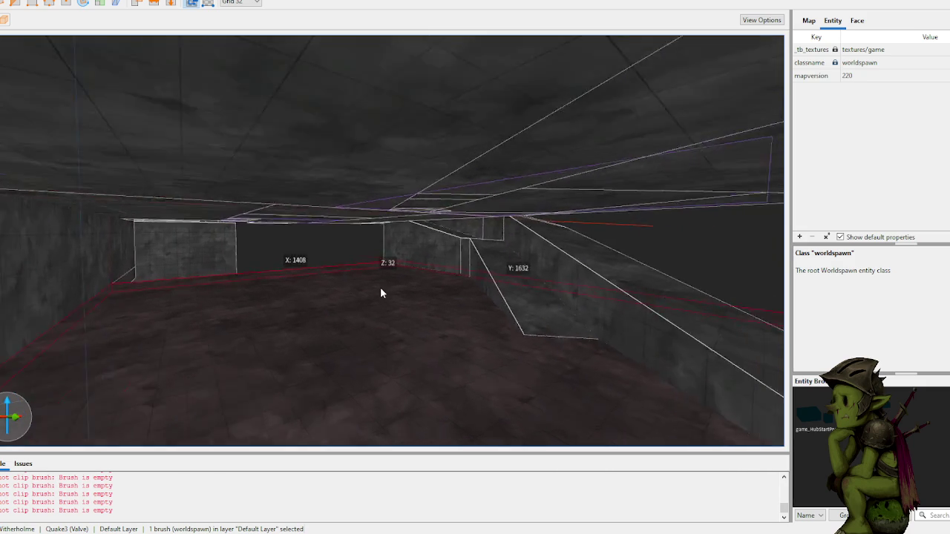
pyautogui.press('w')
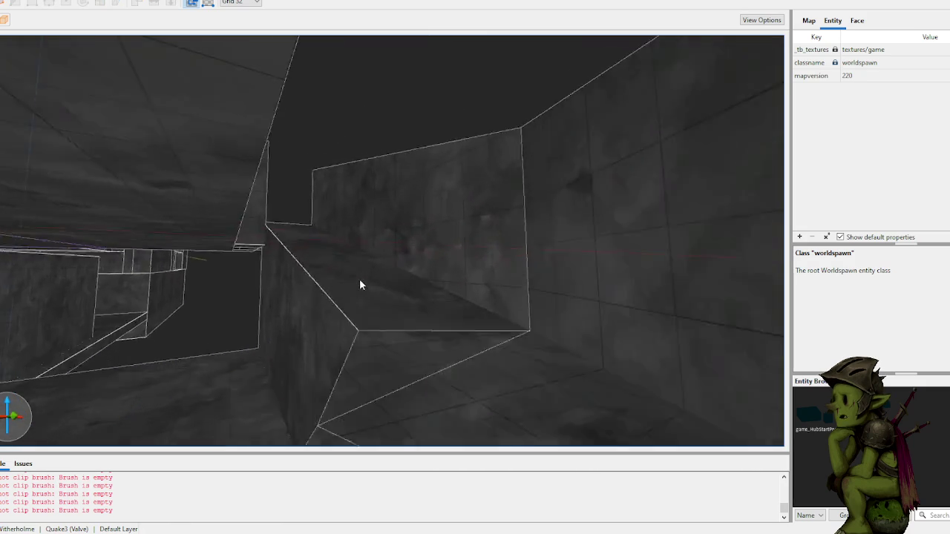
pyautogui.press('w')
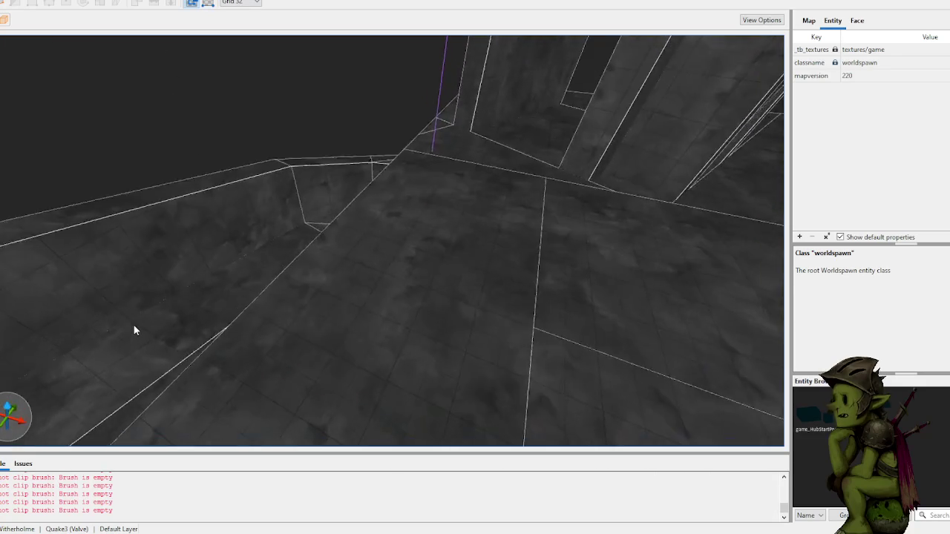
pyautogui.press('w')
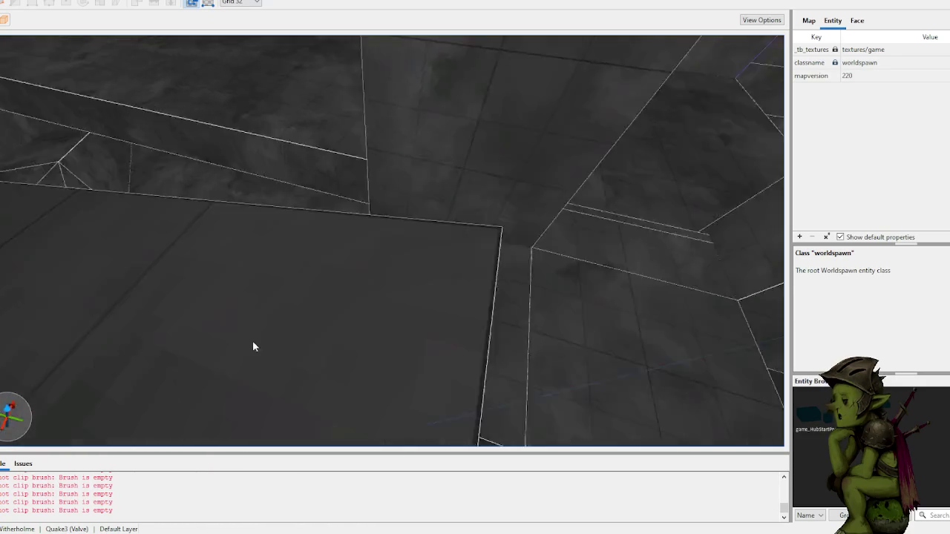
pyautogui.press('s')
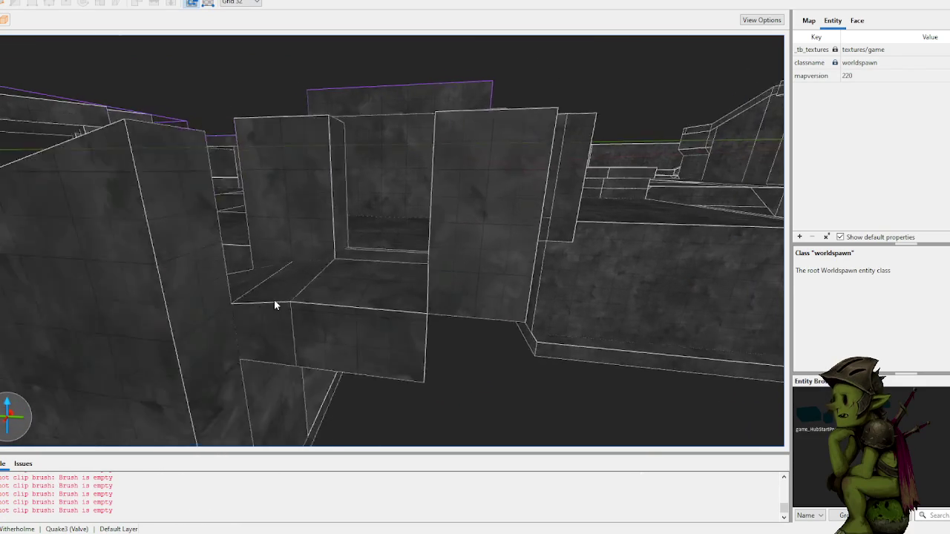
pyautogui.moveTo(308, 329)
pyautogui.mouseDown()
pyautogui.moveTo(426, 340)
pyautogui.moveTo(415, 182)
pyautogui.moveTo(484, 247)
pyautogui.moveTo(372, 254)
pyautogui.moveTo(388, 261)
pyautogui.mouseUp()
pyautogui.click(271, 311)
# - Fly into the corridor to inspect the new brush among the walls and floor
pyautogui.moveTo(271, 314)
pyautogui.mouseDown()
pyautogui.moveTo(361, 343)
pyautogui.moveTo(427, 317)
pyautogui.moveTo(435, 248)
pyautogui.moveTo(464, 186)
pyautogui.mouseUp()
pyautogui.moveTo(436, 306); pyautogui.dragTo(436, 307)
pyautogui.scroll(5, 394, 255)
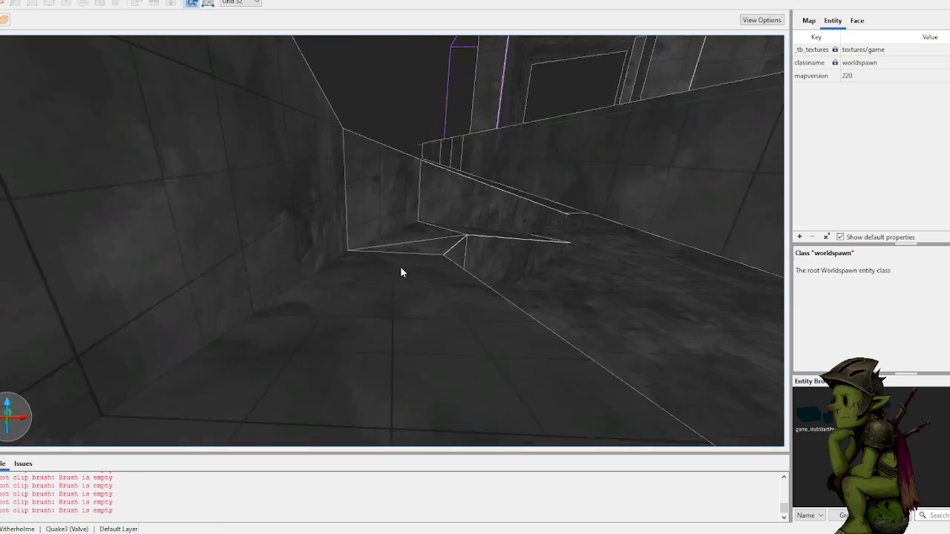
pyautogui.scroll(8, 401, 271)
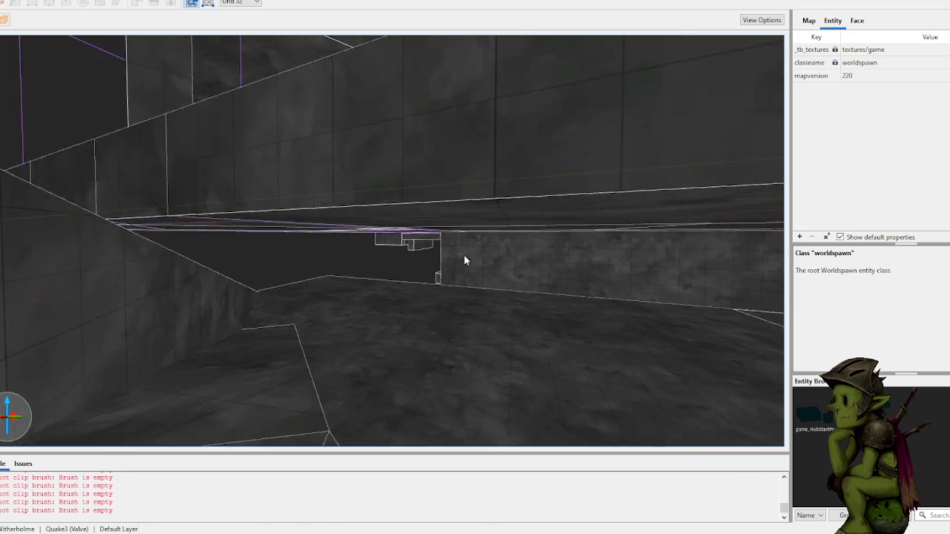
pyautogui.scroll(6, 461, 259)
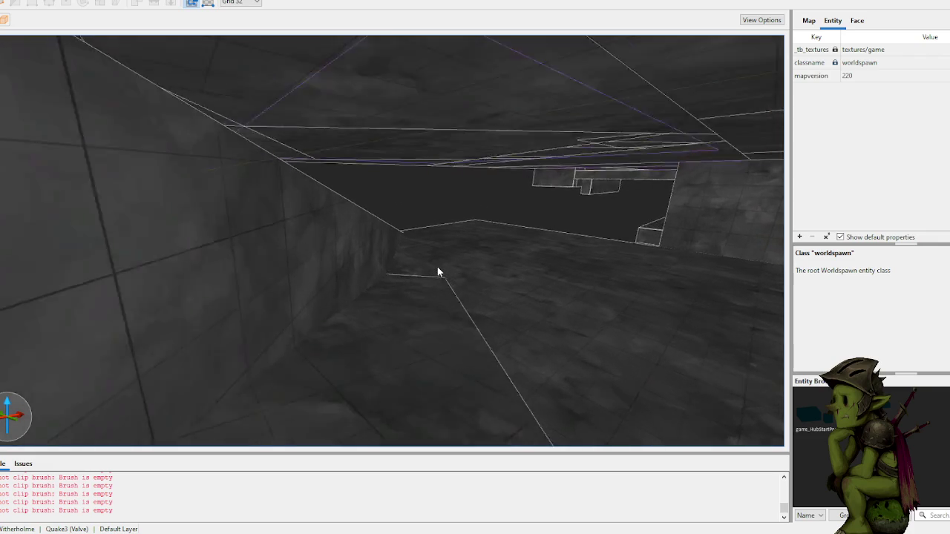
pyautogui.scroll(10, 438, 272)
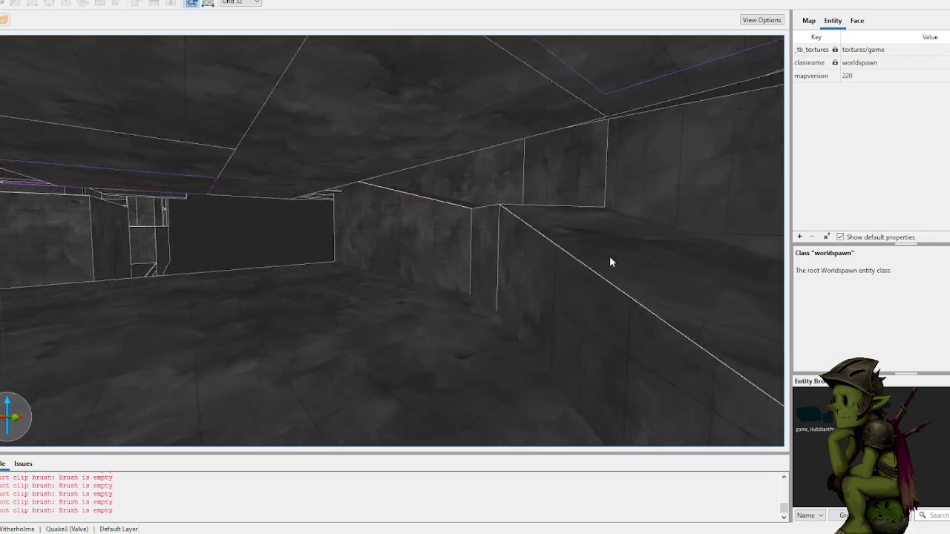
pyautogui.scroll(10, 601, 252)
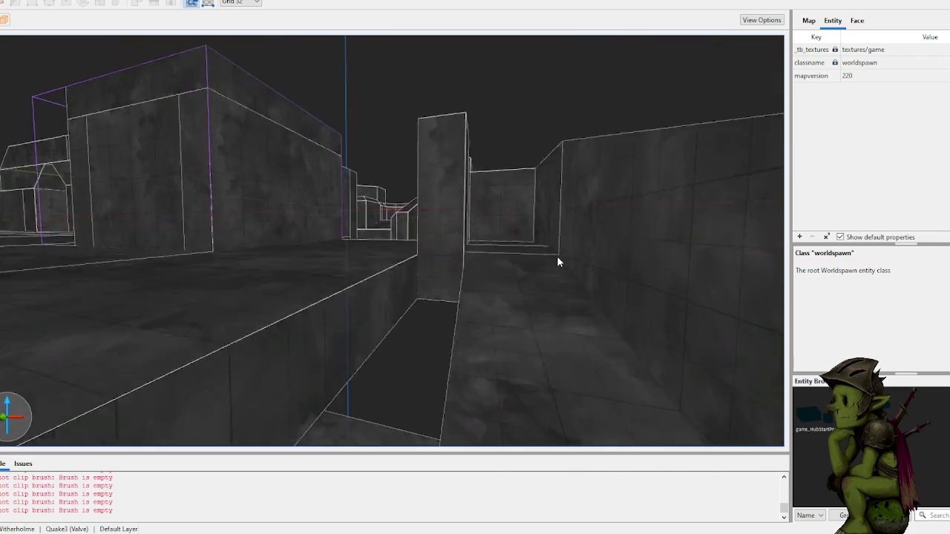
pyautogui.scroll(10, 557, 261)
pyautogui.scroll(10, 408, 270)
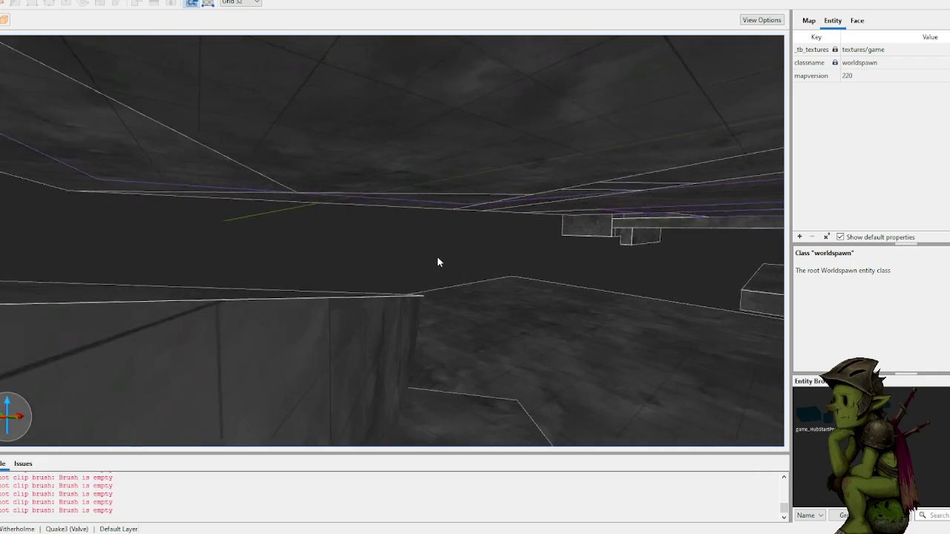
pyautogui.scroll(10, 434, 256)
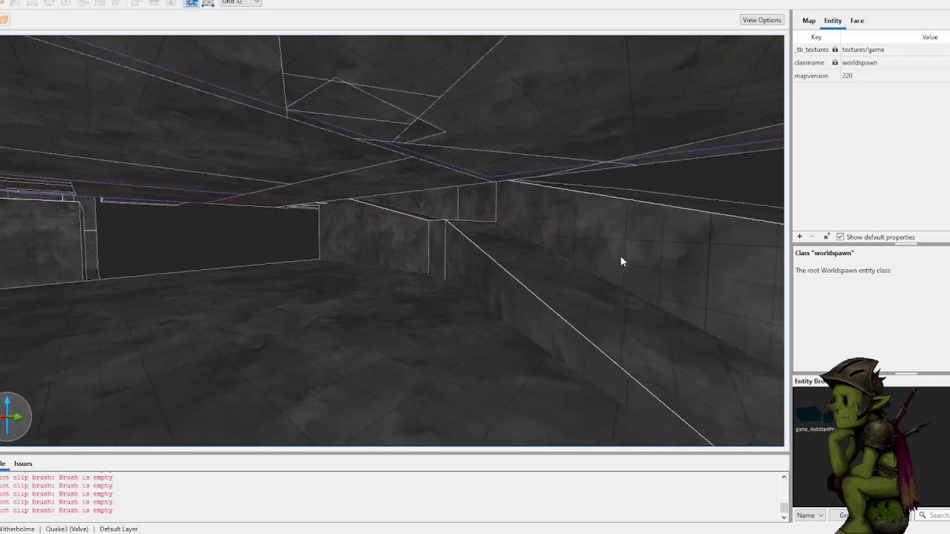
pyautogui.scroll(5, 621, 261)
pyautogui.moveTo(540, 261)
pyautogui.mouseDown()
pyautogui.moveTo(743, 276)
pyautogui.moveTo(443, 251)
pyautogui.moveTo(512, 231)
pyautogui.moveTo(595, 239)
pyautogui.moveTo(399, 244)
pyautogui.mouseUp()
# - Discard a first brush outline and check the small ledge brush and the floor slab
pyautogui.moveTo(332, 228); pyautogui.dragTo(487, 251)
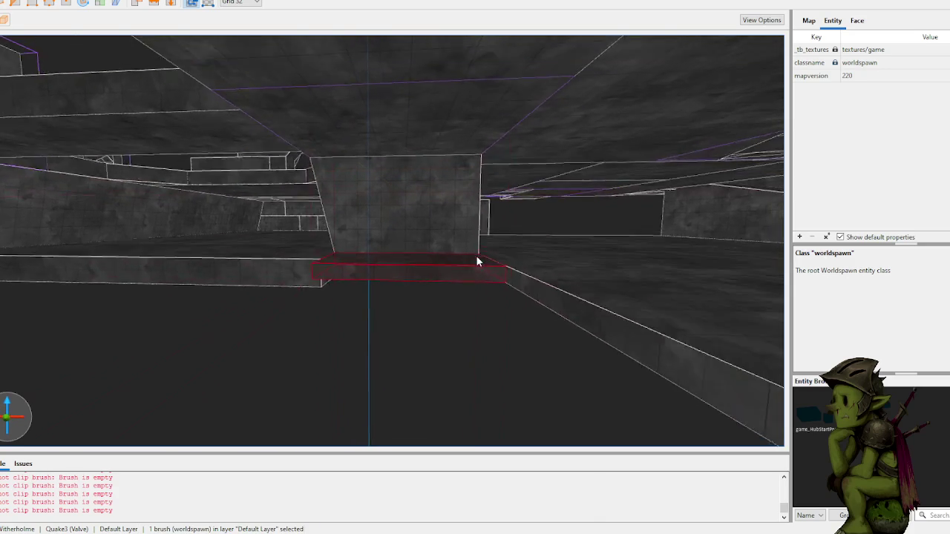
pyautogui.press('Escape')
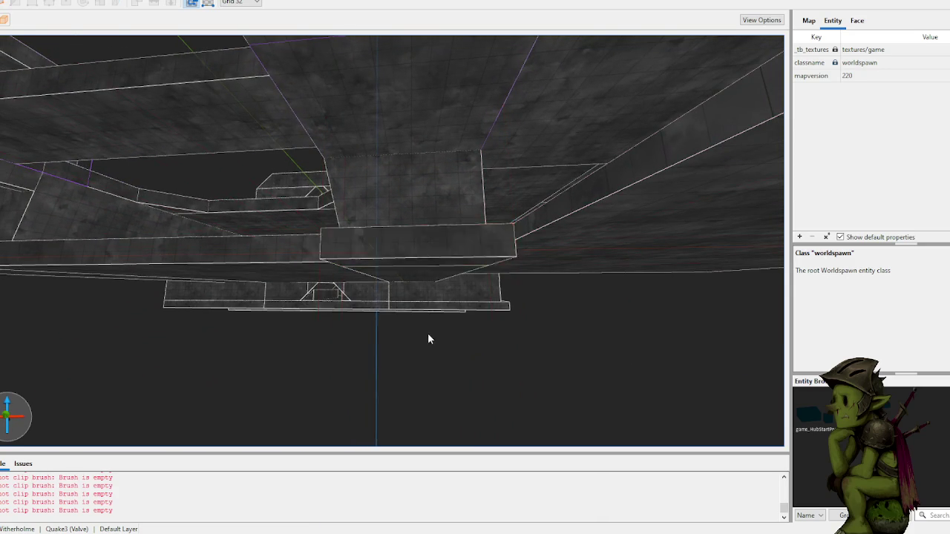
pyautogui.scroll(5, 435, 349)
pyautogui.scroll(-5, 436, 352)
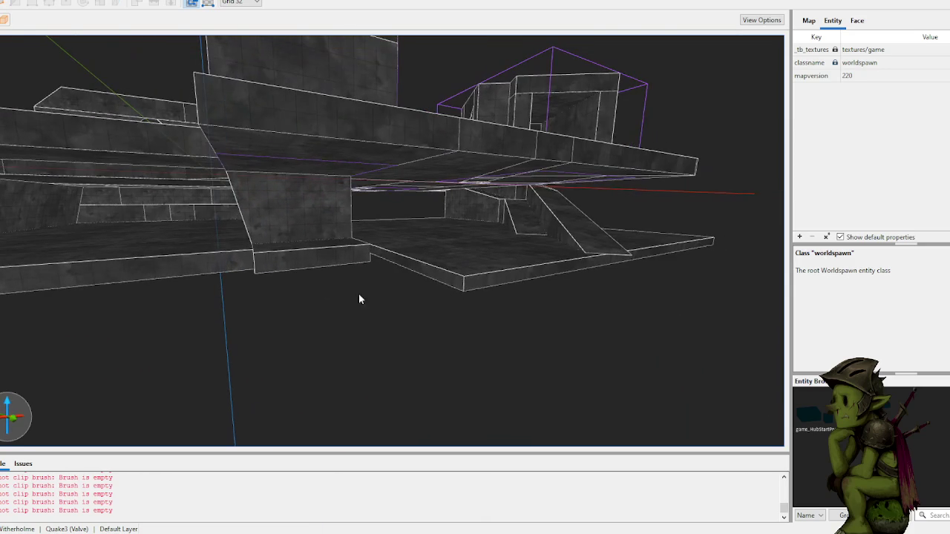
pyautogui.click(321, 263)
pyautogui.press('Escape')
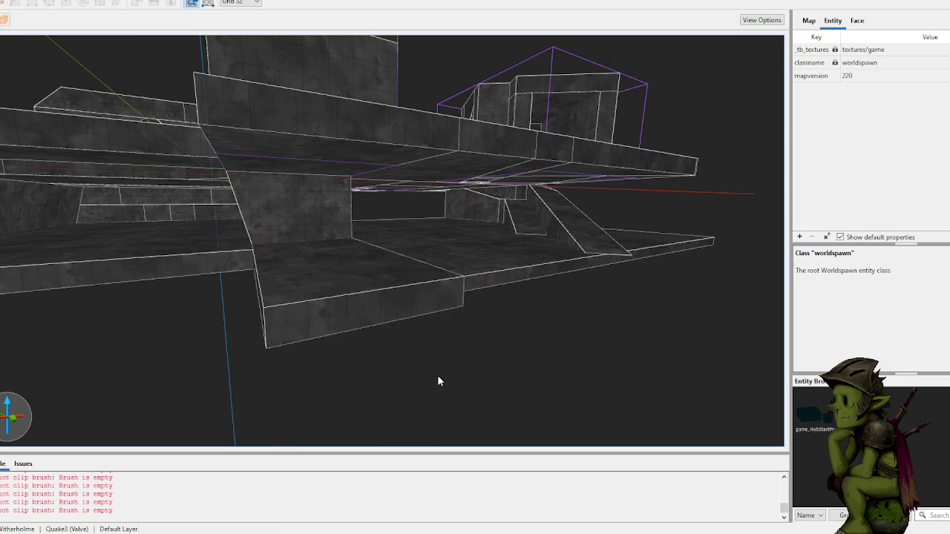
pyautogui.scroll(5, 439, 377)
pyautogui.click(400, 323)
pyautogui.scroll(5, 468, 405)
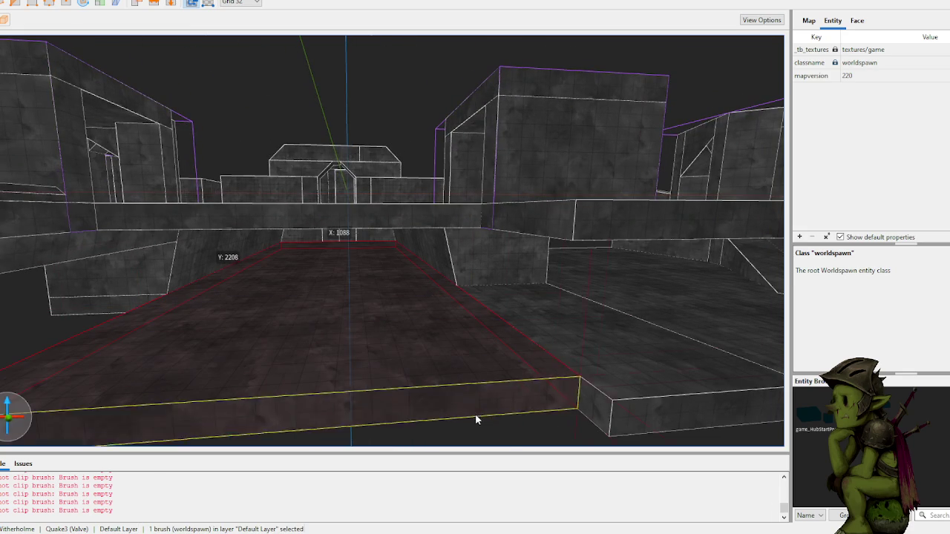
pyautogui.scroll(-3, 400, 307)
pyautogui.scroll(5, 400, 313)
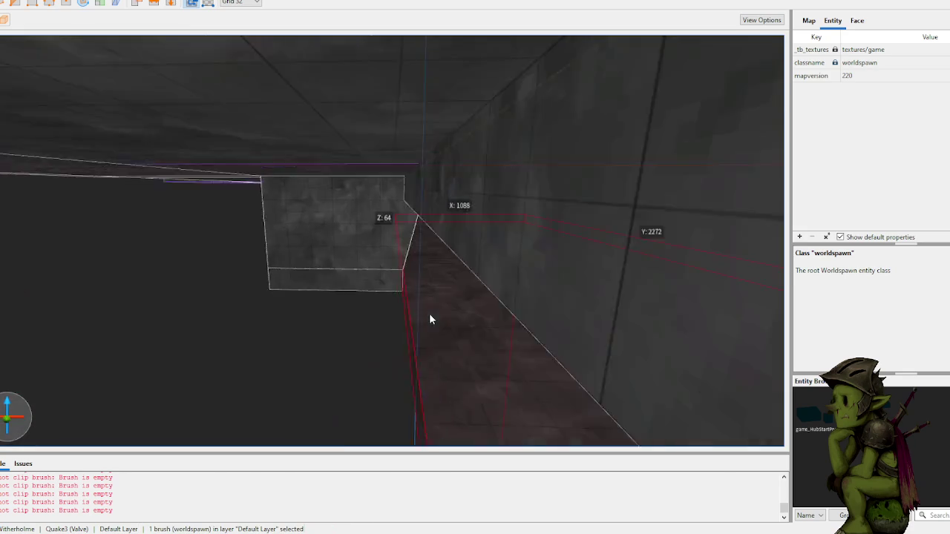
pyautogui.press('Escape')
# - Draw a new floor slab from the wall corner, 672 deep and 64 thick
pyautogui.moveTo(310, 299)
pyautogui.mouseDown()
pyautogui.moveTo(469, 295)
pyautogui.moveTo(429, 312)
pyautogui.moveTo(570, 377)
pyautogui.mouseUp()
pyautogui.scroll(-10, 571, 377)
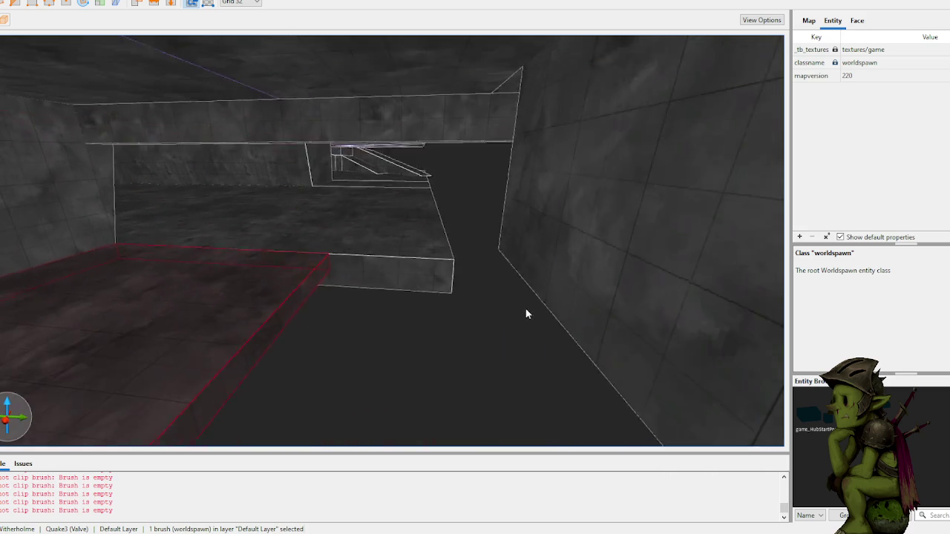
pyautogui.moveTo(352, 275)
pyautogui.mouseDown()
pyautogui.moveTo(510, 287)
pyautogui.moveTo(505, 295)
pyautogui.moveTo(426, 282)
pyautogui.mouseUp()
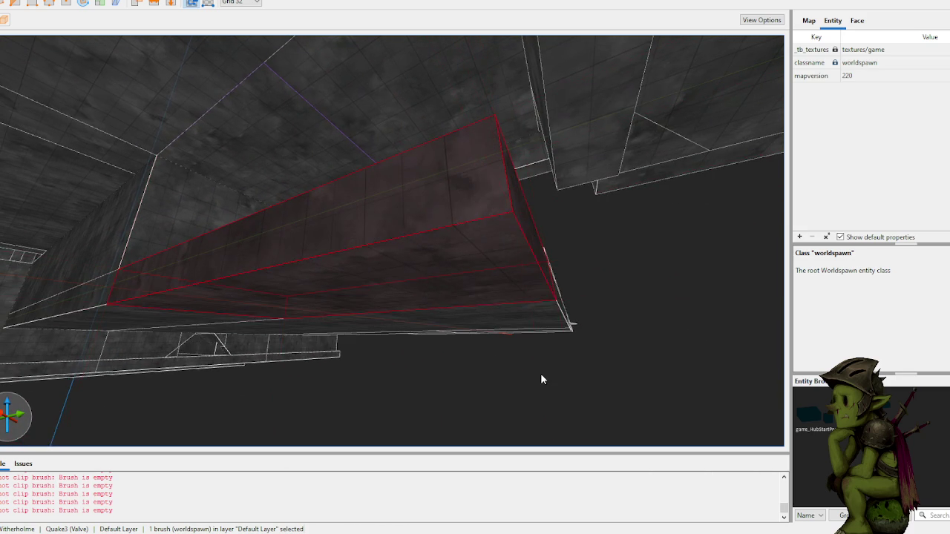
pyautogui.click(541, 375)
# - Select the raised block beside the wall and view it up close
pyautogui.press('w')
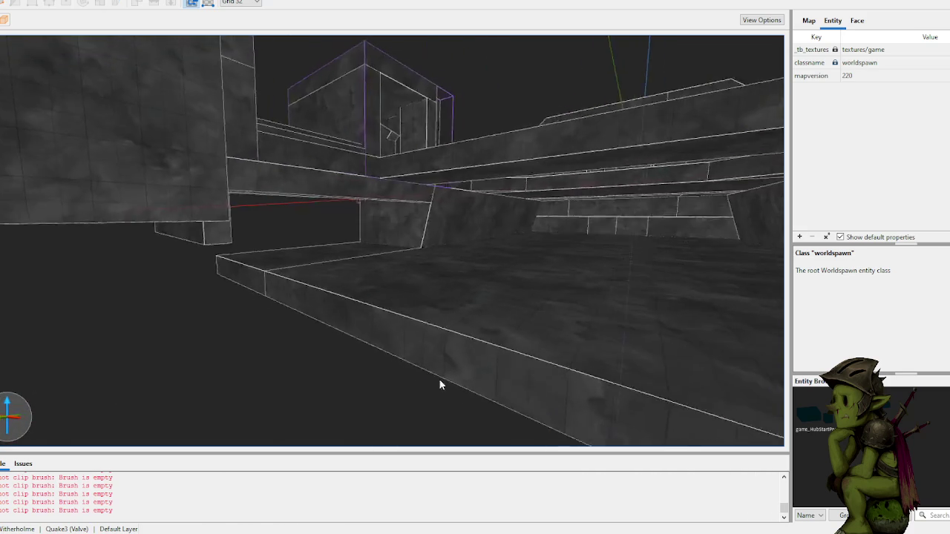
pyautogui.press('w')
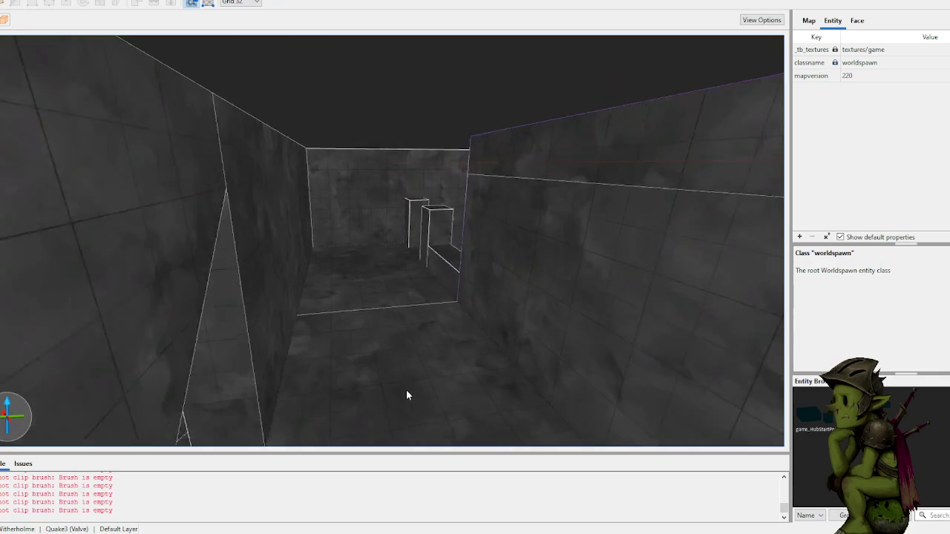
pyautogui.press('w')
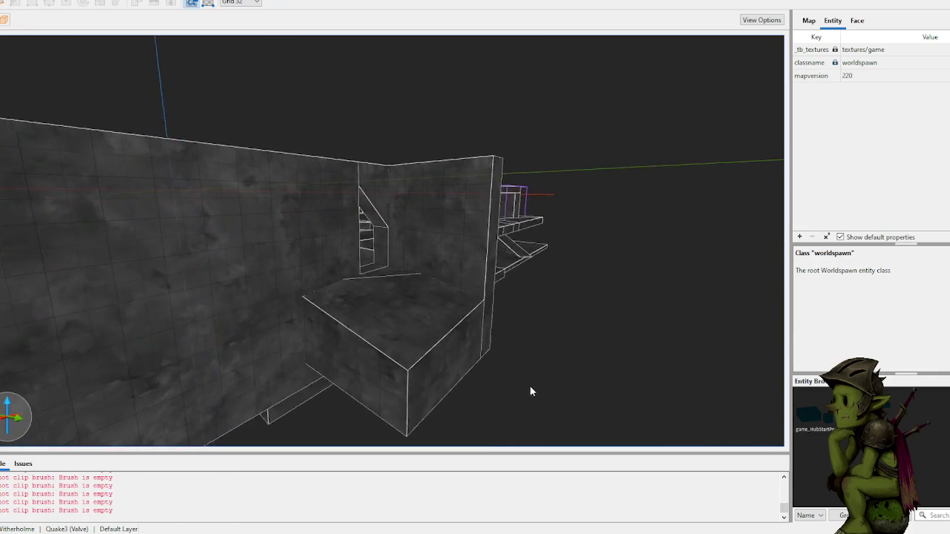
pyautogui.click(455, 327)
pyautogui.press('s')
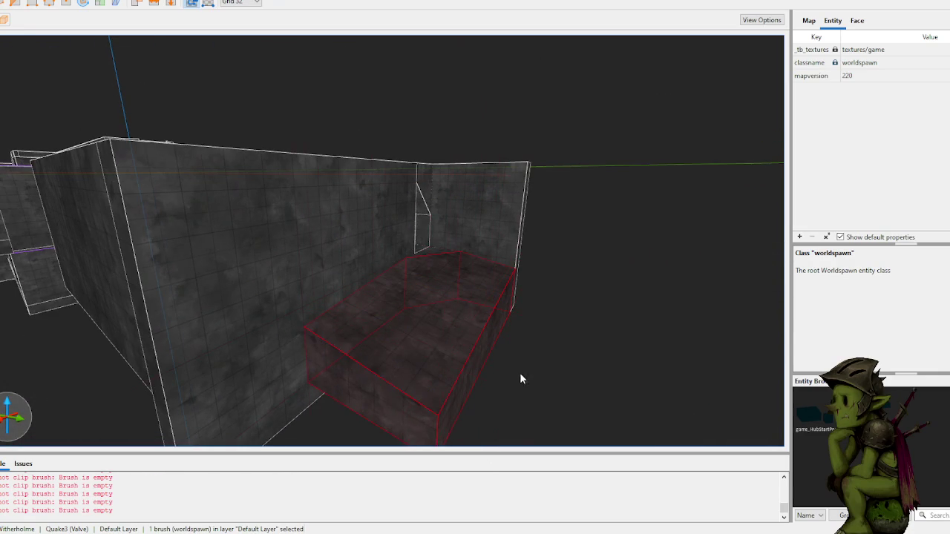
pyautogui.press('w')
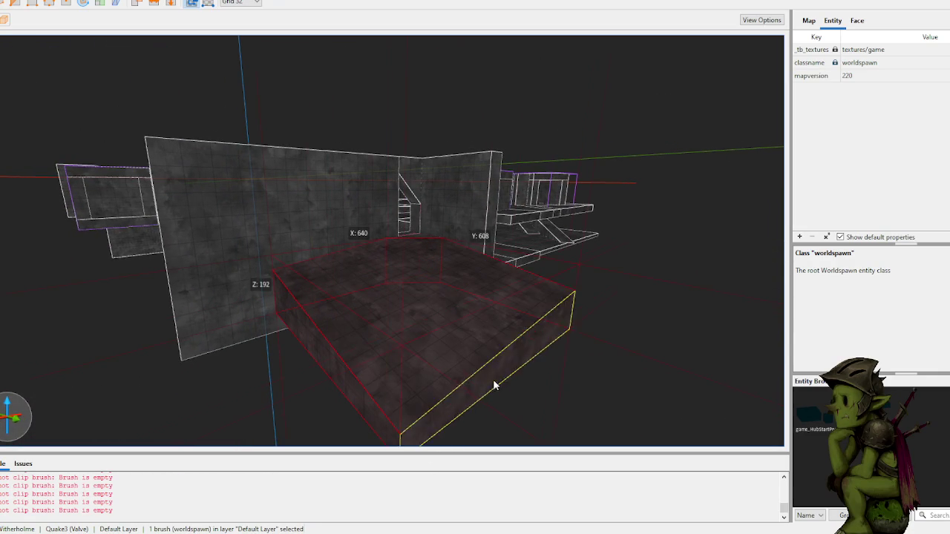
pyautogui.rightClick(510, 366)
pyautogui.press('Escape')
pyautogui.press('s')
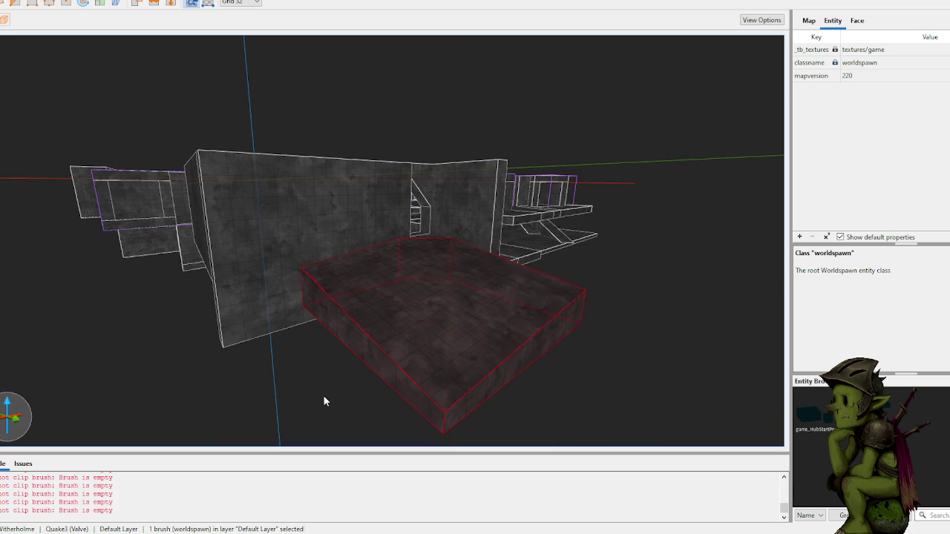
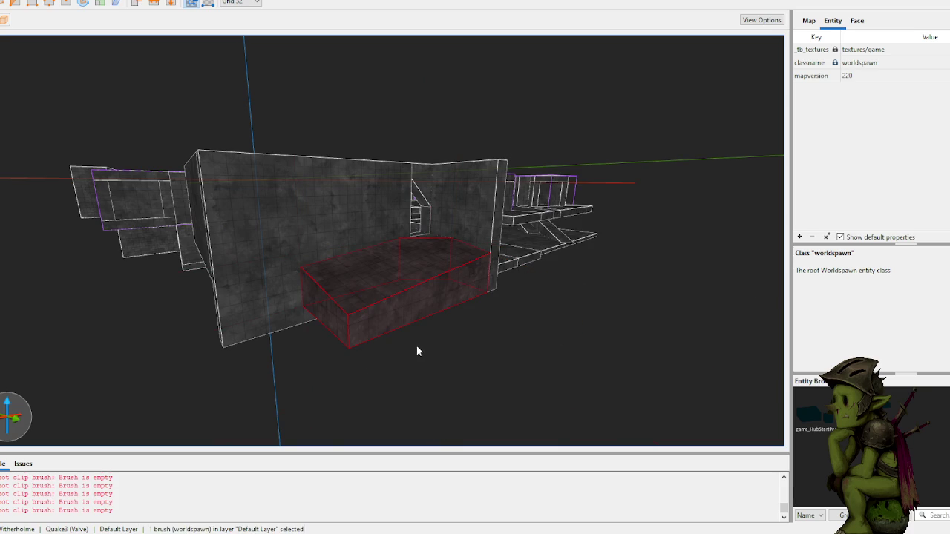
# - Center on the platform block and drag it larger toward the left and front
pyautogui.press('d')
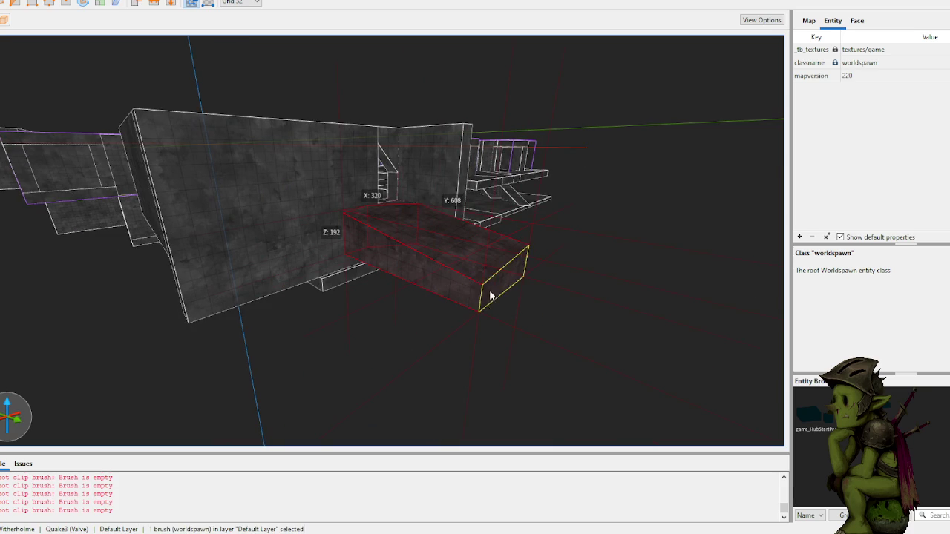
pyautogui.moveTo(420, 267)
pyautogui.mouseDown()
pyautogui.moveTo(318, 365)
pyautogui.moveTo(386, 360)
pyautogui.moveTo(467, 329)
pyautogui.moveTo(499, 369)
pyautogui.moveTo(491, 360)
pyautogui.moveTo(508, 338)
pyautogui.moveTo(506, 320)
pyautogui.moveTo(493, 326)
pyautogui.moveTo(468, 297)
pyautogui.moveTo(465, 253)
pyautogui.moveTo(462, 323)
pyautogui.moveTo(487, 324)
pyautogui.moveTo(450, 322)
pyautogui.mouseUp()
pyautogui.scroll(10, 450, 322)
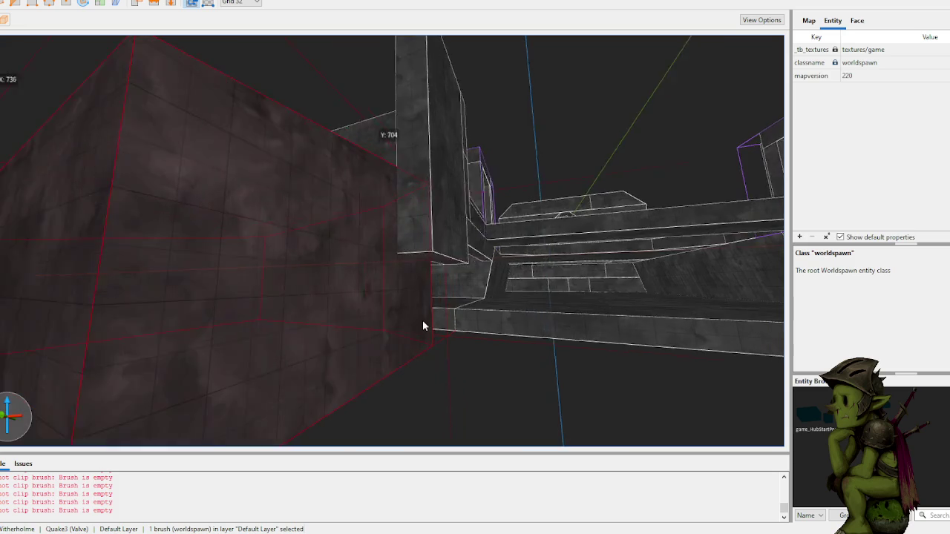
pyautogui.scroll(-10, 369, 337)
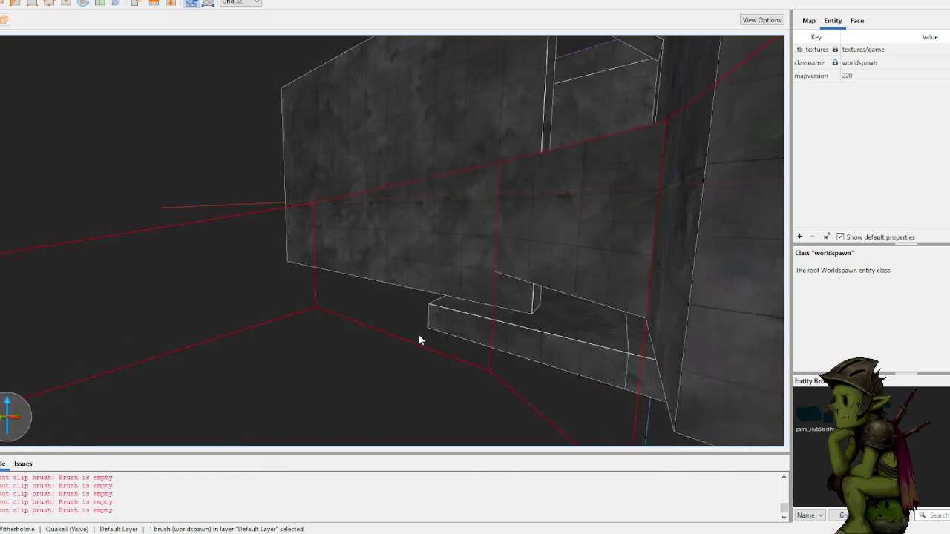
pyautogui.moveTo(458, 343)
pyautogui.mouseDown()
pyautogui.moveTo(490, 334)
pyautogui.moveTo(495, 348)
pyautogui.mouseUp()
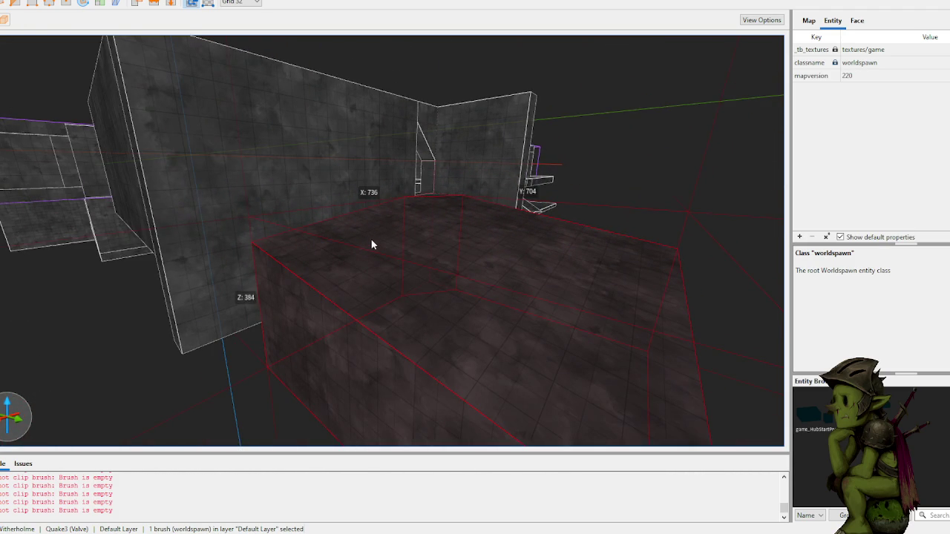
# - Clip the floor brush between two points, keeping both sides
pyautogui.click(216, 384)
pyautogui.scroll(5, 343, 318)
pyautogui.scroll(-3, 371, 339)
pyautogui.click(309, 275)
pyautogui.press('Escape')
pyautogui.scroll(5, 334, 305)
pyautogui.click(355, 288)
pyautogui.press('c')
pyautogui.click(354, 210)
pyautogui.click(369, 291)
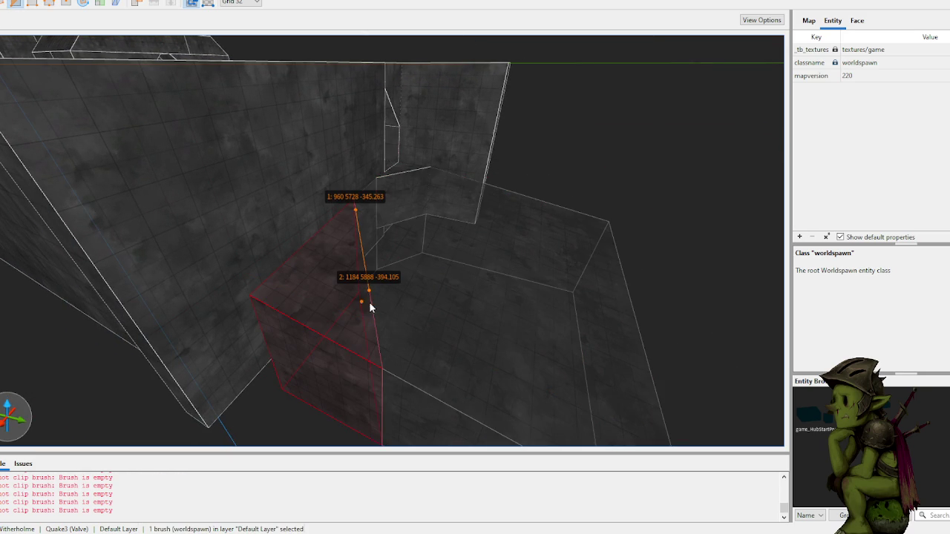
pyautogui.press('Tab')
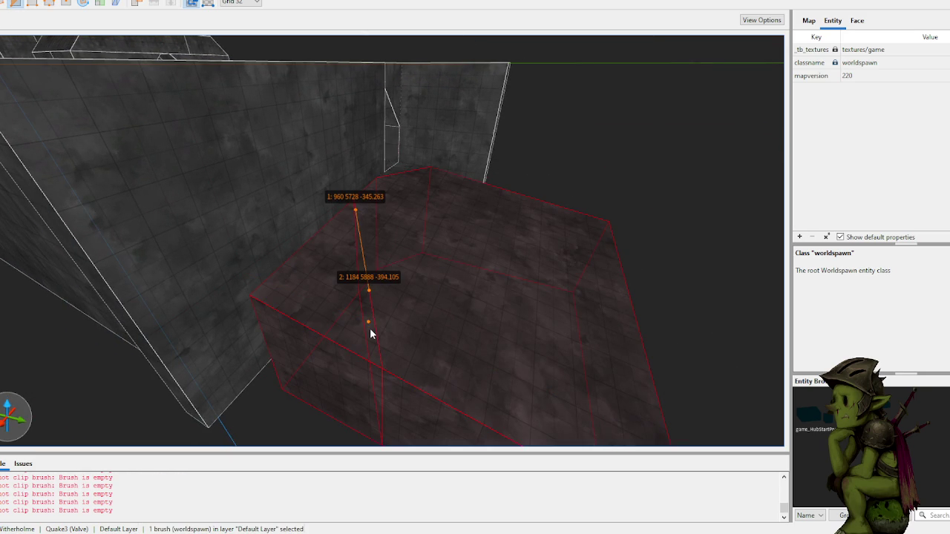
pyautogui.press('Return')
# - Raise one clipped floor piece, then cut the floor vertically and select the triangular piece
pyautogui.moveTo(310, 301)
pyautogui.mouseDown()
pyautogui.moveTo(326, 278)
pyautogui.moveTo(304, 119)
pyautogui.mouseUp()
pyautogui.scroll(5, 387, 148)
pyautogui.moveTo(439, 145)
pyautogui.mouseDown()
pyautogui.moveTo(572, 257)
pyautogui.moveTo(541, 244)
pyautogui.moveTo(435, 293)
pyautogui.moveTo(382, 347)
pyautogui.mouseUp()
pyautogui.click(423, 304)
pyautogui.scroll(5, 413, 295)
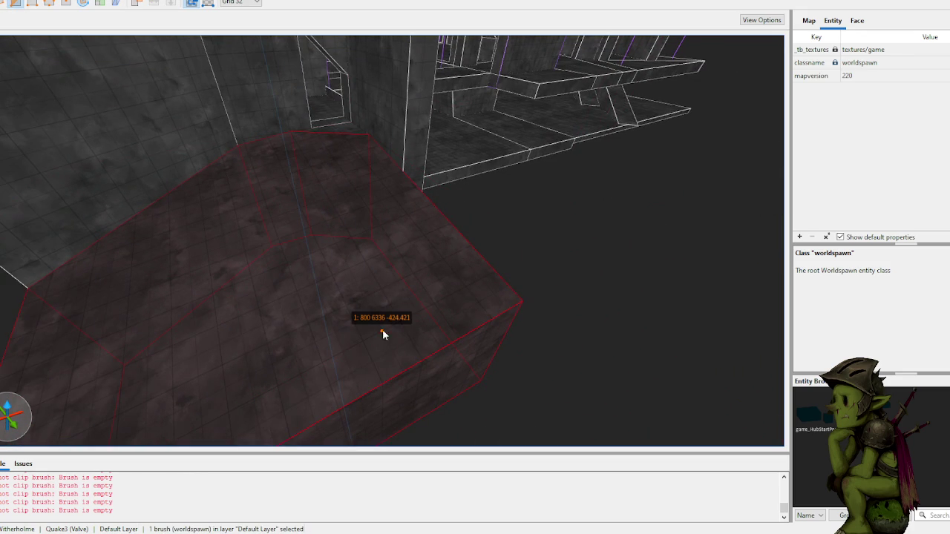
pyautogui.click(389, 227)
pyautogui.press('Return')
pyautogui.press('Escape')
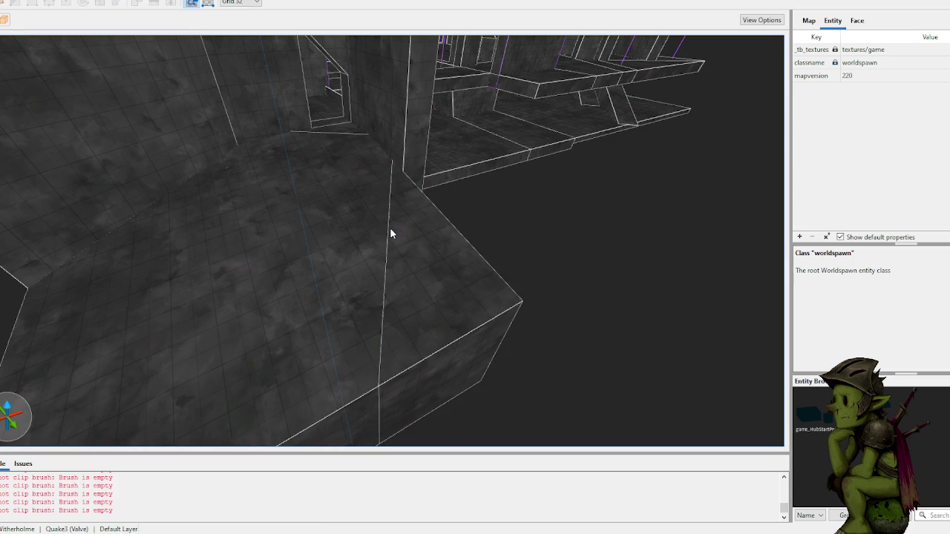
pyautogui.click(413, 239)
# - Drag the triangular floor piece's top face upward
pyautogui.scroll(-5, 407, 132)
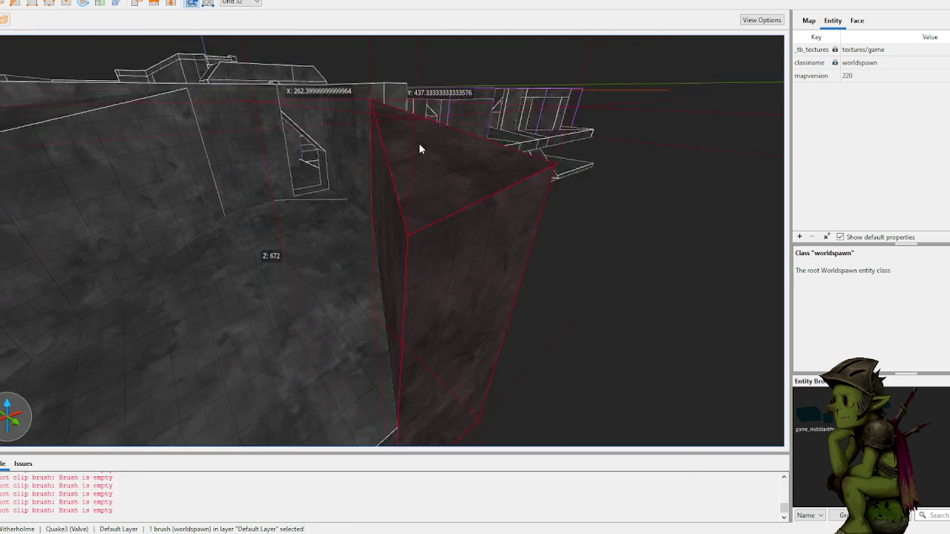
pyautogui.moveTo(427, 162); pyautogui.dragTo(428, 143)
pyautogui.press('Escape')
pyautogui.scroll(-5, 612, 225)
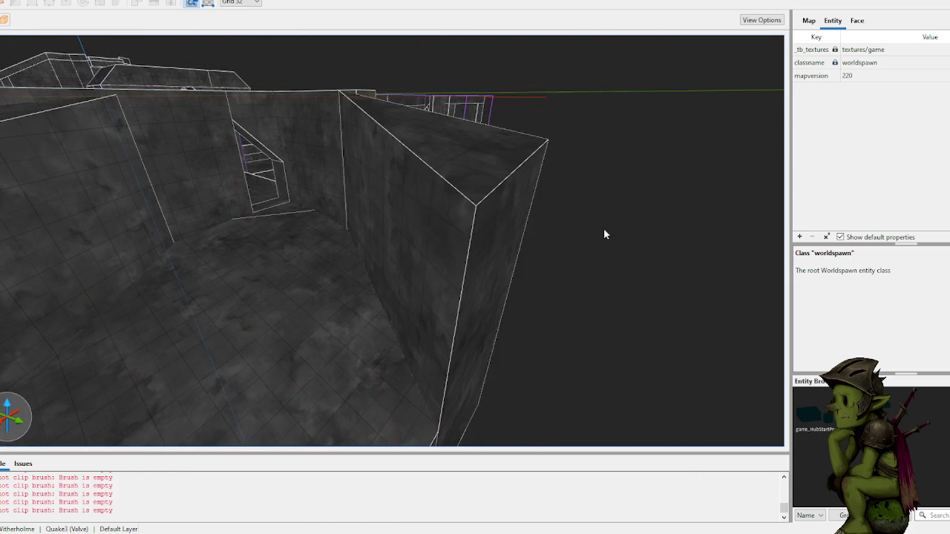
pyautogui.scroll(10, 589, 233)
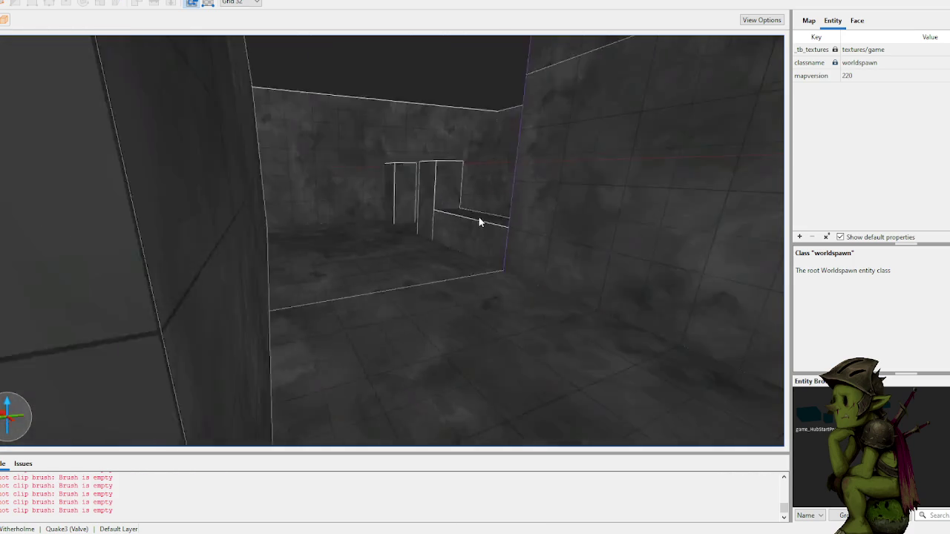
pyautogui.scroll(10, 411, 220)
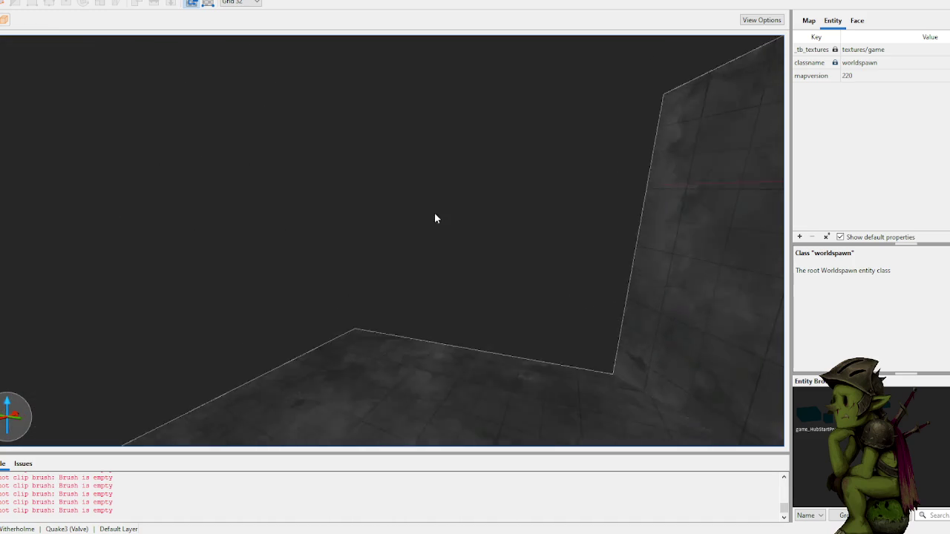
pyautogui.scroll(-10, 510, 228)
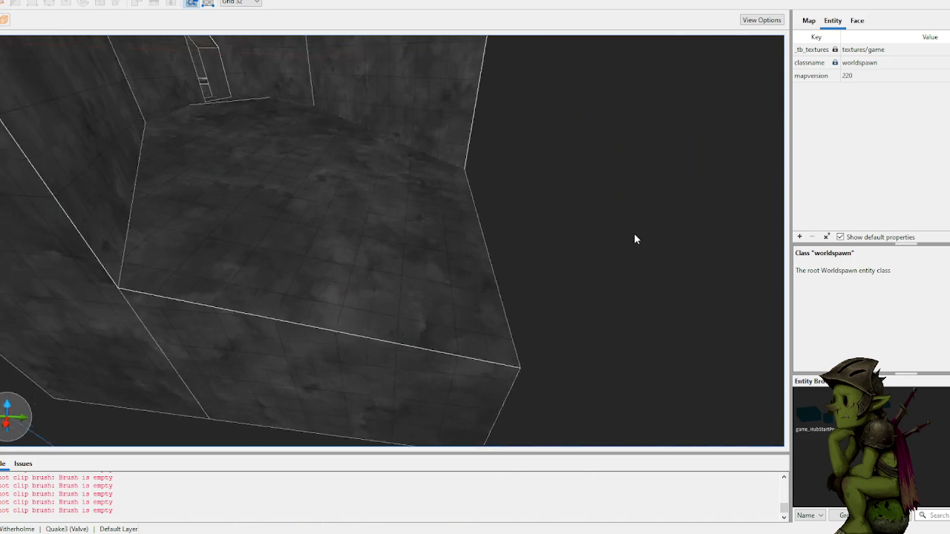
pyautogui.moveTo(605, 247); pyautogui.dragTo(550, 260)
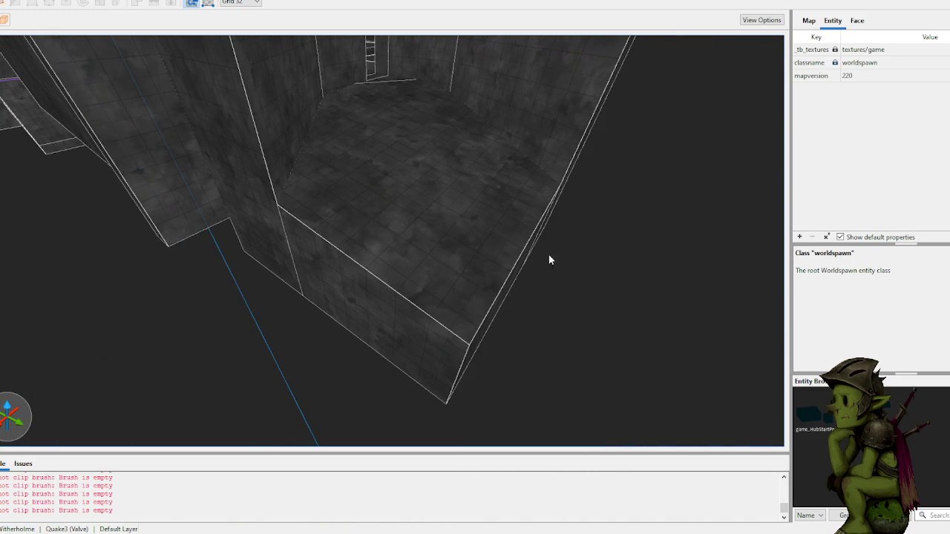
# - Clip the brush with two points, delete the offcut and create the tall wedge brush
pyautogui.click(439, 286)
pyautogui.press('c')
pyautogui.click(431, 316)
pyautogui.click(486, 302)
pyautogui.press('Escape')
pyautogui.press('Delete')
pyautogui.moveTo(445, 319)
pyautogui.mouseDown()
pyautogui.moveTo(467, 322)
pyautogui.moveTo(497, 127)
pyautogui.moveTo(471, 235)
pyautogui.mouseUp()
# - Clip the wedge along its edge between a lower and an upper point
pyautogui.scroll(5, 470, 235)
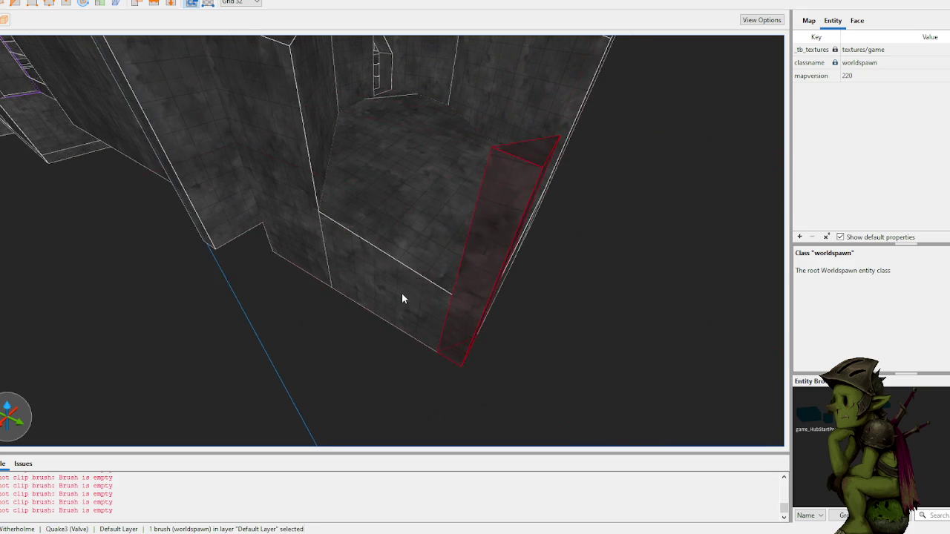
pyautogui.scroll(3, 447, 234)
pyautogui.click(394, 288)
pyautogui.click(390, 259)
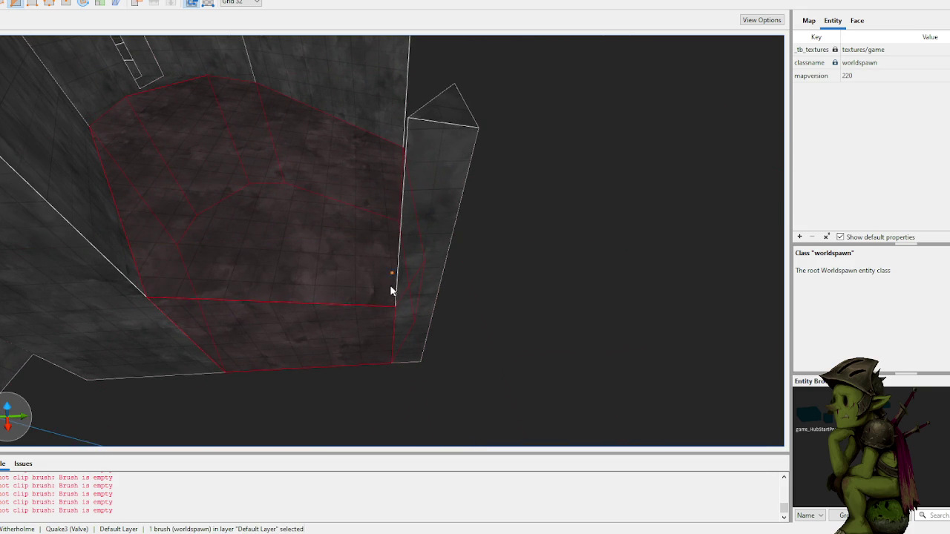
pyautogui.press('Escape')
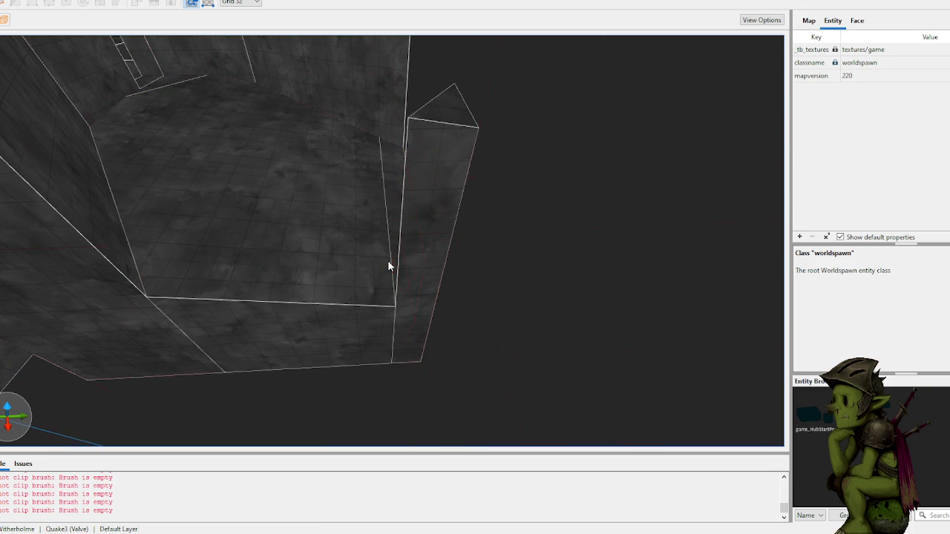
pyautogui.scroll(3, 386, 261)
pyautogui.scroll(-6, 408, 336)
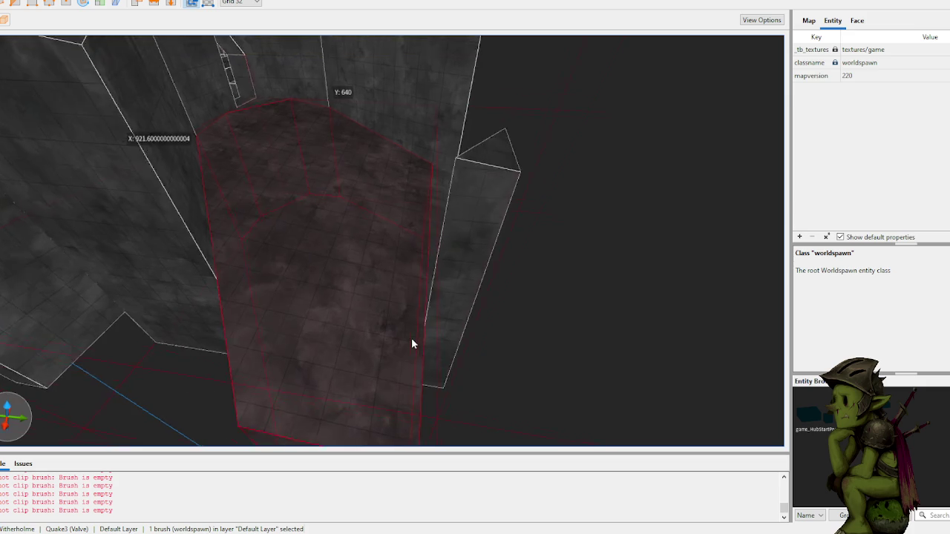
pyautogui.scroll(-2, 371, 309)
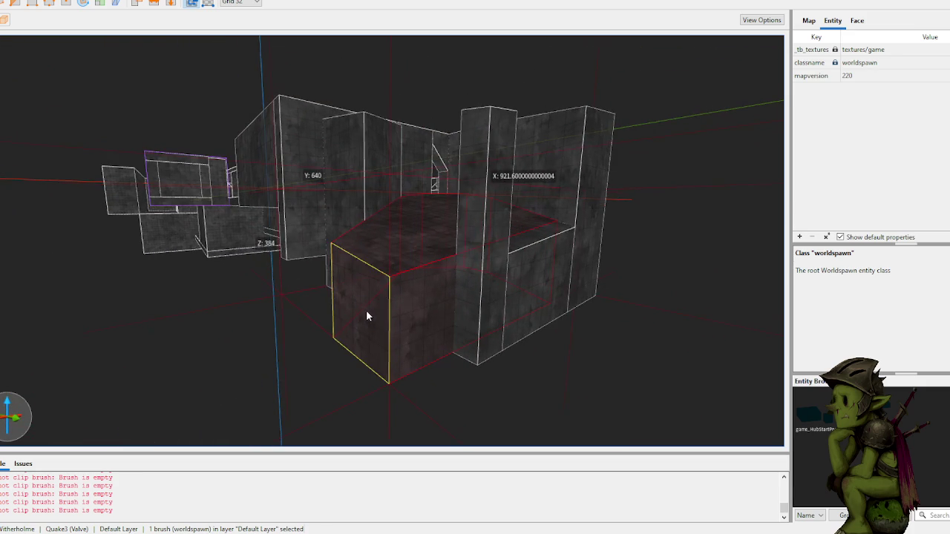
pyautogui.scroll(4, 486, 294)
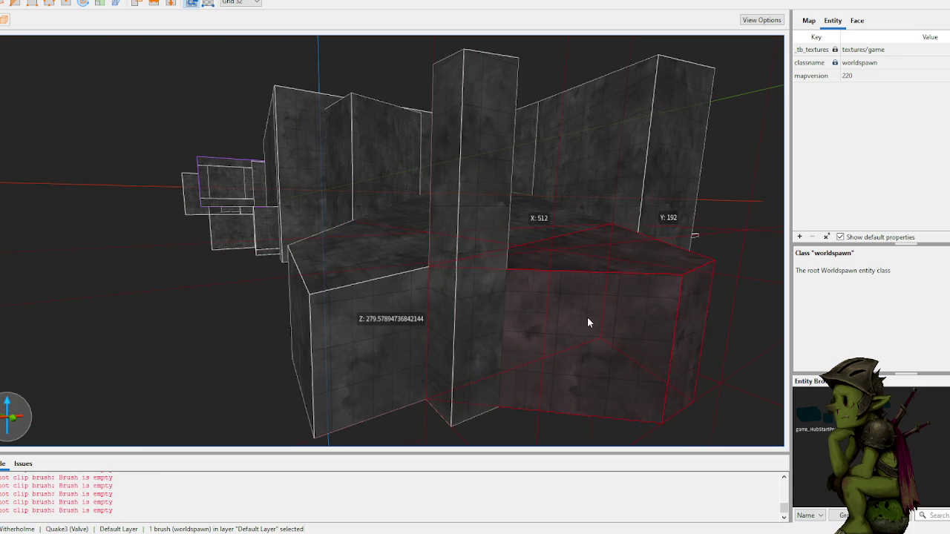
pyautogui.scroll(3, 549, 303)
pyautogui.scroll(-5, 562, 308)
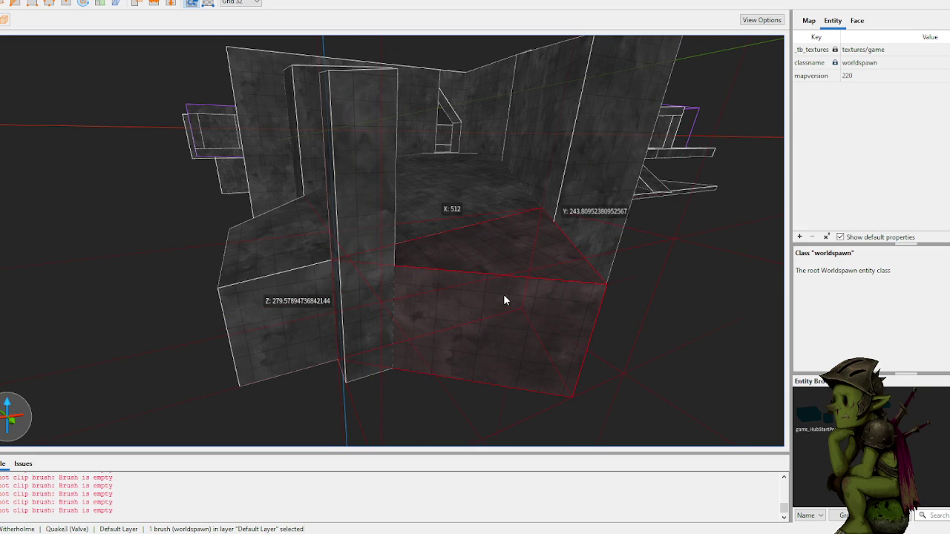
pyautogui.scroll(3, 513, 384)
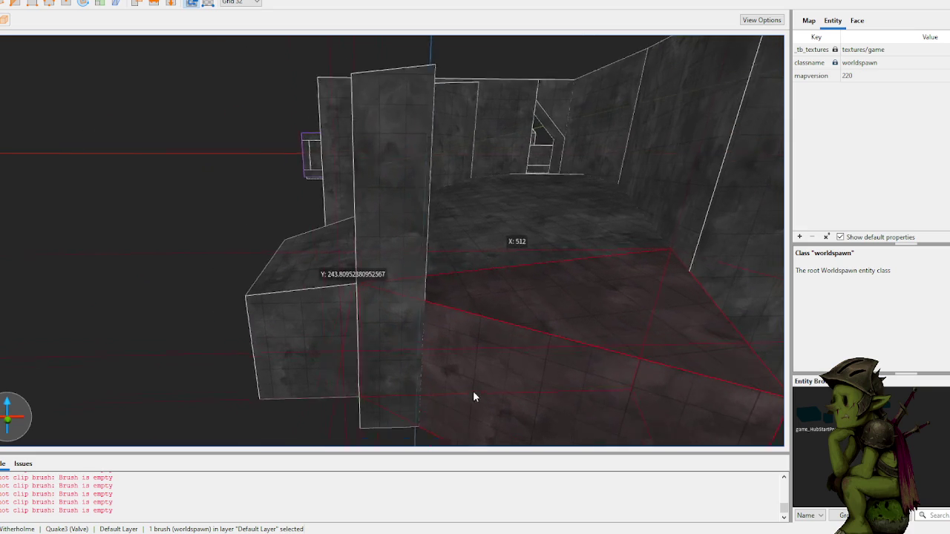
pyautogui.scroll(3, 473, 398)
# - Widen the platform block along X from 512 to 736 units
pyautogui.keyDown('shift'); pyautogui.moveTo(419, 329); pyautogui.dragTo(416, 352); pyautogui.keyUp('shift')
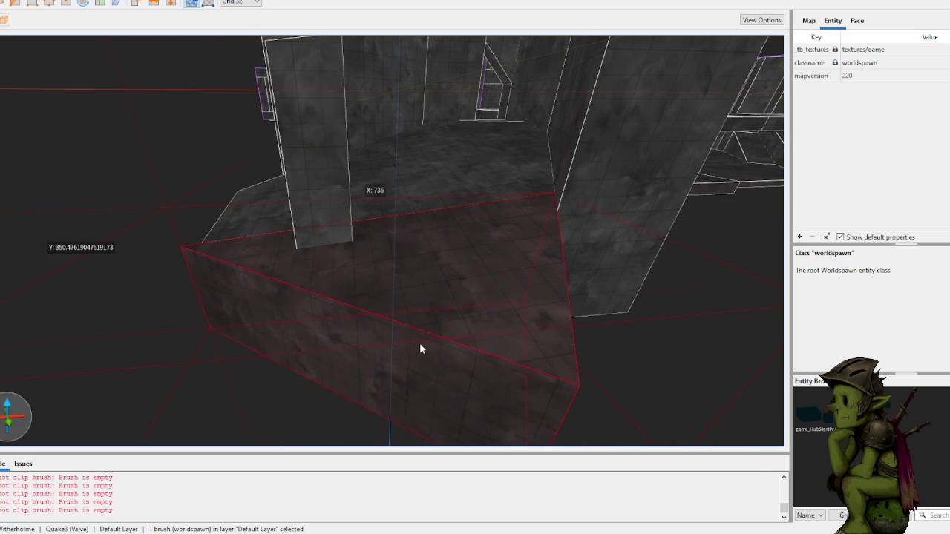
pyautogui.scroll(-5, 402, 303)
pyautogui.scroll(3, 405, 255)
pyautogui.scroll(5, 392, 246)
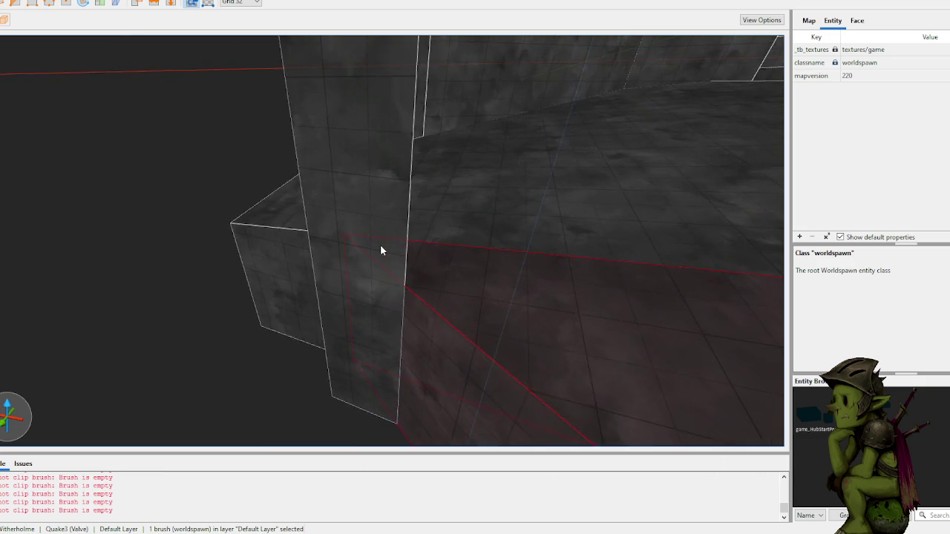
pyautogui.scroll(6, 380, 251)
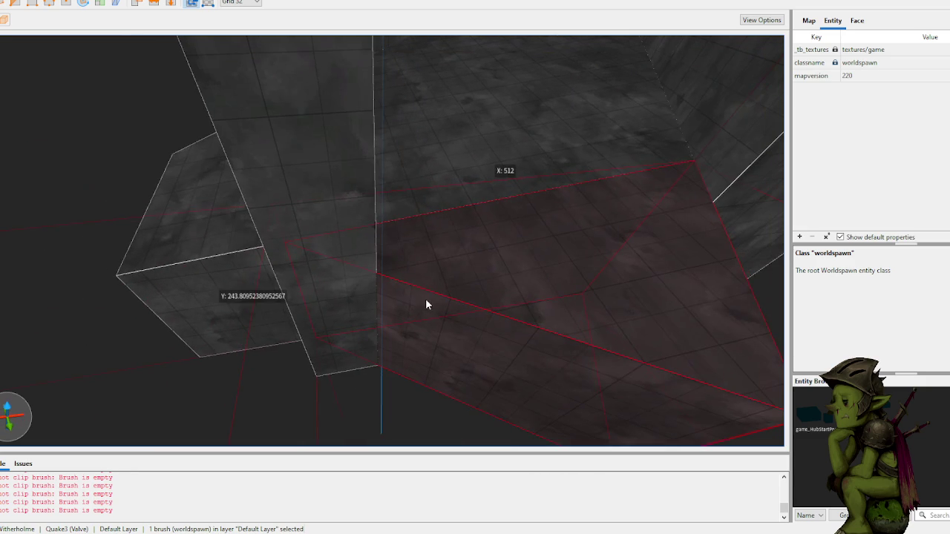
# - Clip the block from a corner vertex through a second point
pyautogui.press('v')
pyautogui.click(378, 274)
pyautogui.click(412, 218)
pyautogui.press('Return')
# - Reselect the clipped block and stretch it to 576 by 434 units
pyautogui.press('Escape')
pyautogui.press('Escape')
pyautogui.click(465, 339)
pyautogui.scroll(-10, 464, 315)
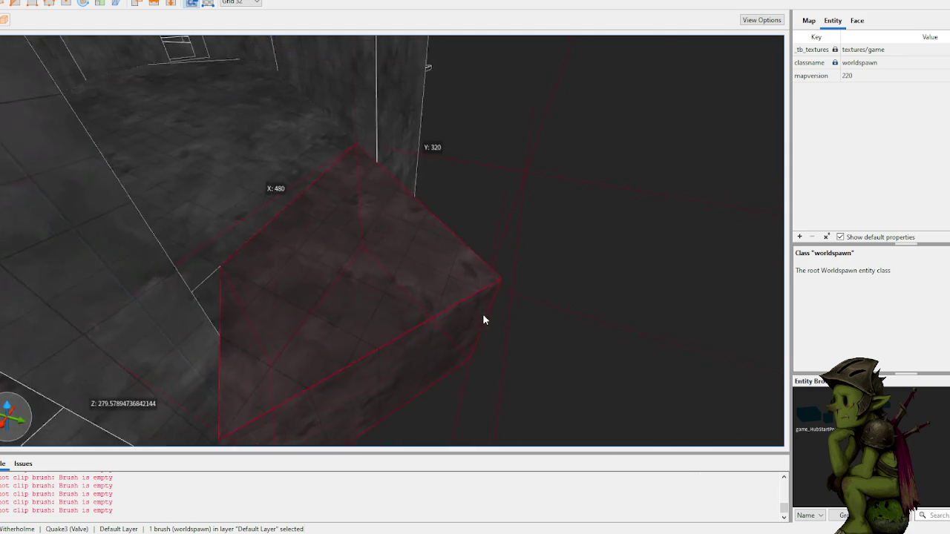
pyautogui.scroll(10, 459, 303)
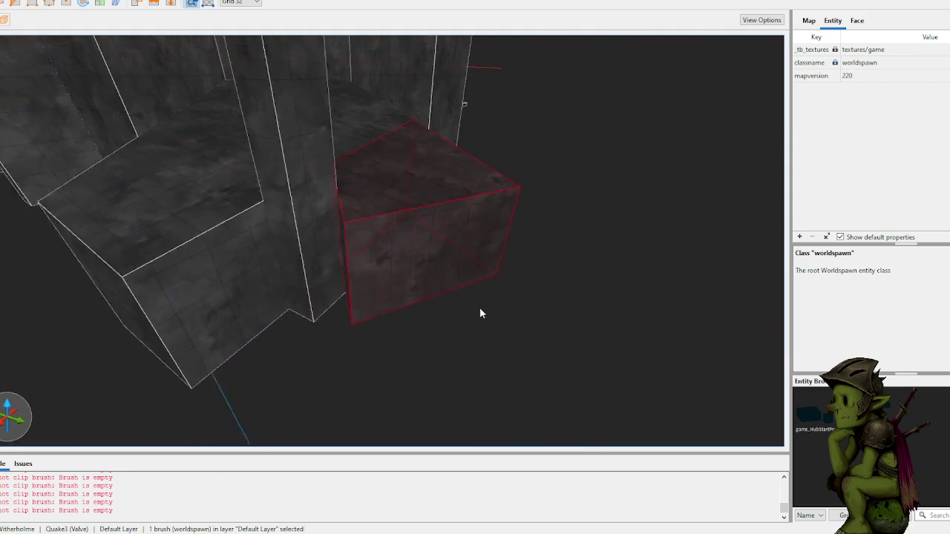
pyautogui.moveTo(476, 312)
pyautogui.mouseDown()
pyautogui.moveTo(468, 339)
pyautogui.moveTo(520, 435)
pyautogui.mouseUp()
pyautogui.scroll(-5, 505, 354)
pyautogui.scroll(-5, 490, 347)
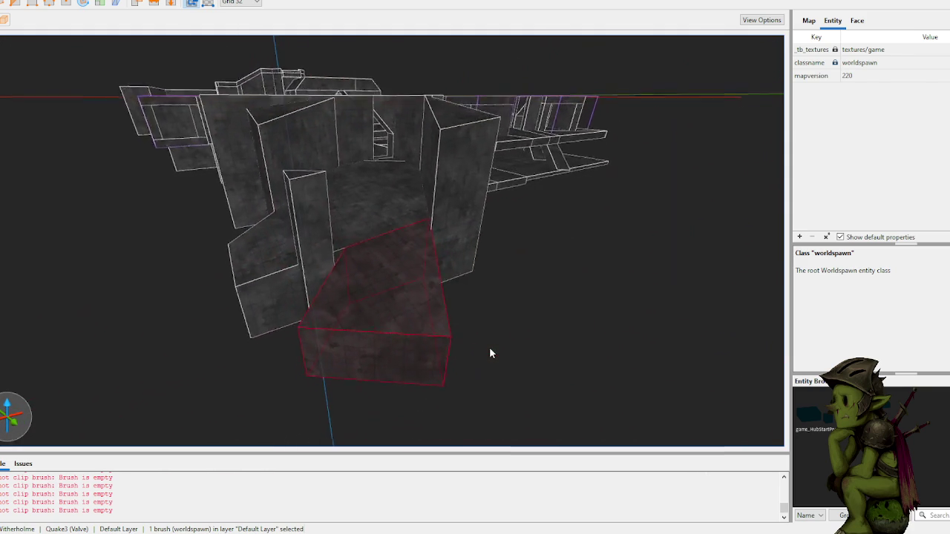
pyautogui.scroll(5, 486, 342)
pyautogui.scroll(10, 494, 339)
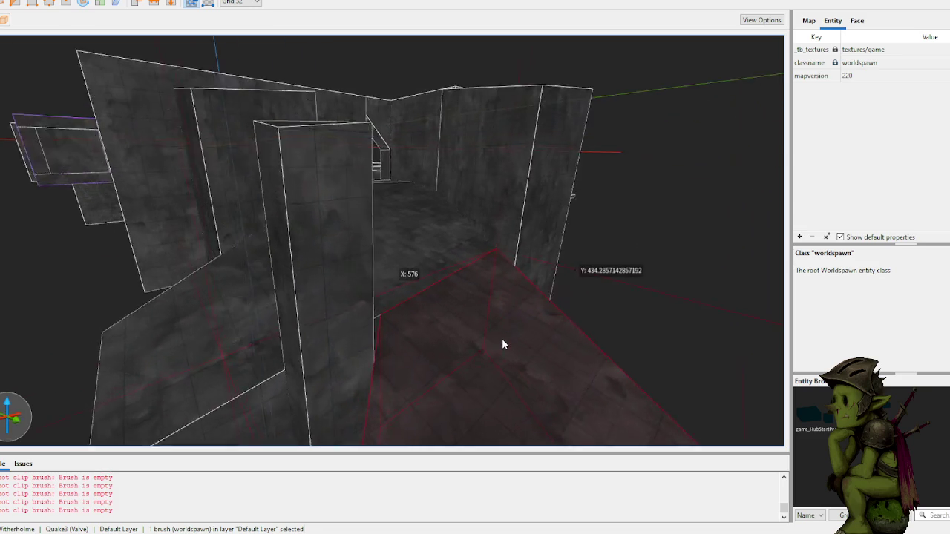
pyautogui.scroll(3, 510, 343)
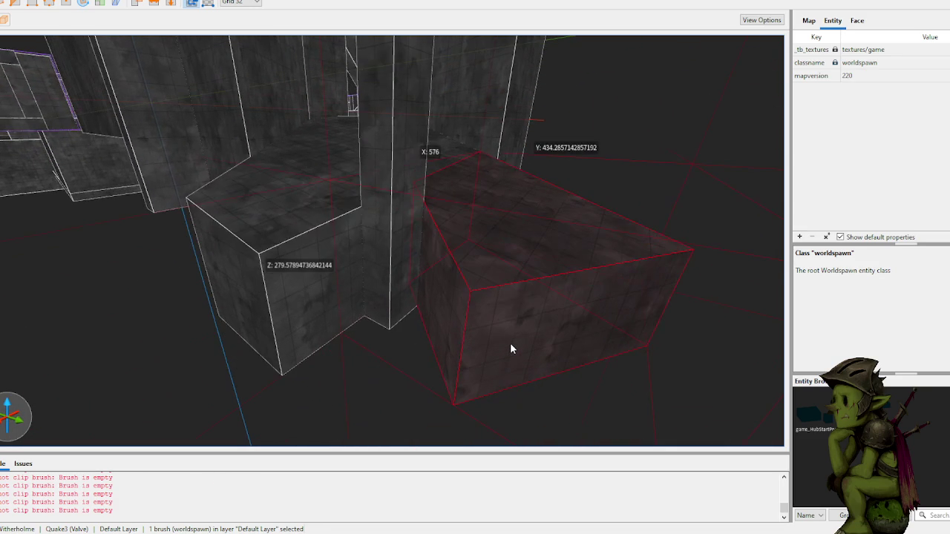
pyautogui.scroll(5, 544, 331)
pyautogui.scroll(-5, 445, 305)
pyautogui.scroll(6, 401, 285)
pyautogui.scroll(-8, 397, 281)
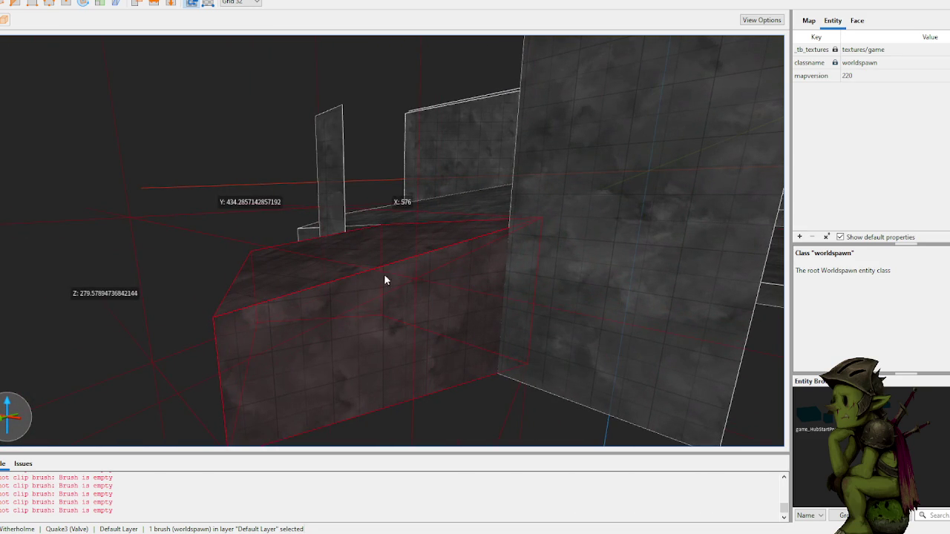
# - Cut the platform block's front corner off with a two-point clip, choosing the remaining part
pyautogui.click(392, 386)
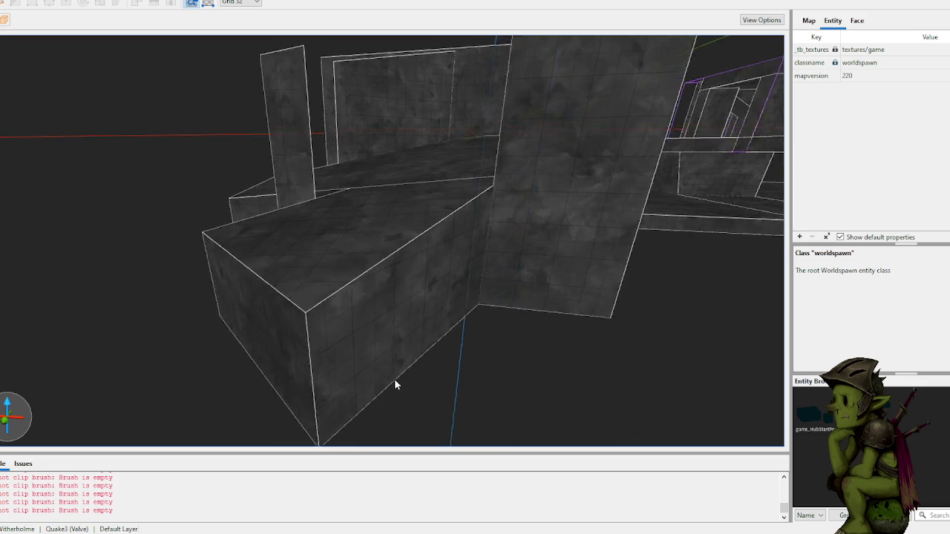
pyautogui.scroll(4, 392, 381)
pyautogui.scroll(-4, 401, 370)
pyautogui.scroll(6, 376, 320)
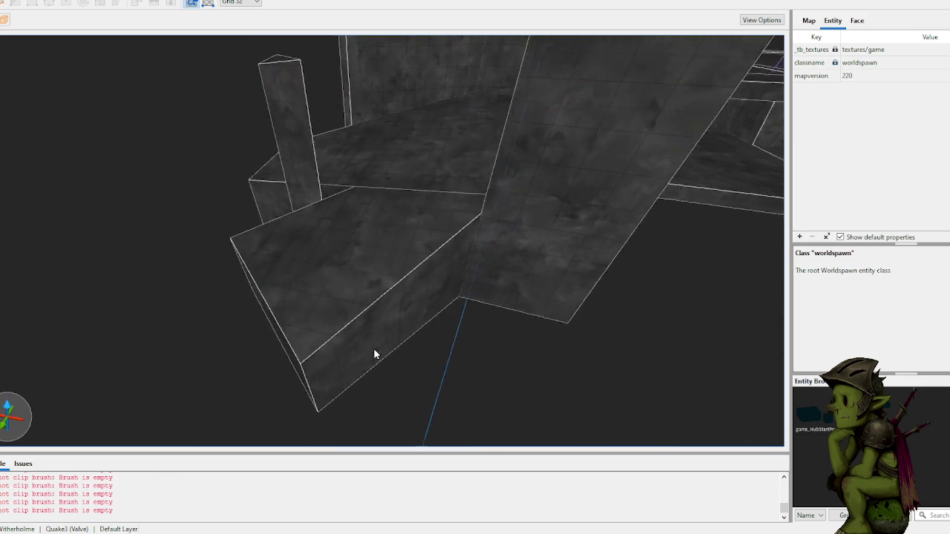
pyautogui.click(330, 303)
pyautogui.click(447, 308)
pyautogui.click(361, 315)
pyautogui.press('Return')
pyautogui.hotkey('ctrl', 'z')
pyautogui.press('Return')
# - Inspect the clipped block from above, then select the front platform block
pyautogui.scroll(-5, 388, 334)
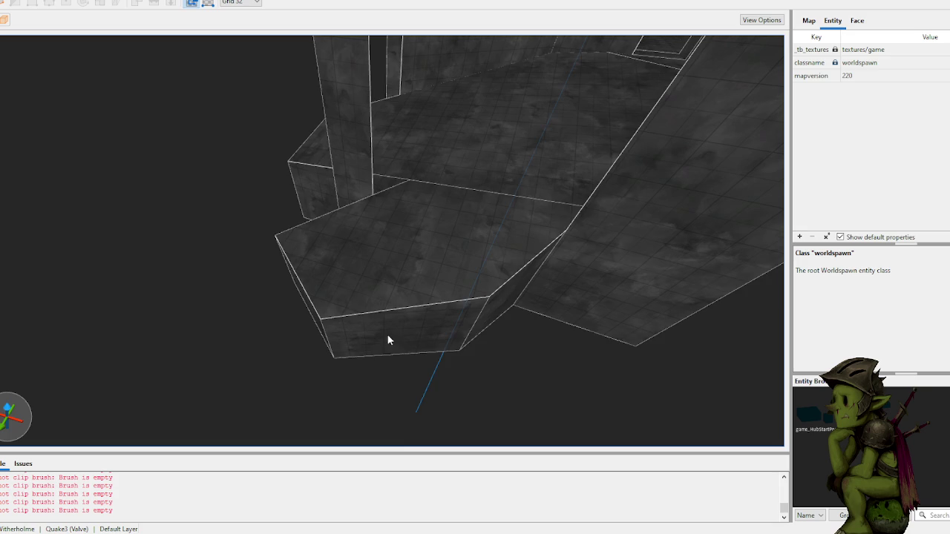
pyautogui.scroll(-2, 399, 316)
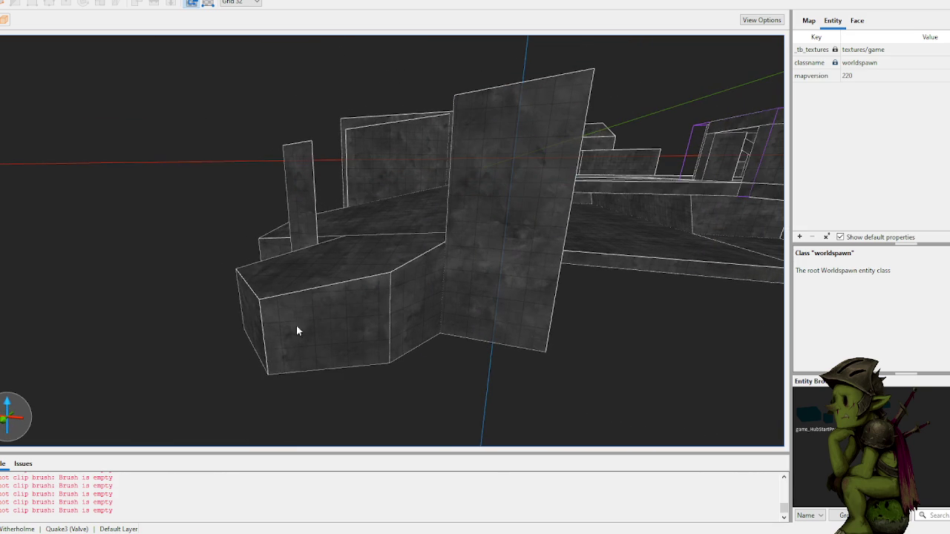
pyautogui.moveTo(271, 309)
pyautogui.mouseDown()
pyautogui.moveTo(369, 286)
pyautogui.moveTo(394, 320)
pyautogui.moveTo(251, 297)
pyautogui.mouseUp()
pyautogui.click(252, 298)
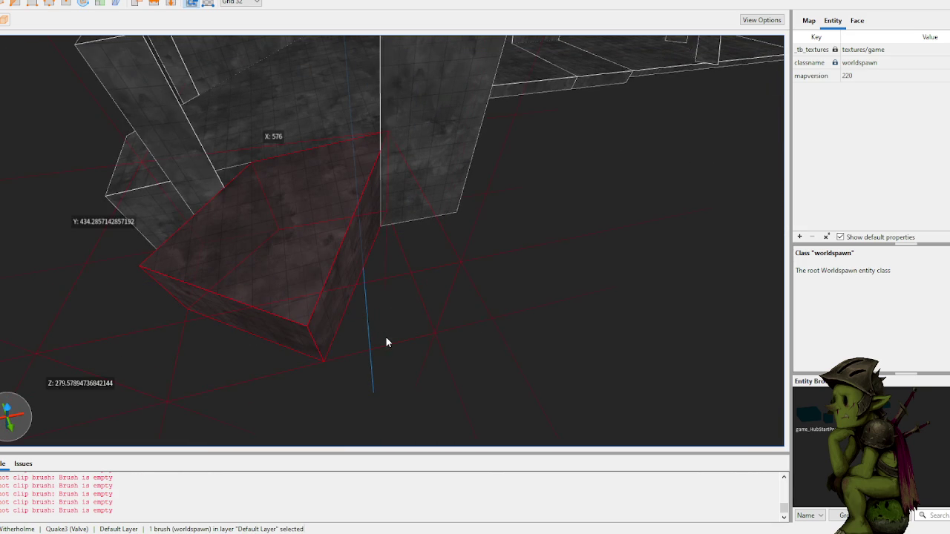
pyautogui.click(330, 326)
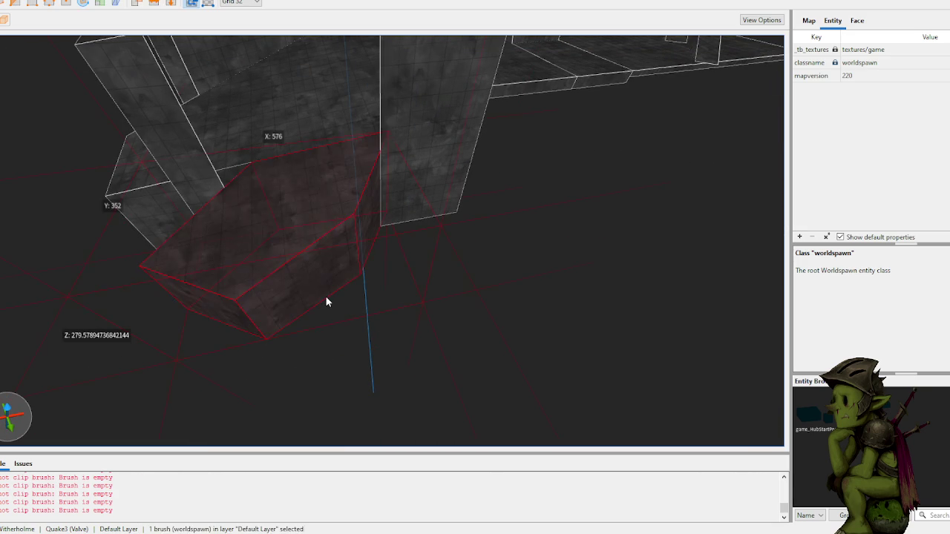
pyautogui.click(326, 299)
pyautogui.moveTo(364, 322)
pyautogui.mouseDown()
pyautogui.moveTo(399, 321)
pyautogui.moveTo(405, 244)
pyautogui.moveTo(414, 304)
pyautogui.moveTo(426, 297)
pyautogui.moveTo(425, 286)
pyautogui.mouseUp()
pyautogui.click(345, 248)
# - Start clipping the block at its top edge and refine the grid to 8 units
pyautogui.press('c')
pyautogui.click(288, 234)
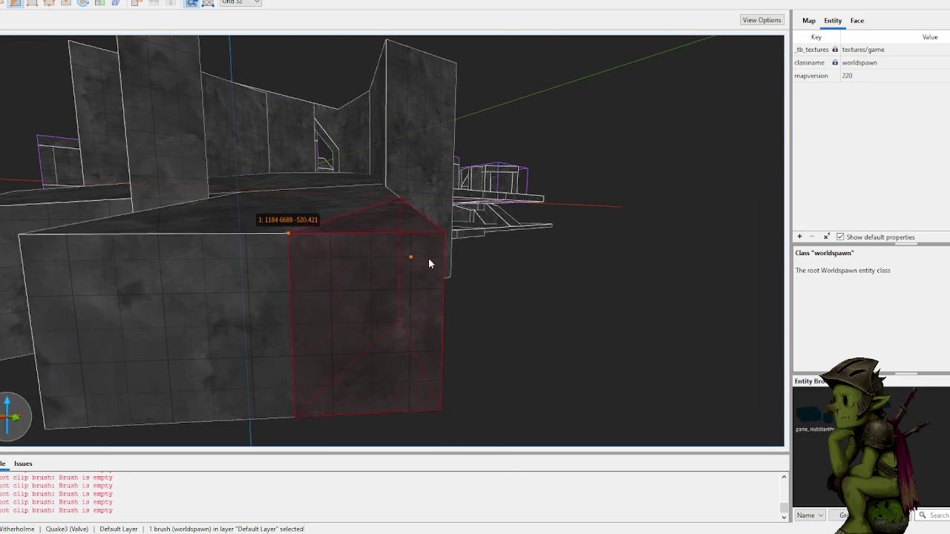
pyautogui.moveTo(450, 252)
pyautogui.mouseDown()
pyautogui.moveTo(451, 244)
pyautogui.moveTo(374, 276)
pyautogui.moveTo(444, 275)
pyautogui.mouseUp()
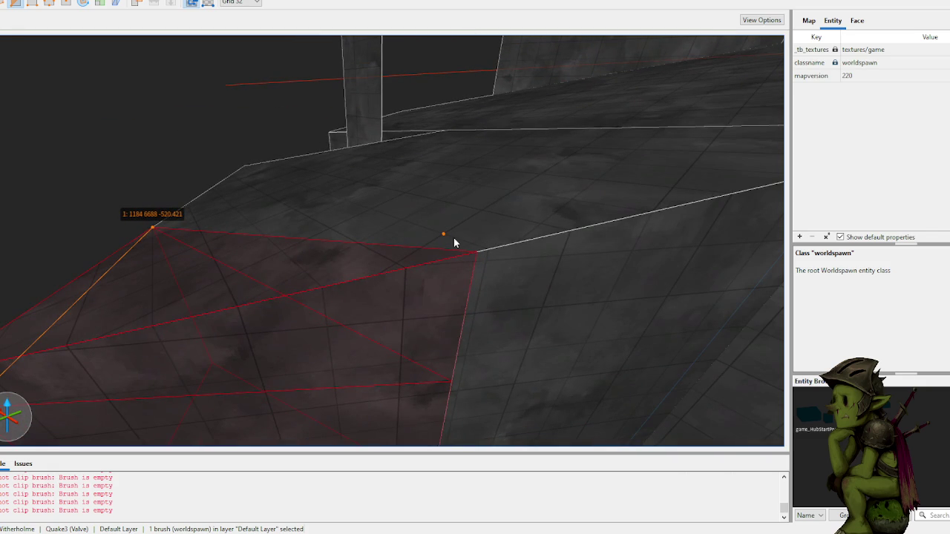
pyautogui.press('[')
pyautogui.press('[')
pyautogui.moveTo(443, 250)
pyautogui.mouseDown()
pyautogui.moveTo(397, 233)
pyautogui.moveTo(449, 237)
pyautogui.mouseUp()
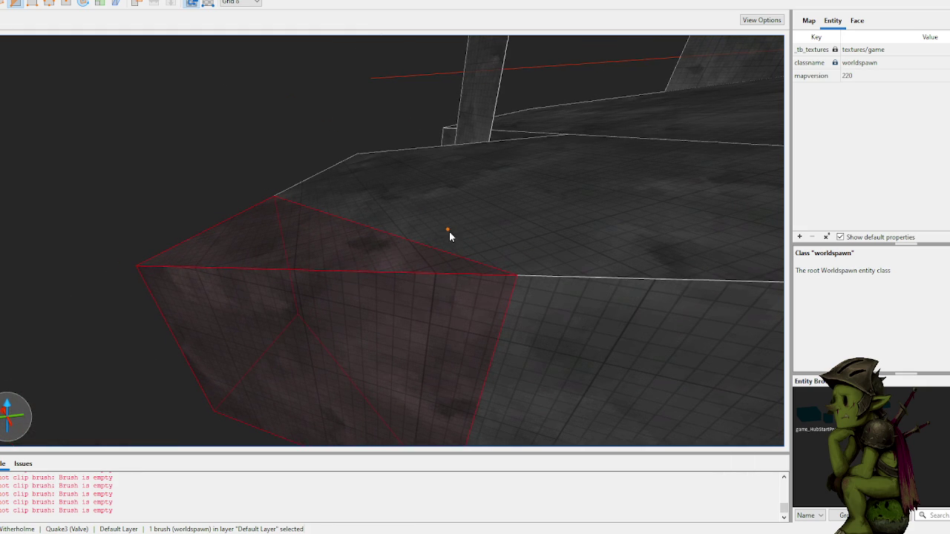
# - Clear the selection and coarsen the grid to 32, then 128 units
pyautogui.press('Escape')
pyautogui.click(427, 253)
pyautogui.press('Escape')
pyautogui.click(354, 253)
pyautogui.press('Escape')
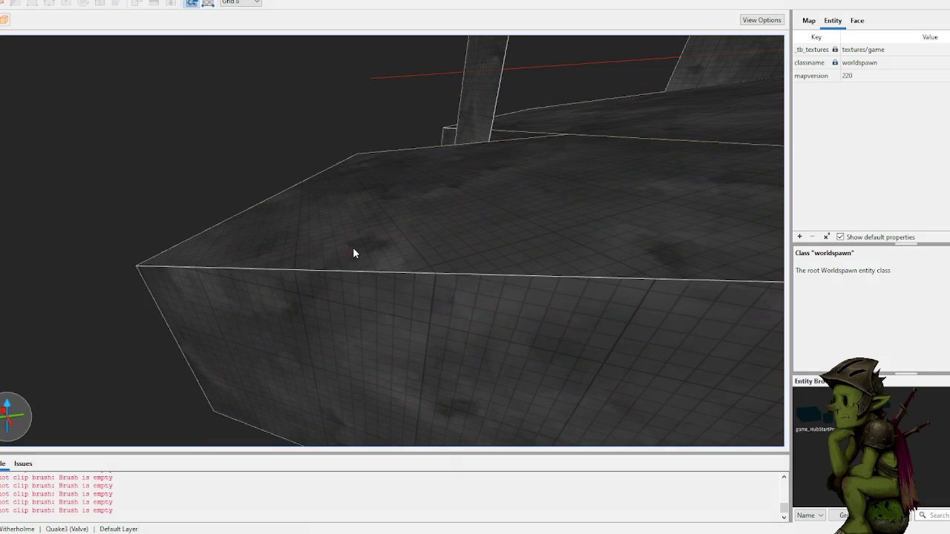
pyautogui.press('6')
pyautogui.press('8')
pyautogui.scroll(5, 388, 213)
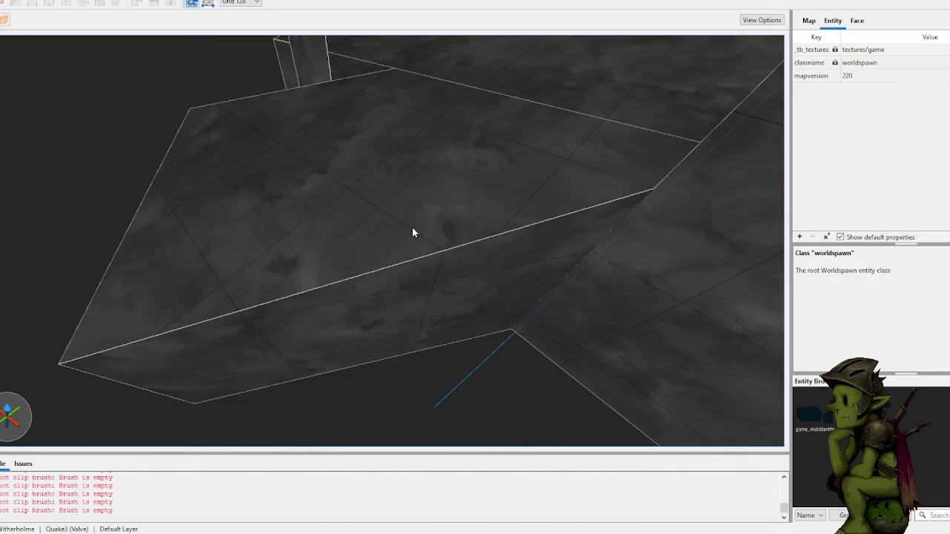
pyautogui.scroll(-3, 412, 227)
pyautogui.scroll(6, 408, 231)
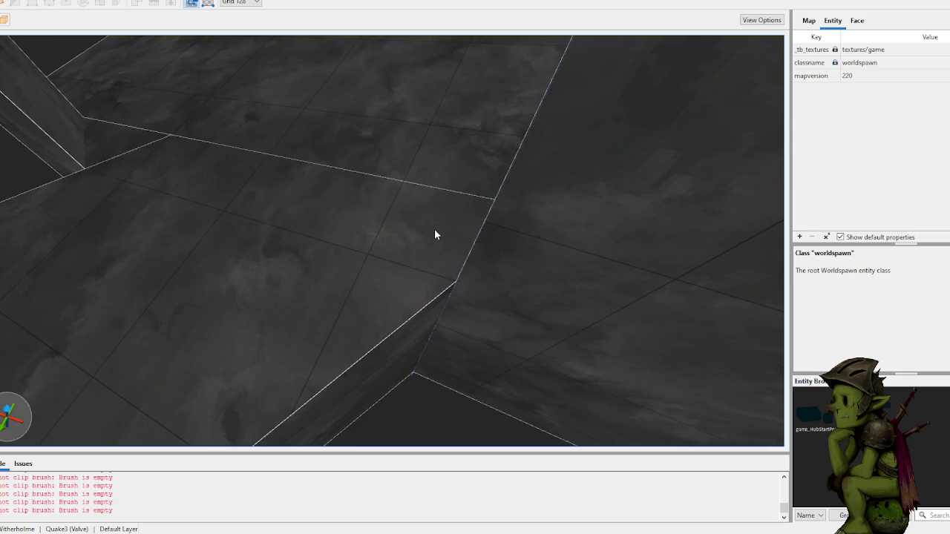
pyautogui.scroll(-5, 435, 234)
# - Select the front platform block and clip a slanted slice off its face
pyautogui.click(485, 254)
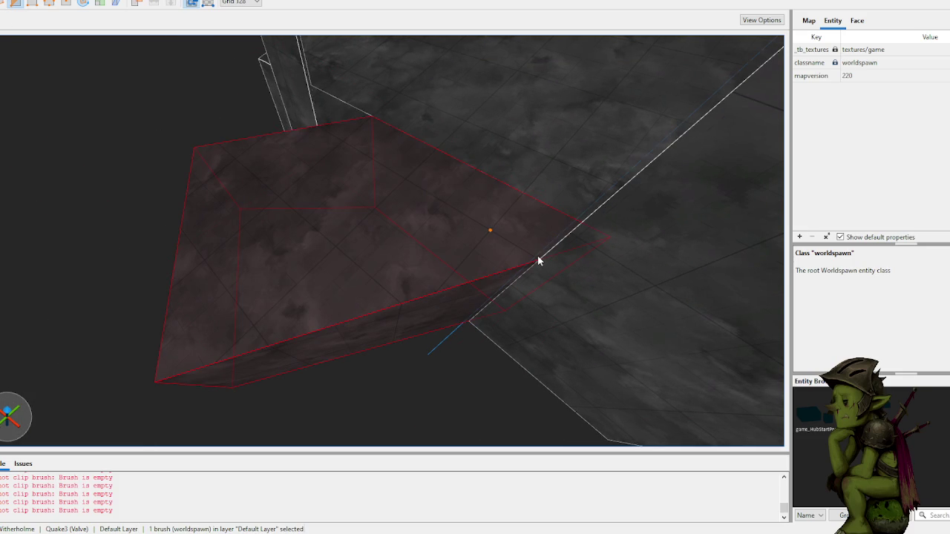
pyautogui.scroll(5, 530, 255)
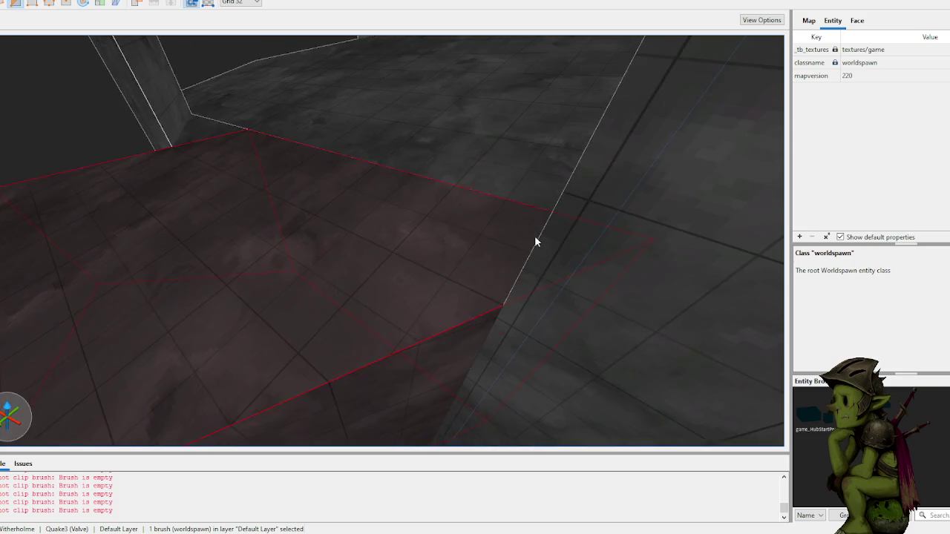
pyautogui.scroll(6, 550, 243)
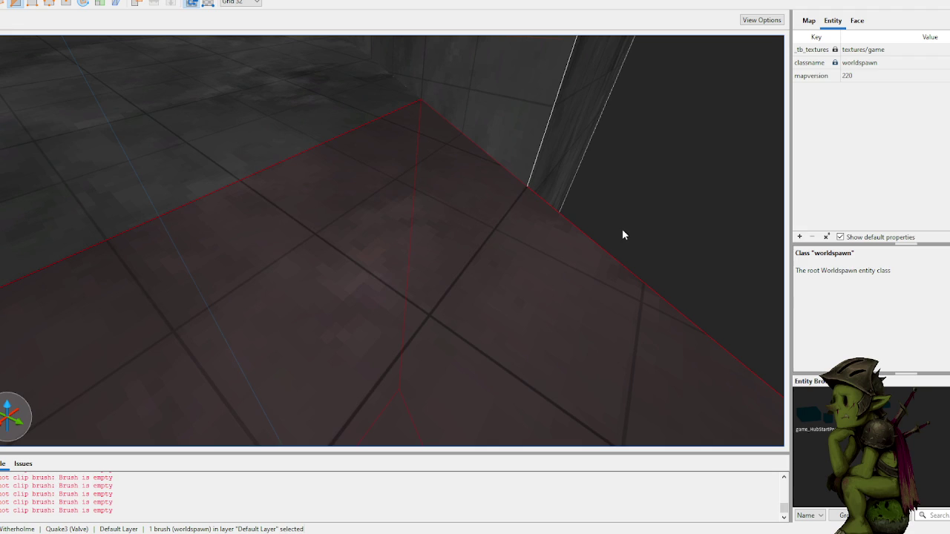
pyautogui.scroll(5, 527, 198)
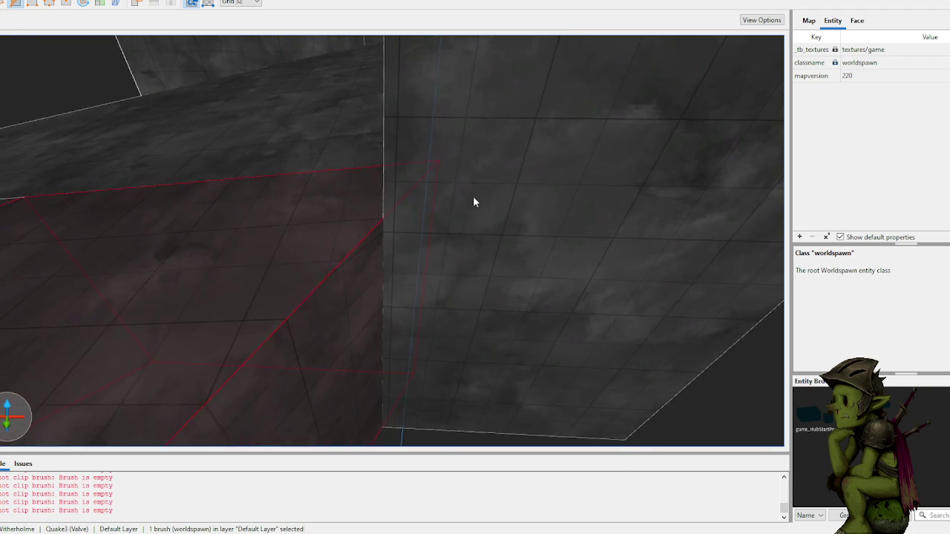
pyautogui.scroll(5, 508, 208)
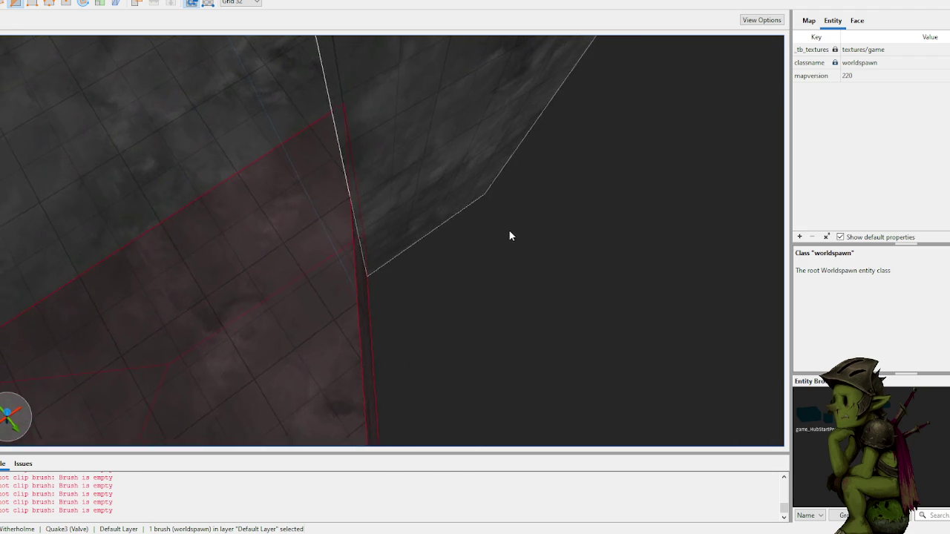
pyautogui.scroll(5, 469, 231)
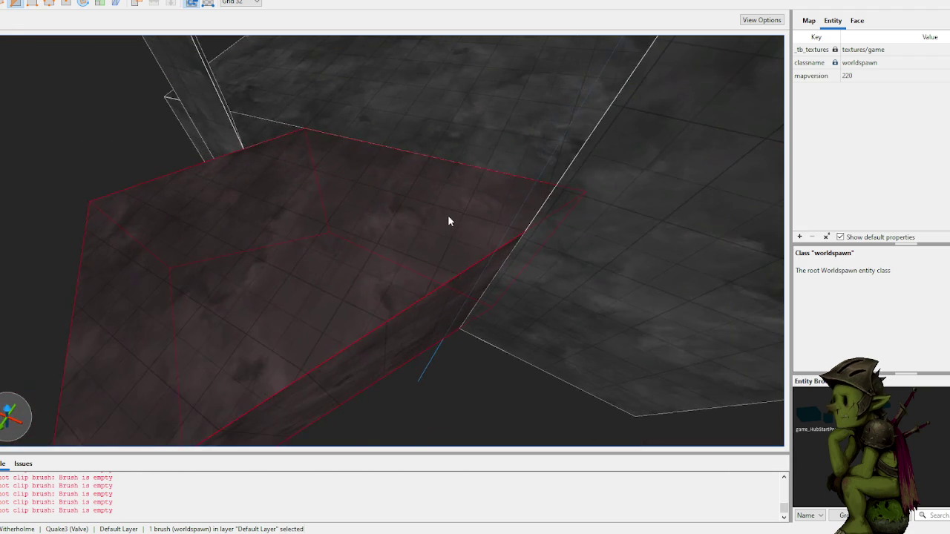
pyautogui.click(450, 196)
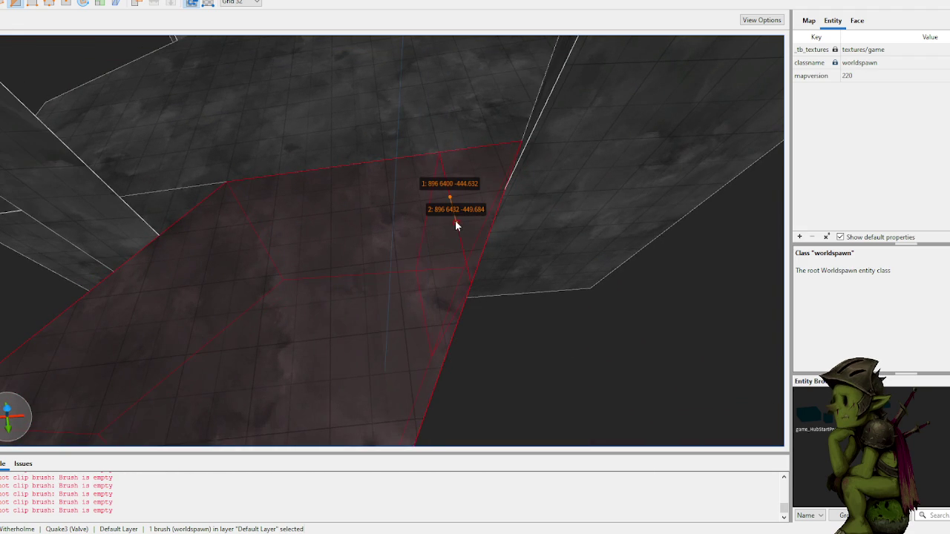
pyautogui.press('Return')
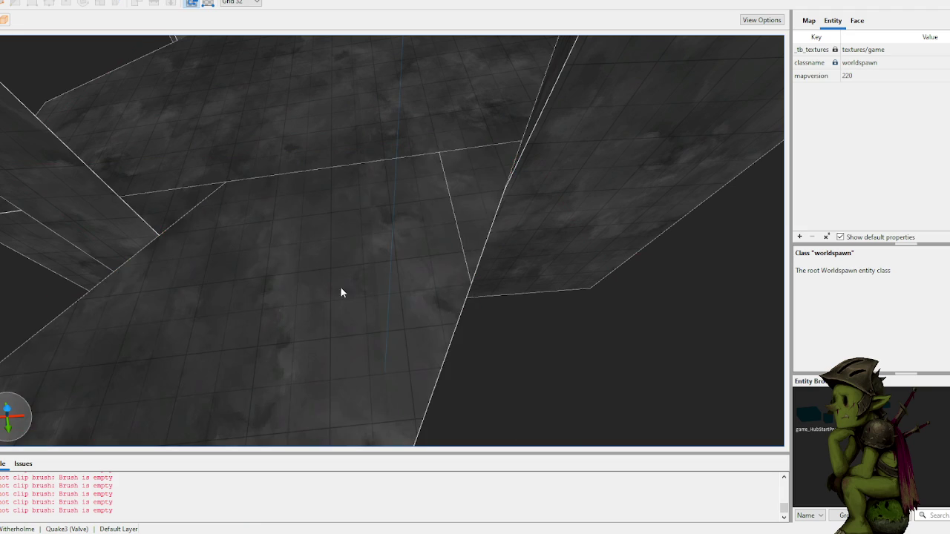
pyautogui.scroll(5, 340, 287)
pyautogui.moveTo(400, 301); pyautogui.dragTo(390, 296)
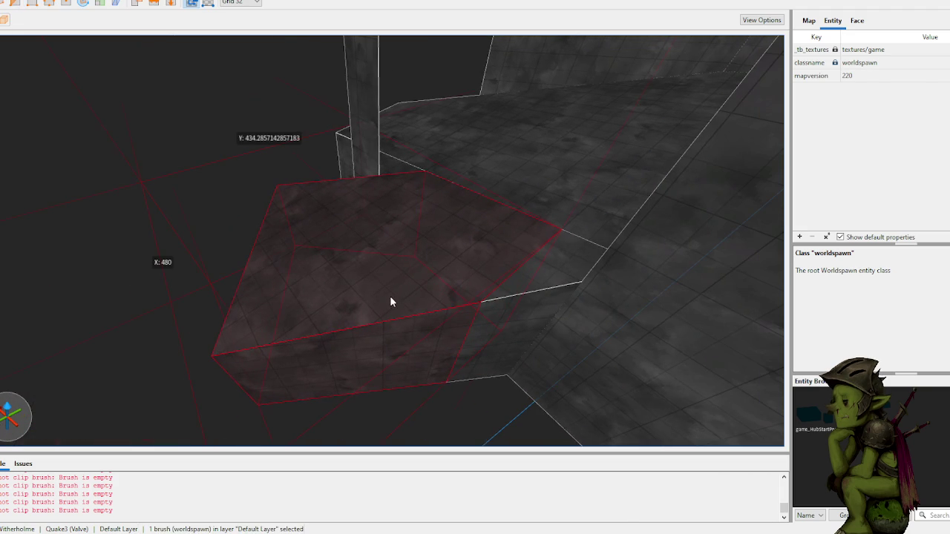
pyautogui.moveTo(472, 311)
pyautogui.mouseDown()
pyautogui.moveTo(488, 307)
pyautogui.moveTo(481, 319)
pyautogui.moveTo(441, 298)
pyautogui.moveTo(409, 261)
pyautogui.moveTo(393, 259)
pyautogui.moveTo(409, 345)
pyautogui.moveTo(406, 290)
pyautogui.moveTo(505, 304)
pyautogui.moveTo(565, 297)
pyautogui.moveTo(533, 299)
pyautogui.moveTo(338, 257)
pyautogui.mouseUp()
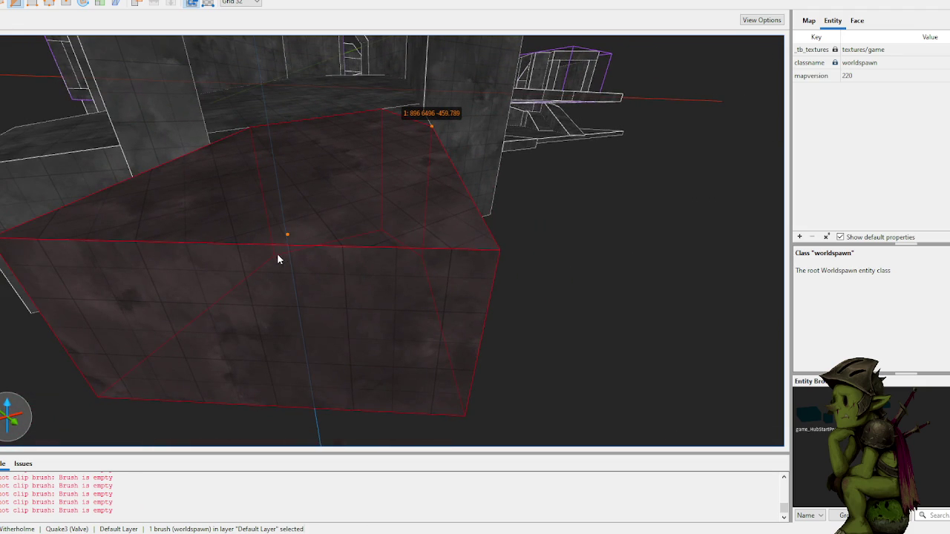
pyautogui.click(362, 254)
pyautogui.click(487, 314)
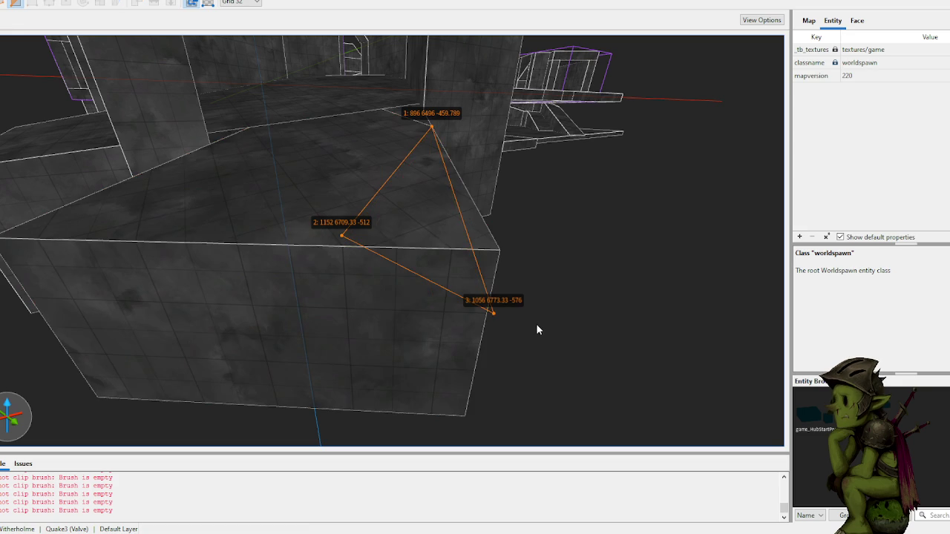
pyautogui.click(508, 297)
pyautogui.press('Delete')
pyautogui.click(487, 281)
pyautogui.press('Delete')
pyautogui.press('Delete')
pyautogui.press('Delete')
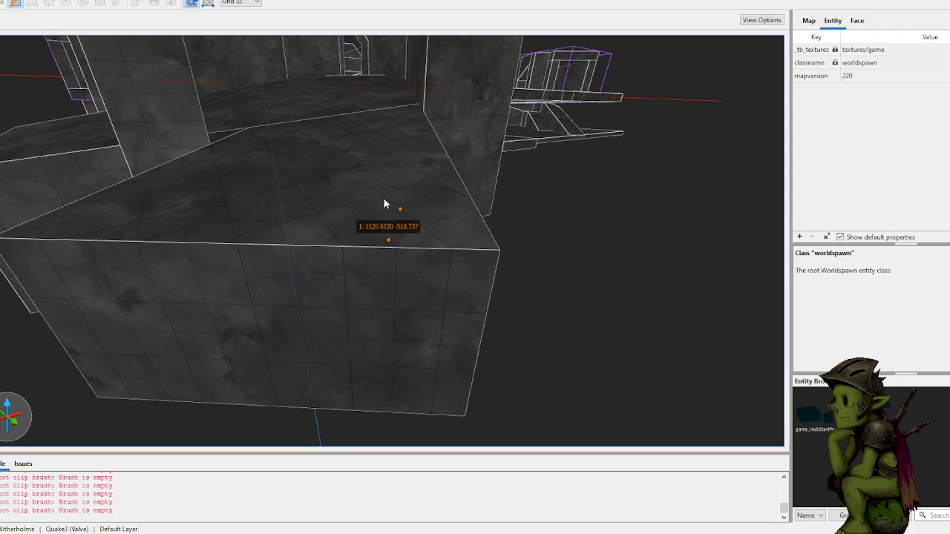
pyautogui.press('Escape')
pyautogui.scroll(-10, 419, 200)
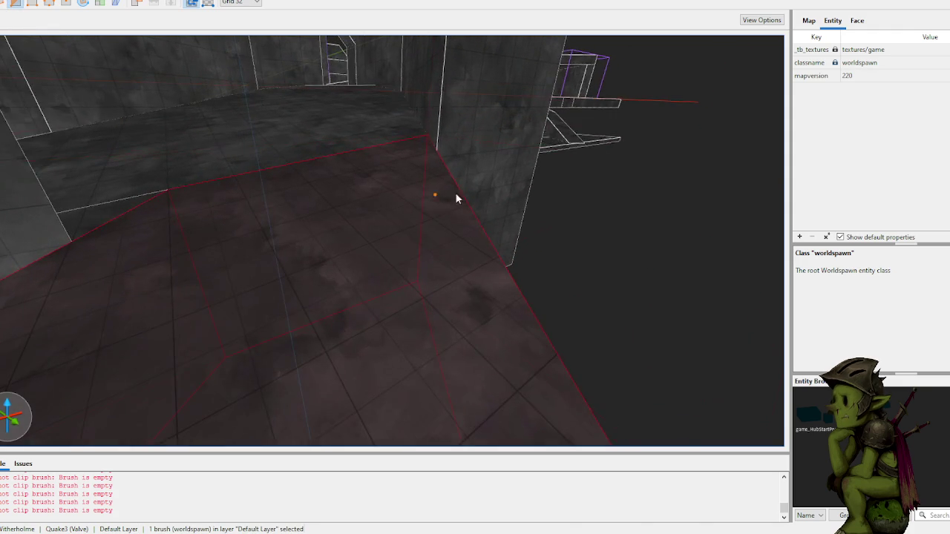
# - Place two trial clip points on the floor brush top, then discard them
pyautogui.scroll(-5, 423, 200)
pyautogui.click(423, 165)
pyautogui.click(401, 215)
pyautogui.press('Delete')
pyautogui.press('Delete')
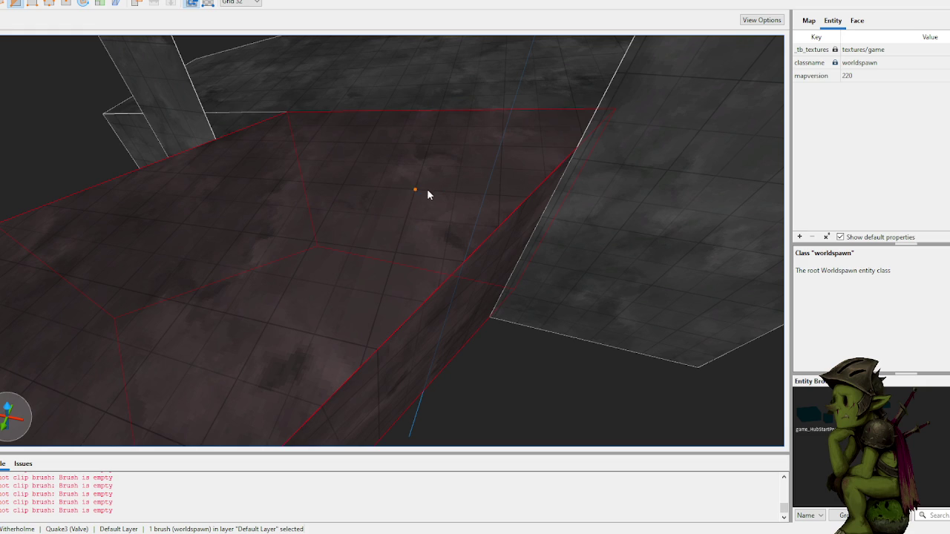
# - Bring the view above the floor brush and slice off its corner with a two-point clip
pyautogui.press('a')
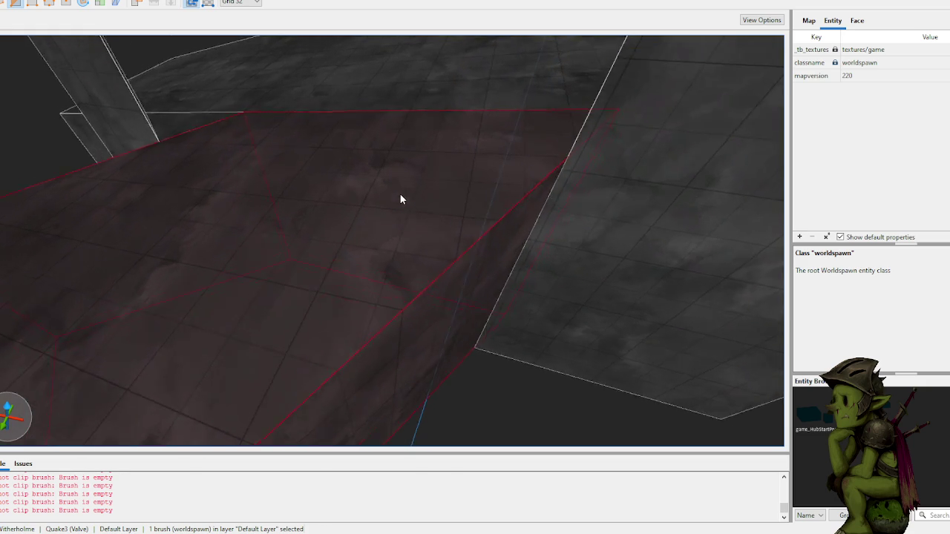
pyautogui.press('a')
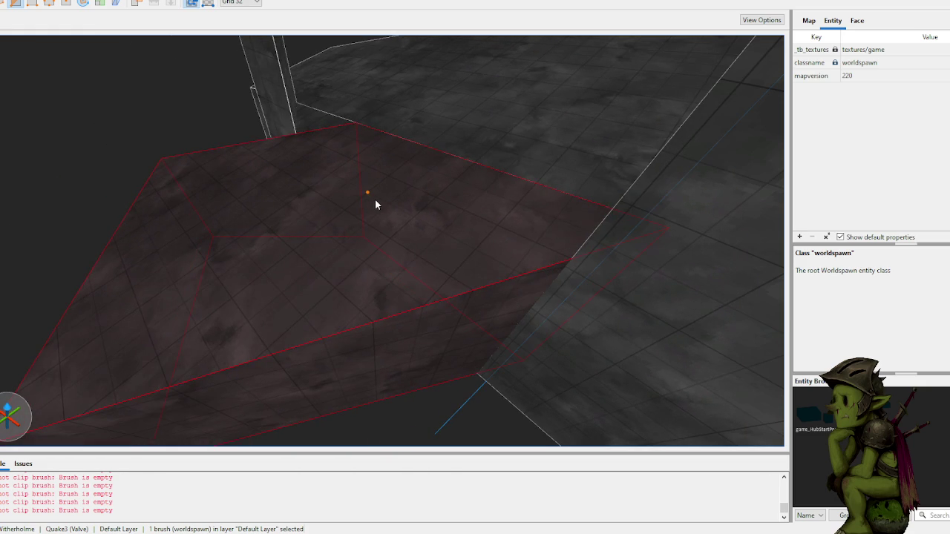
pyautogui.press('a')
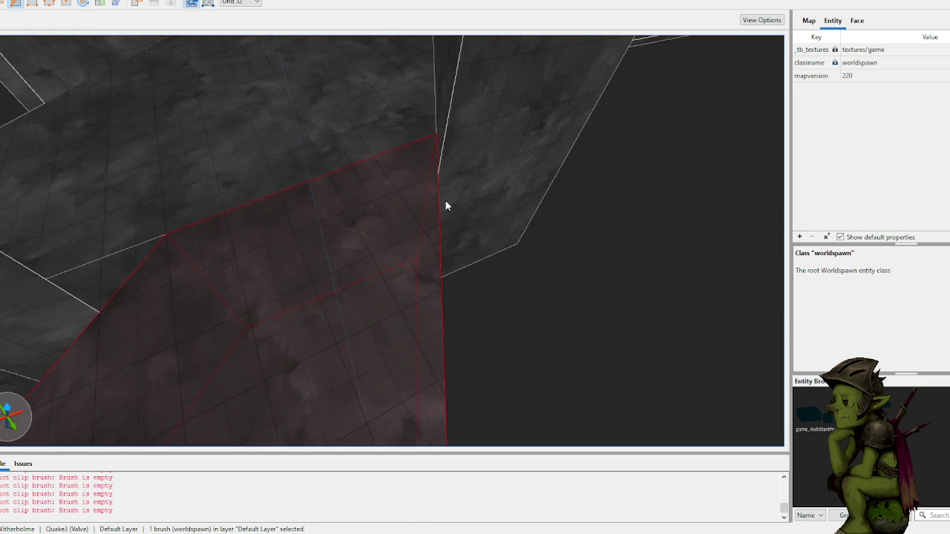
pyautogui.press('a')
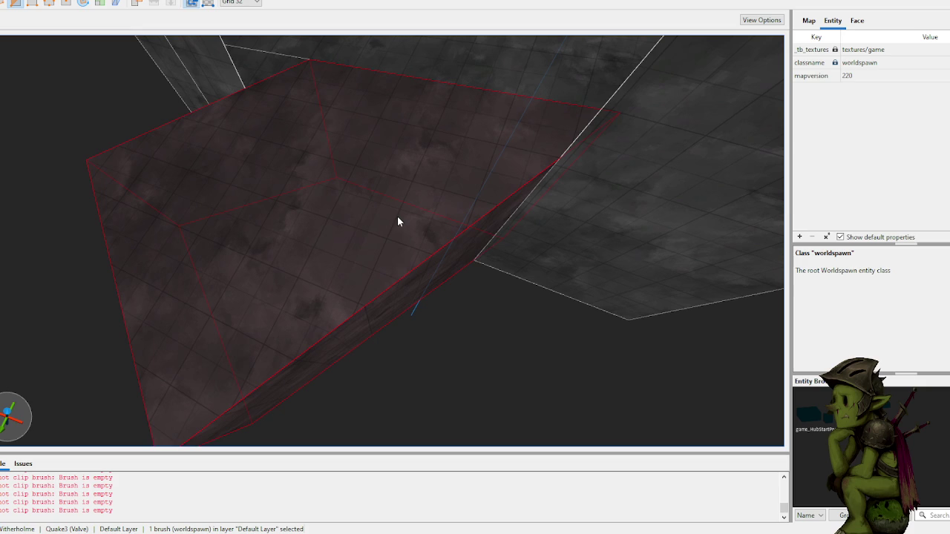
pyautogui.moveTo(397, 216); pyautogui.dragTo(404, 202)
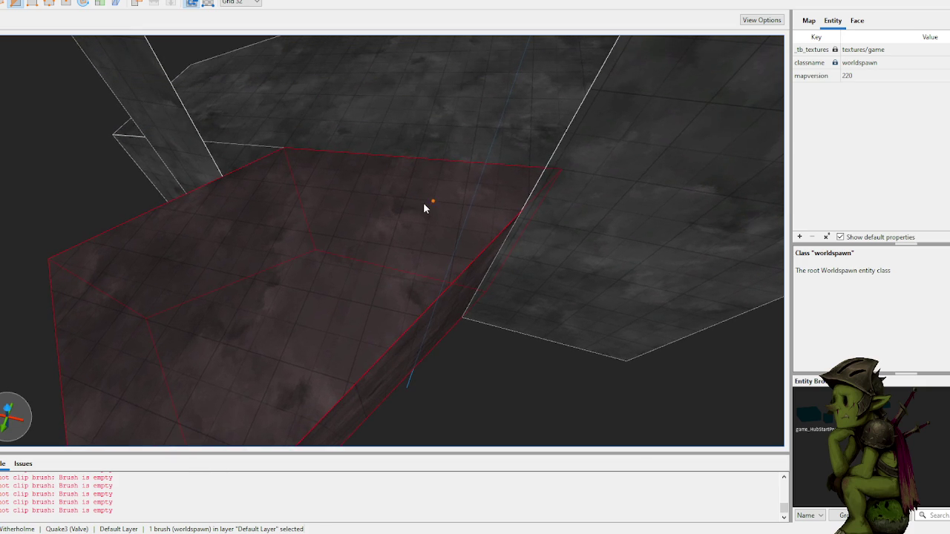
pyautogui.press('w')
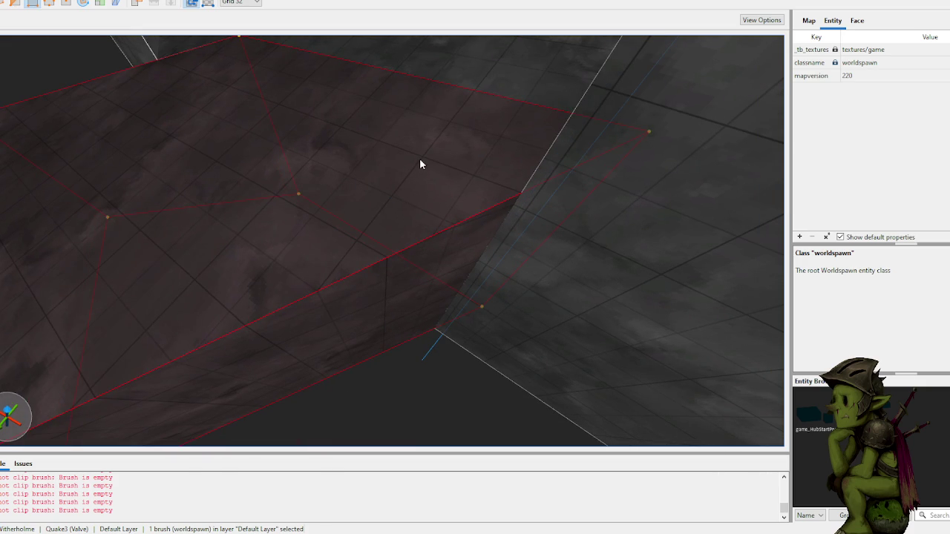
pyautogui.press('c')
pyautogui.click(424, 156)
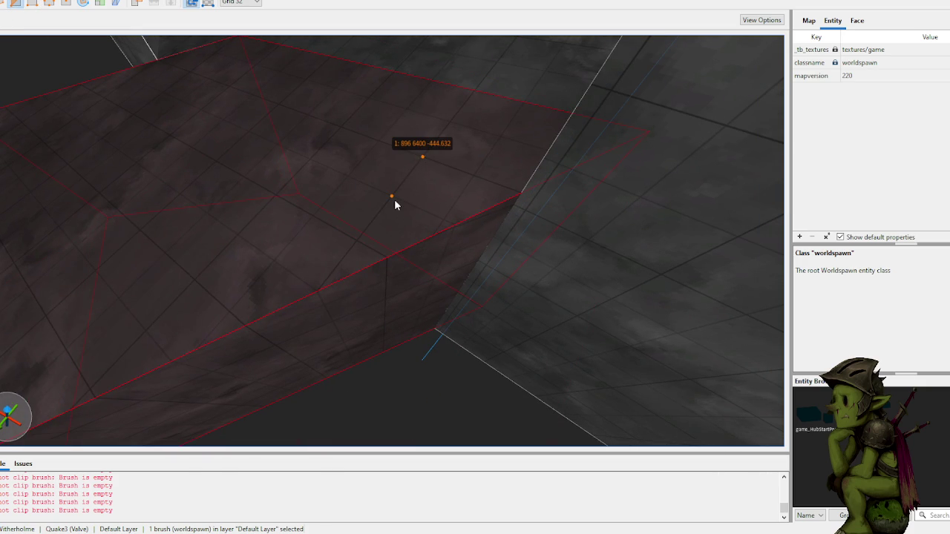
pyautogui.click(394, 199)
pyautogui.press('Tab')
pyautogui.press('Return')
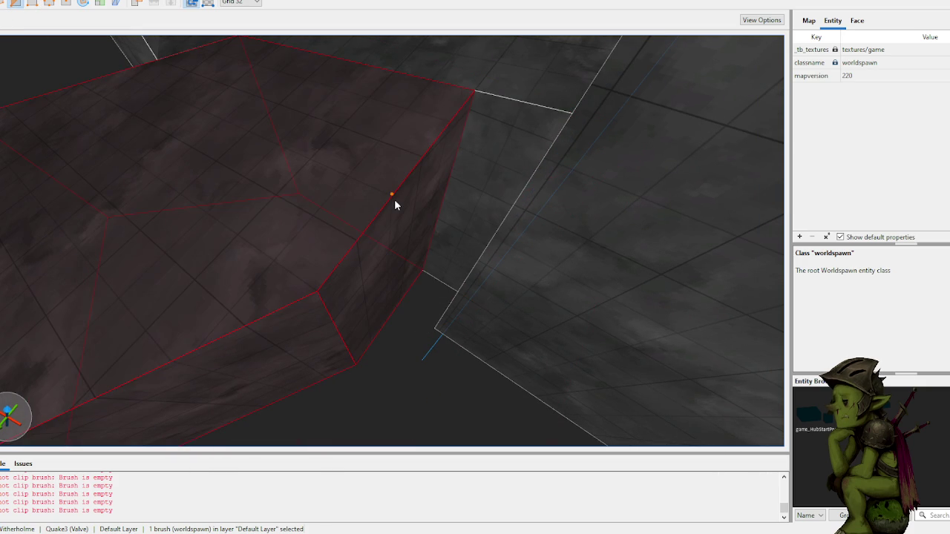
# - Clip a second slope along the brush edge, keeping the flipped side
pyautogui.click(394, 199)
pyautogui.click(422, 161)
pyautogui.press('Tab')
pyautogui.press('Return')
# - Cut another angled edge off the lower block, leaving the floor brush 480 by about 501
pyautogui.click(402, 264)
pyautogui.click(503, 281)
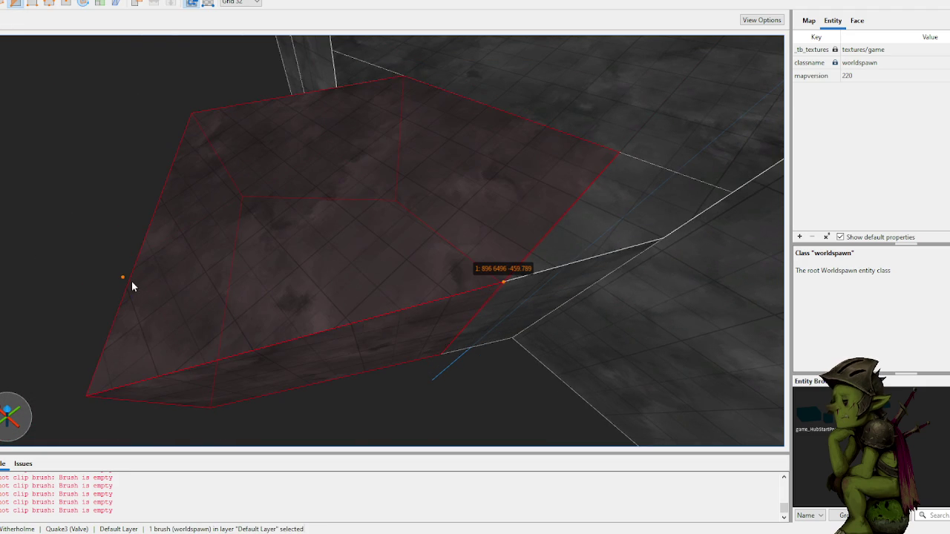
pyautogui.moveTo(146, 255)
pyautogui.mouseDown()
pyautogui.moveTo(212, 220)
pyautogui.moveTo(424, 248)
pyautogui.moveTo(437, 239)
pyautogui.moveTo(429, 223)
pyautogui.moveTo(456, 218)
pyautogui.moveTo(366, 249)
pyautogui.moveTo(519, 326)
pyautogui.moveTo(464, 295)
pyautogui.mouseUp()
pyautogui.click(350, 236)
pyautogui.press('Return')
pyautogui.press('Escape')
pyautogui.click(370, 259)
# - Pull a face of the angled block out and back so its width stays 480
pyautogui.scroll(5, 475, 297)
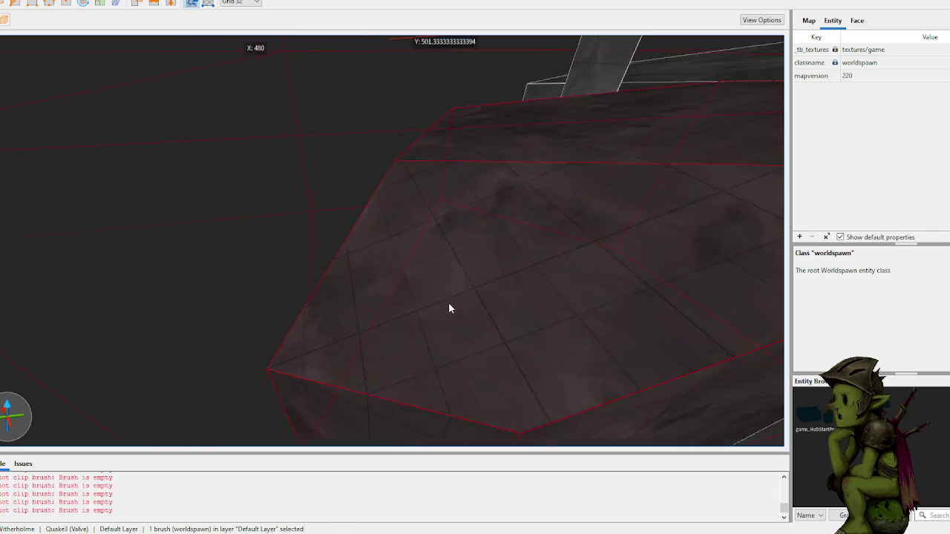
pyautogui.scroll(-3, 449, 308)
pyautogui.moveTo(447, 344); pyautogui.dragTo(480, 407)
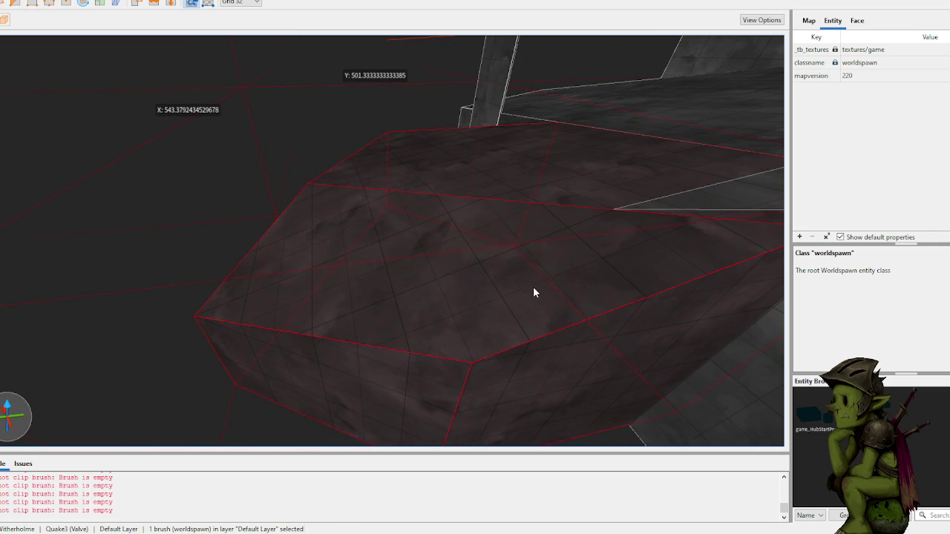
pyautogui.moveTo(531, 292); pyautogui.dragTo(502, 271)
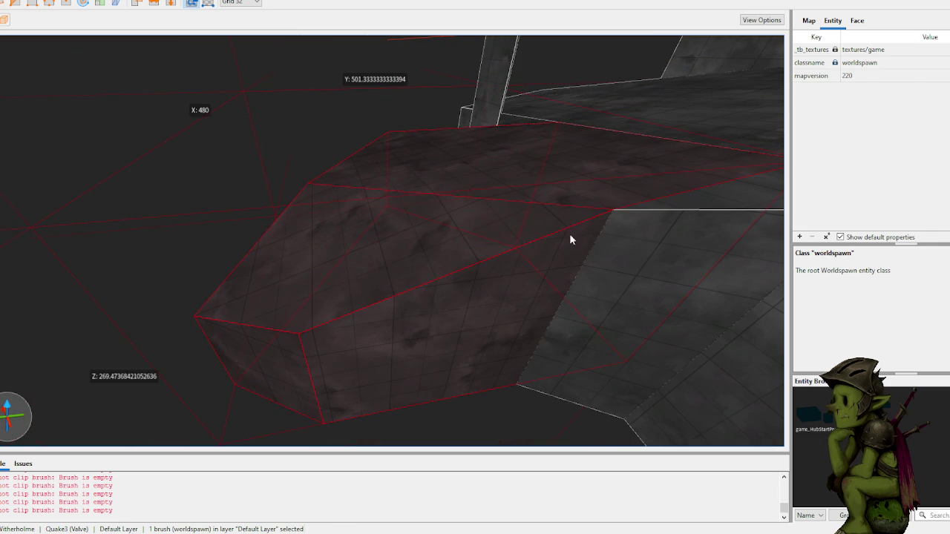
# - Make a vertical clip through the block, splitting off a lower 592 by 309 piece
pyautogui.press('v')
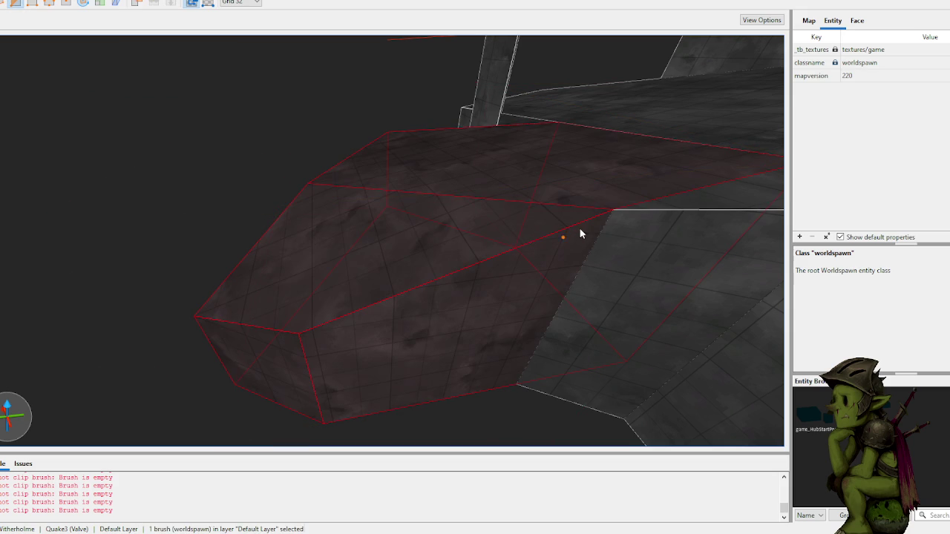
pyautogui.scroll(2, 564, 220)
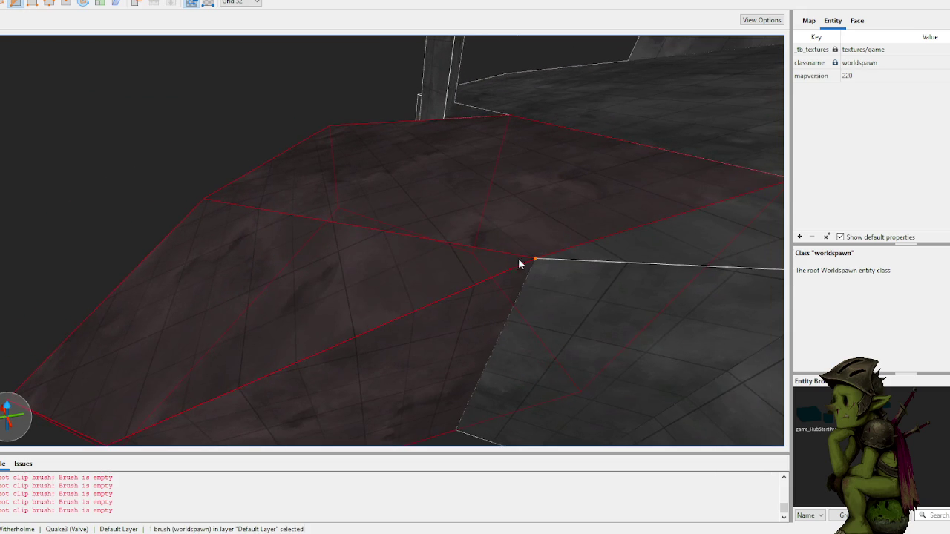
pyautogui.scroll(3, 525, 269)
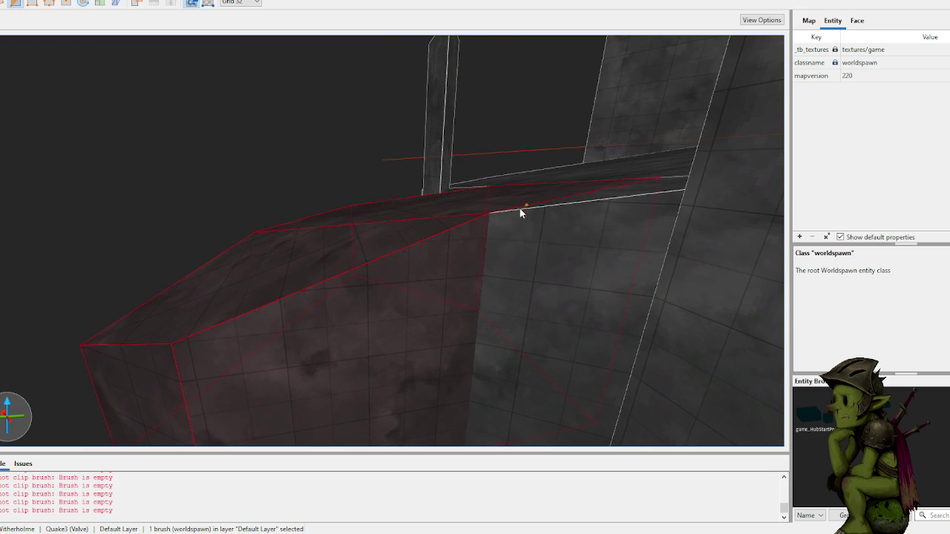
pyautogui.click(474, 331)
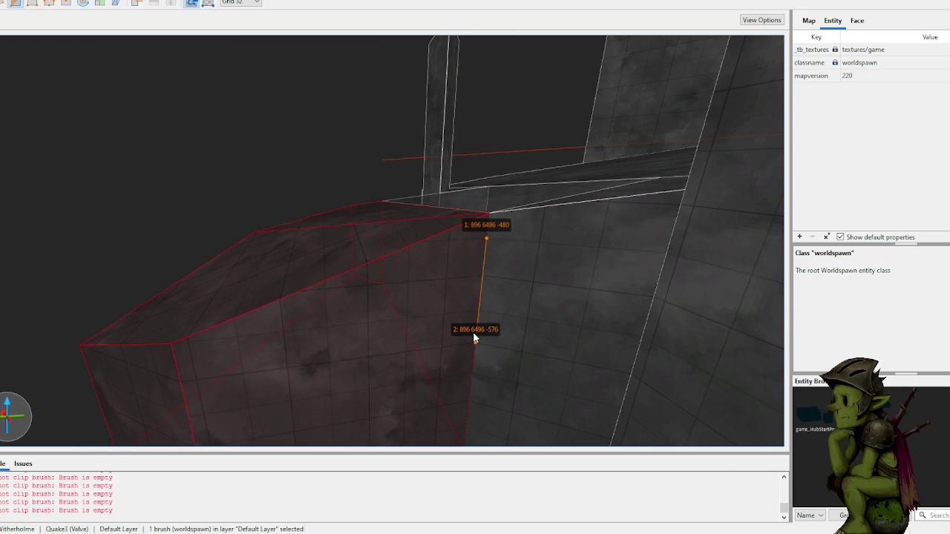
pyautogui.press('Tab')
pyautogui.press('Return')
pyautogui.press('Escape')
# - Select the clipped piece, frame it, and begin stretching its end face
pyautogui.click(474, 338)
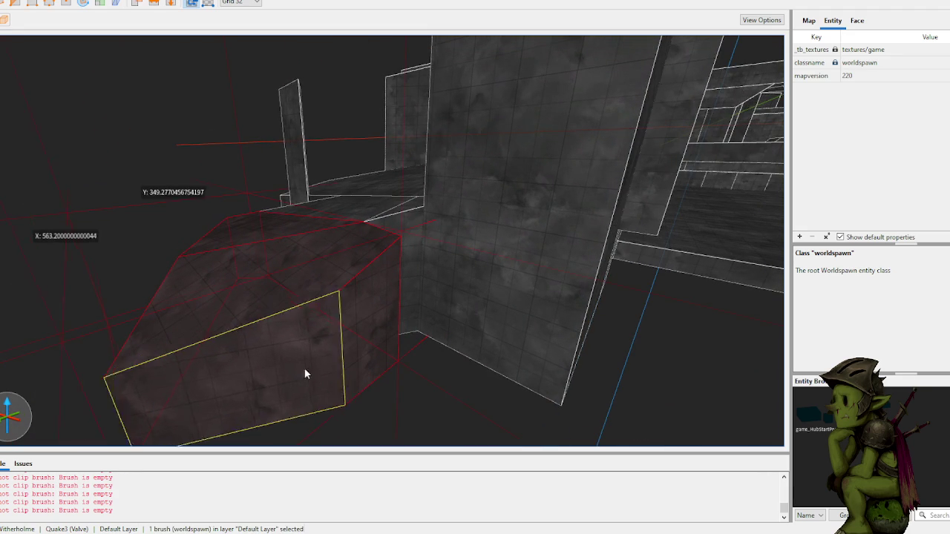
pyautogui.hotkey('ctrl', 'u')
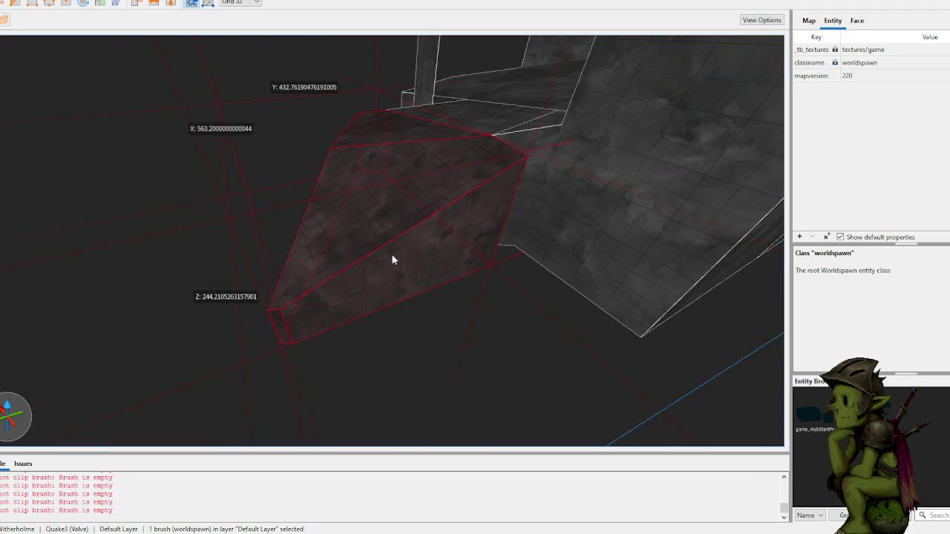
pyautogui.moveTo(432, 349)
pyautogui.mouseDown()
pyautogui.moveTo(423, 332)
pyautogui.moveTo(382, 393)
pyautogui.moveTo(470, 345)
pyautogui.moveTo(501, 412)
pyautogui.moveTo(502, 356)
pyautogui.moveTo(492, 349)
pyautogui.moveTo(367, 329)
pyautogui.moveTo(355, 339)
pyautogui.moveTo(369, 353)
pyautogui.moveTo(280, 394)
pyautogui.moveTo(376, 344)
pyautogui.moveTo(355, 314)
pyautogui.mouseUp()
# - Stretch the angled block's end by dragging its face
pyautogui.keyDown('shift'); pyautogui.click(379, 280); pyautogui.keyUp('shift')
pyautogui.click(402, 263)
pyautogui.moveTo(401, 263)
pyautogui.mouseDown()
pyautogui.moveTo(478, 339)
pyautogui.moveTo(520, 331)
pyautogui.moveTo(507, 329)
pyautogui.moveTo(546, 336)
pyautogui.moveTo(450, 303)
pyautogui.moveTo(409, 322)
pyautogui.moveTo(381, 279)
pyautogui.mouseUp()
# - Try placing clip points on the block and the floor brush, then clear them
pyautogui.click(303, 199)
pyautogui.moveTo(353, 264)
pyautogui.mouseDown()
pyautogui.moveTo(438, 265)
pyautogui.moveTo(441, 250)
pyautogui.moveTo(441, 264)
pyautogui.moveTo(331, 246)
pyautogui.moveTo(303, 227)
pyautogui.moveTo(345, 286)
pyautogui.mouseUp()
pyautogui.press('Escape')
pyautogui.click(410, 238)
pyautogui.click(324, 239)
pyautogui.scroll(-3, 437, 282)
pyautogui.press('Escape')
pyautogui.press('Escape')
# - Split the floor brush diagonally and select the resulting triangular floor piece
pyautogui.click(472, 388)
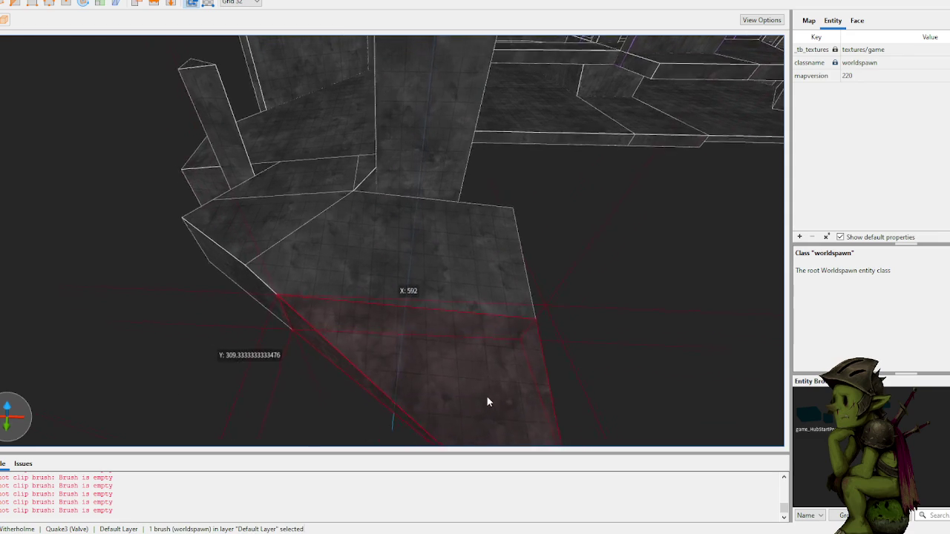
pyautogui.scroll(3, 473, 388)
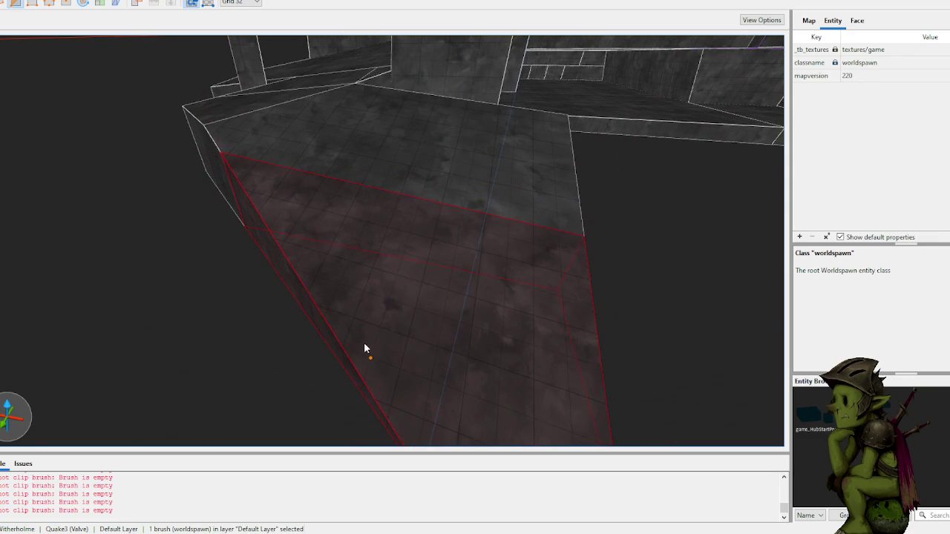
pyautogui.click(363, 239)
pyautogui.press('Return')
pyautogui.press('Escape')
pyautogui.press('Escape')
pyautogui.click(338, 247)
pyautogui.scroll(5, 433, 166)
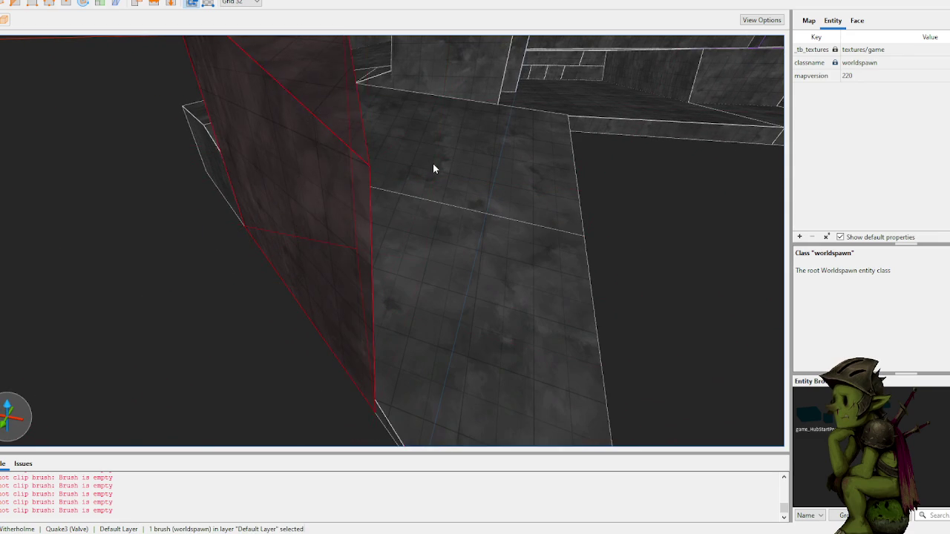